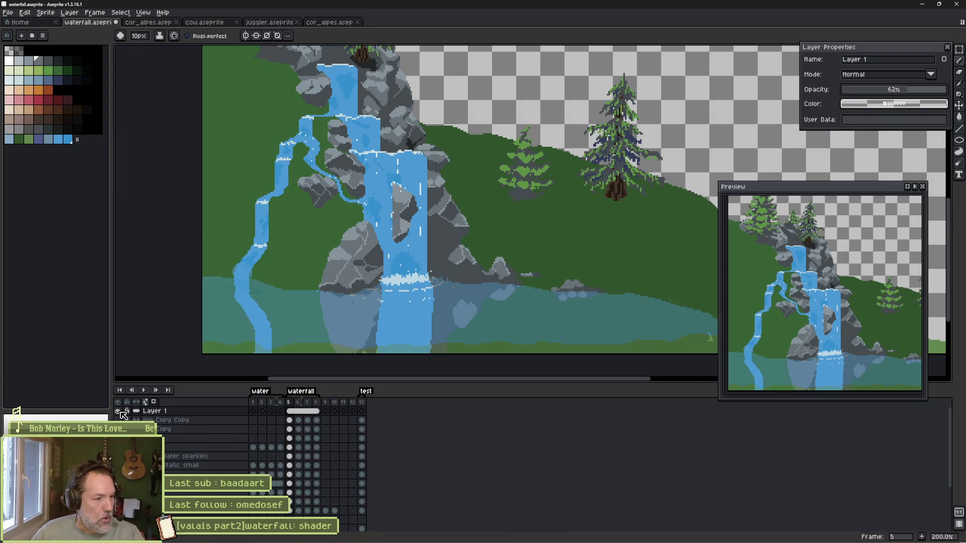
Compare Layer 1's overlay, then delete its dark water cels in frames 5–8.
click(119, 411)
click(119, 411)
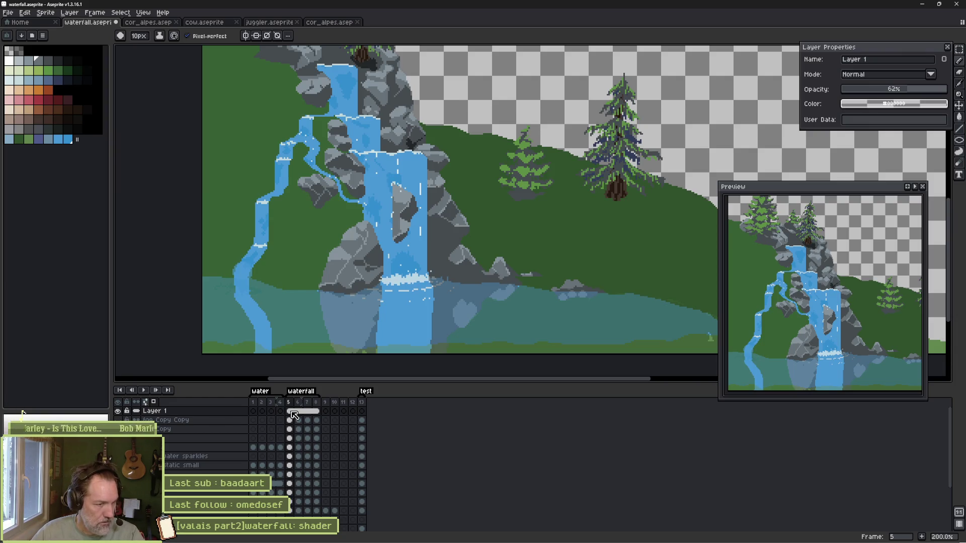
drag(294, 414, 320, 415)
key(Delete)
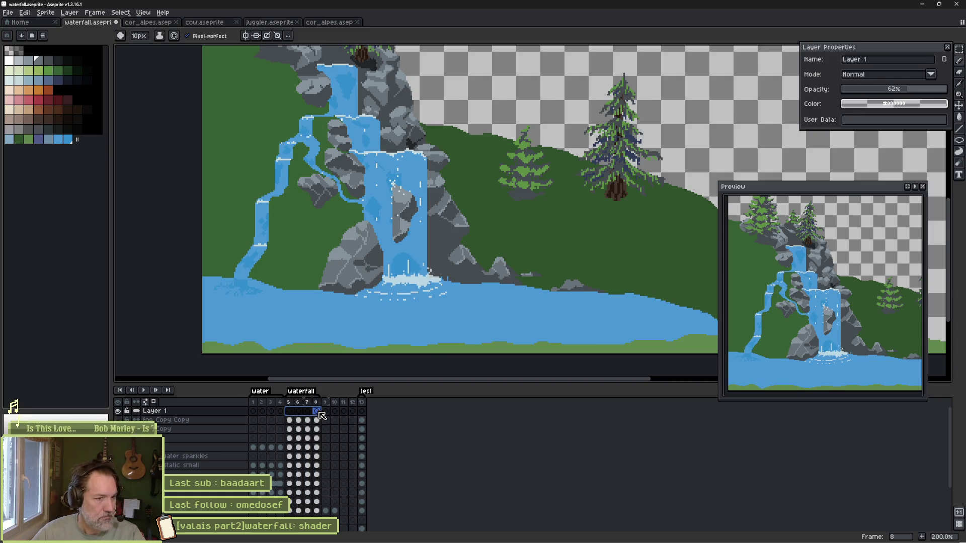
Marquee-select the waterfall and hillside above the pond.
scroll(355, 222, down, 2)
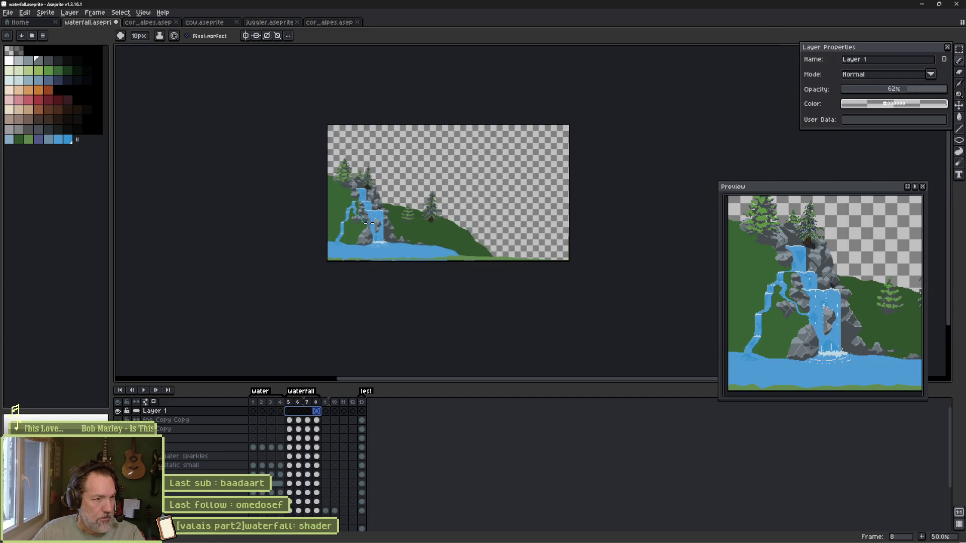
scroll(355, 222, up, 1)
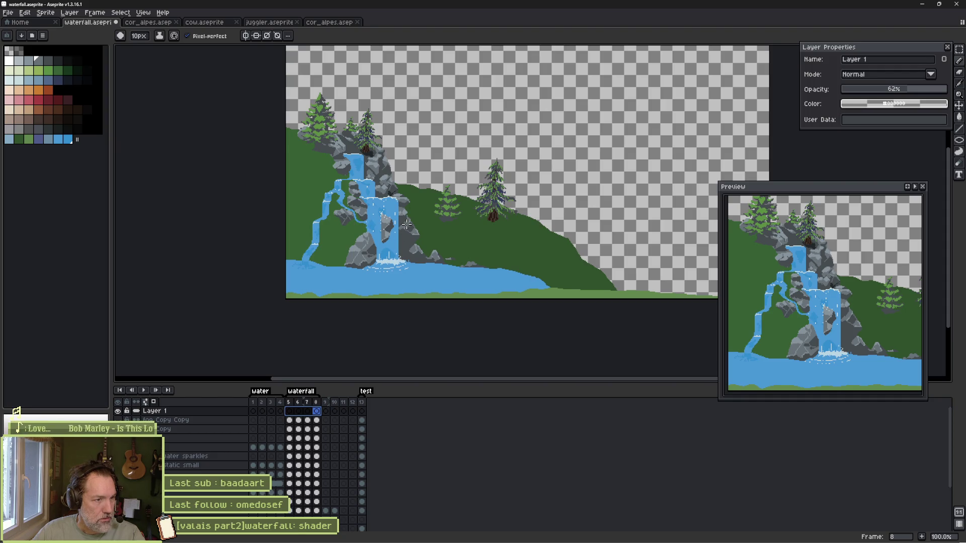
key(m)
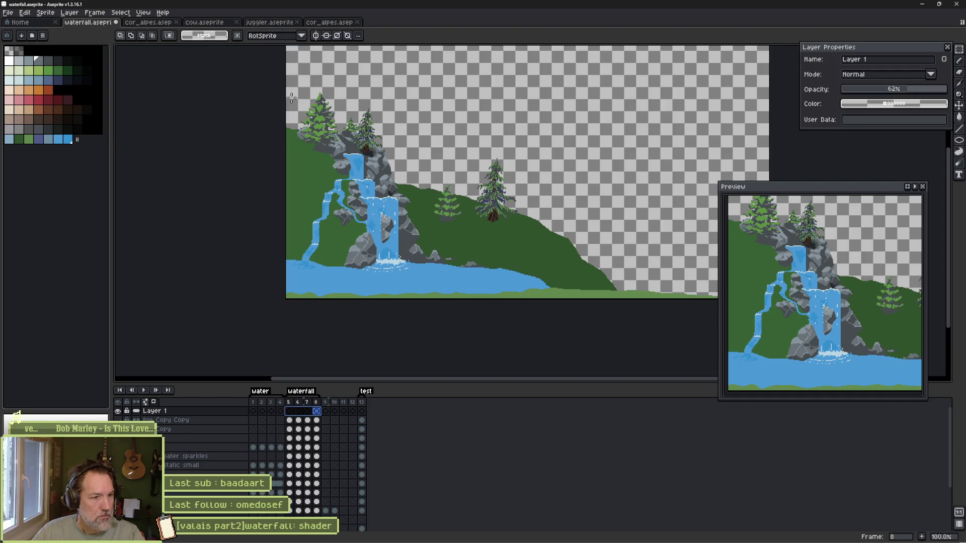
drag(282, 187, 573, 277)
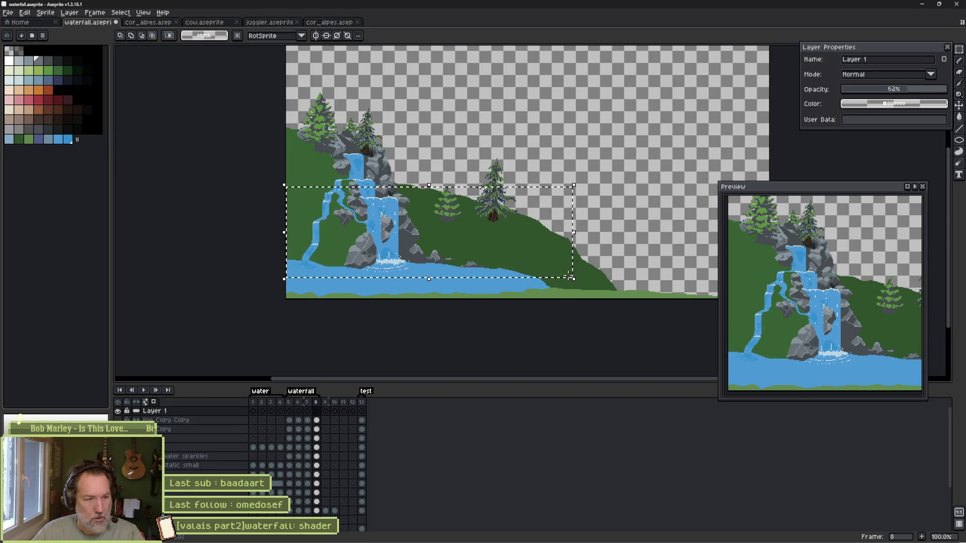
On frame 5, flip the selected waterfall and hillside upside down and squash it over the pond.
click(291, 412)
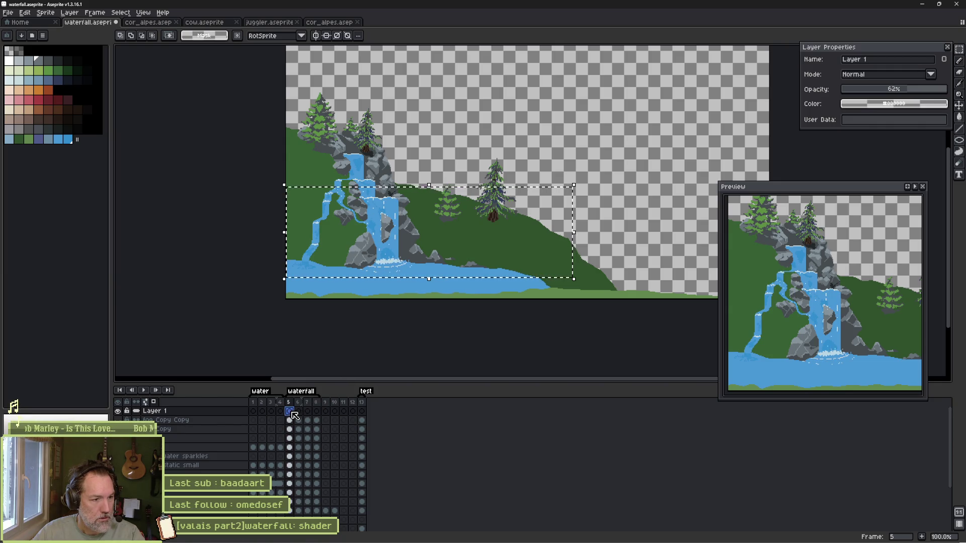
key(ctrl+t)
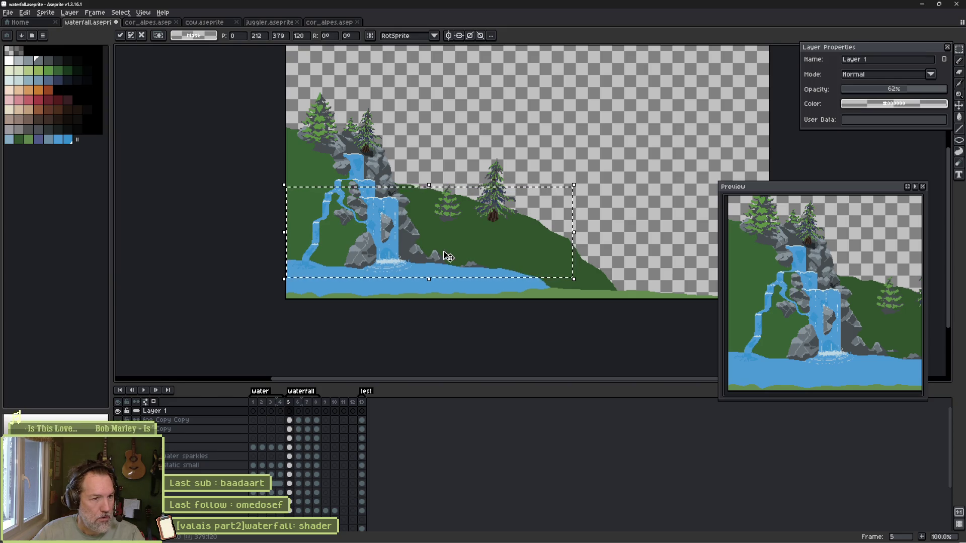
mouse_move(448, 257)
mouse_down()
mouse_move(439, 250)
mouse_move(447, 239)
mouse_up()
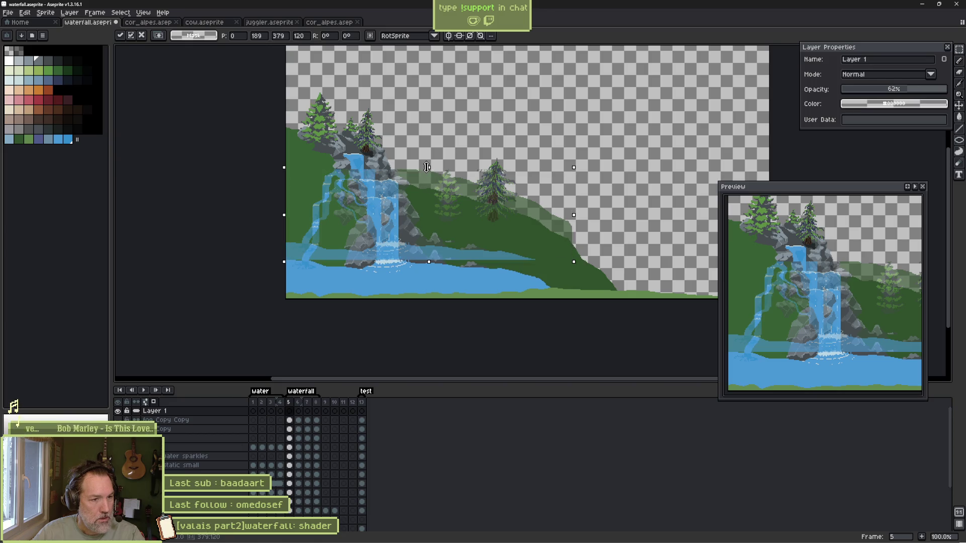
drag(426, 167, 443, 318)
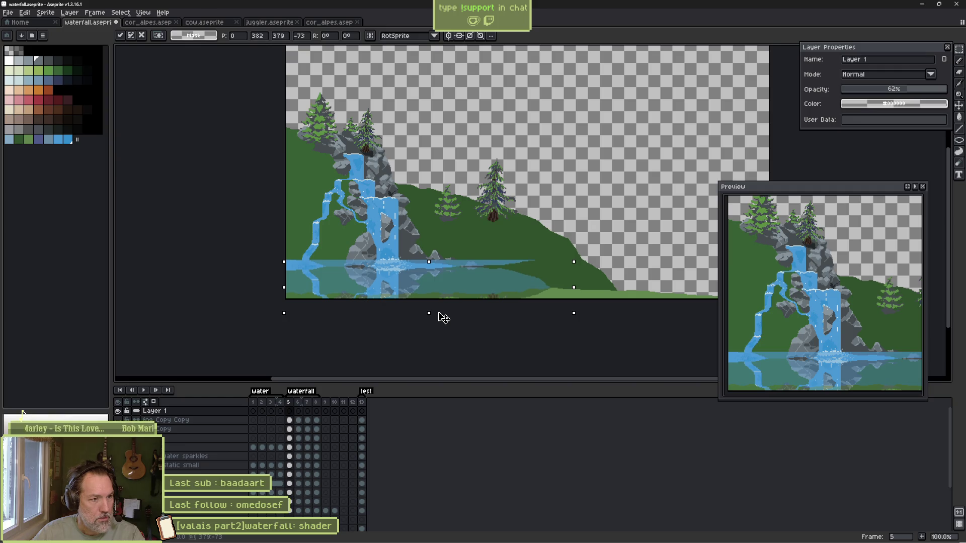
drag(443, 318, 445, 312)
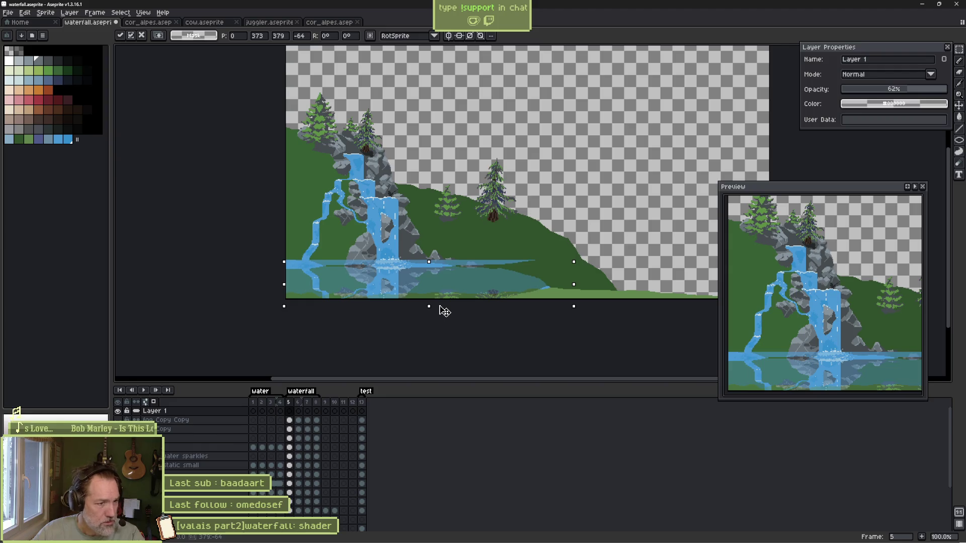
drag(445, 312, 443, 309)
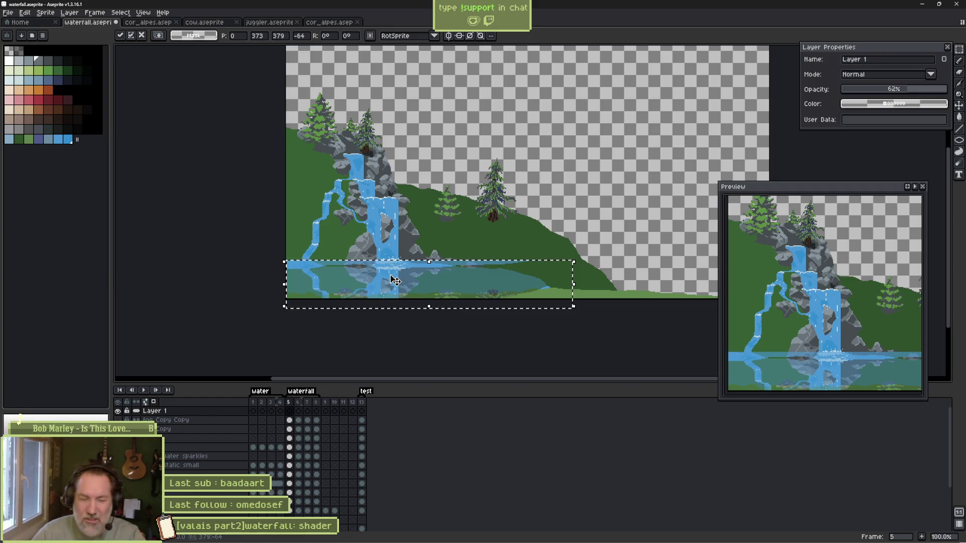
Apply the flipped reflection, deselect, and hide the scenery and fog layers to view it alone.
key(Return)
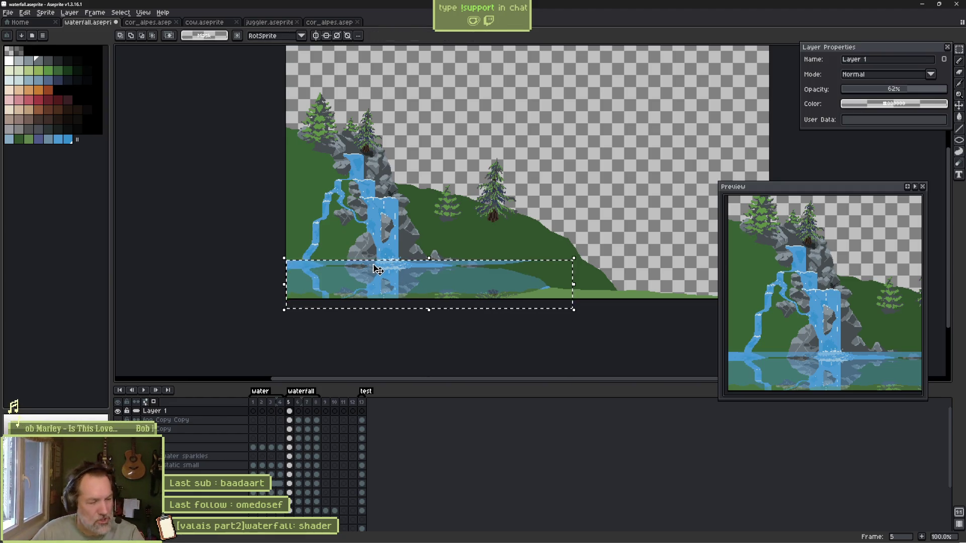
key(ctrl+d)
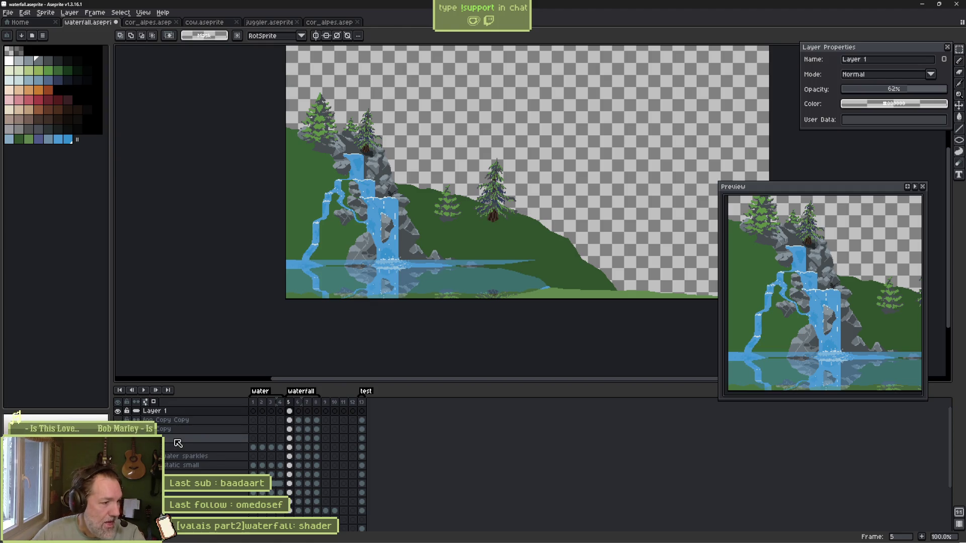
click(118, 411)
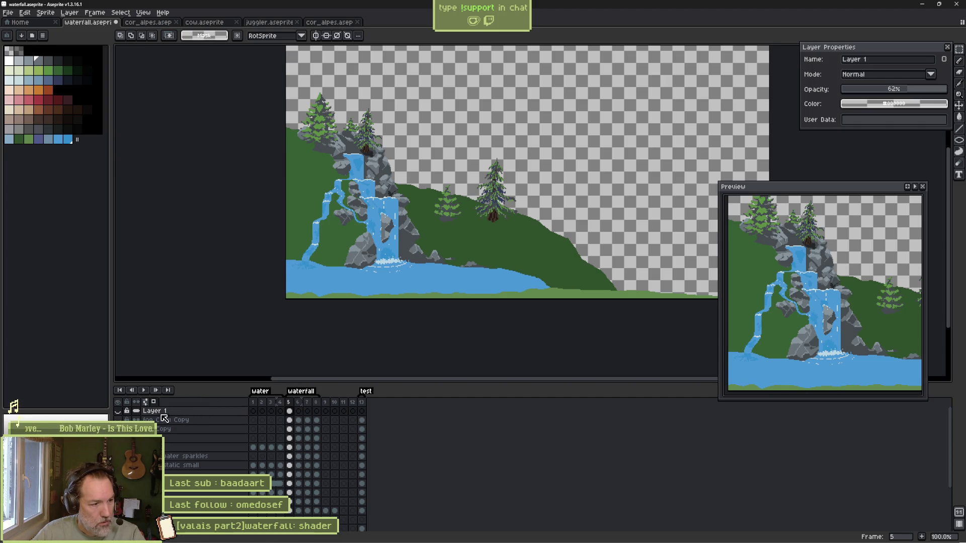
click(119, 411)
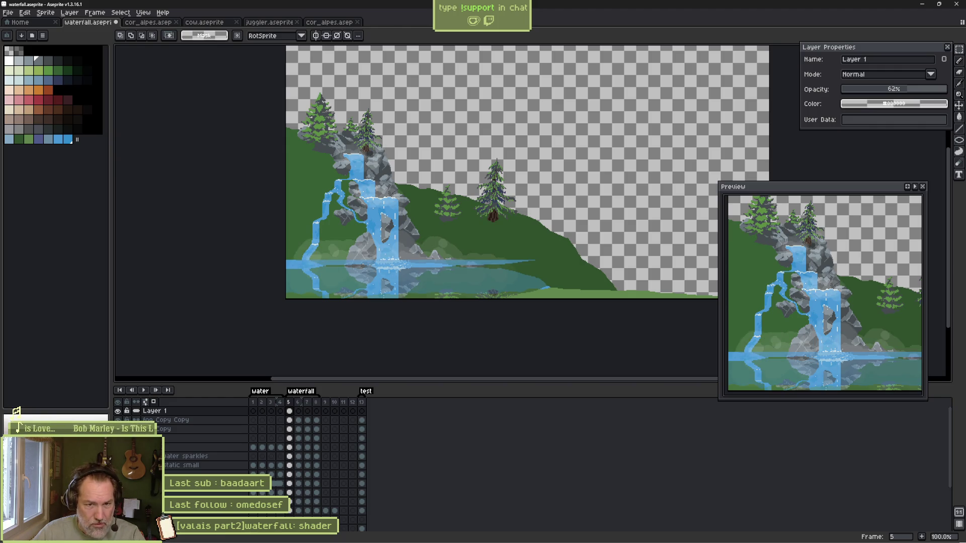
drag(221, 438, 222, 420)
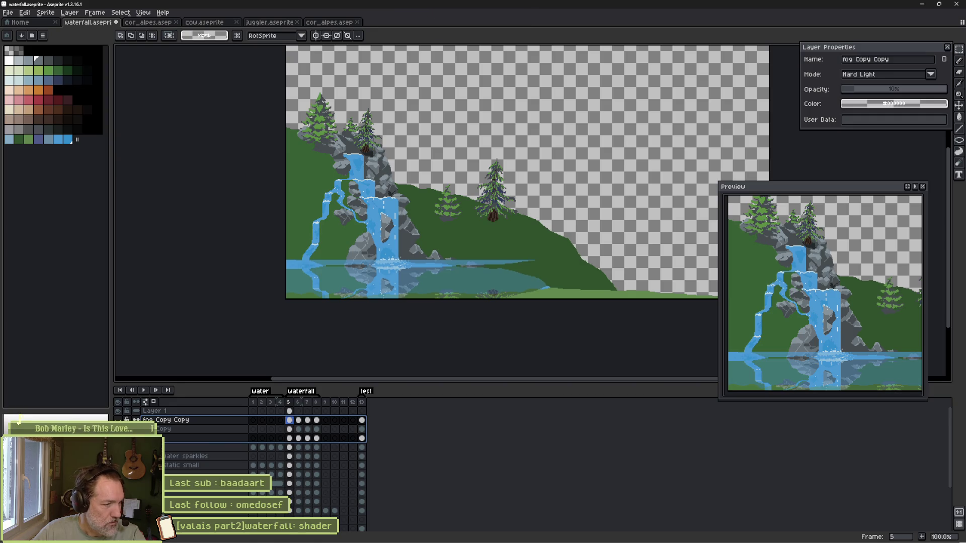
alt+click(121, 417)
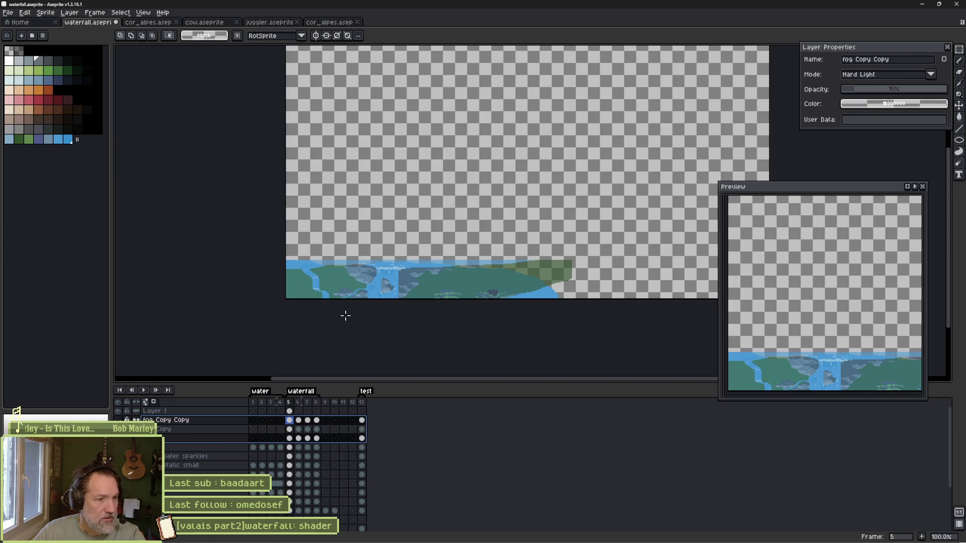
Rename Layer 1 to 'reflection' in its Layer Properties.
scroll(397, 309, up, 2)
scroll(388, 301, down, 1)
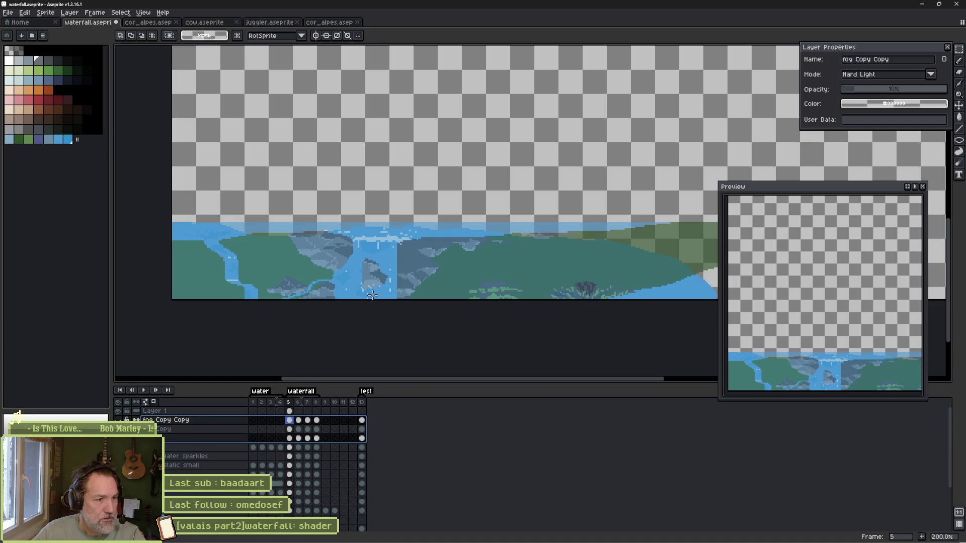
drag(373, 296, 409, 255)
click(240, 412)
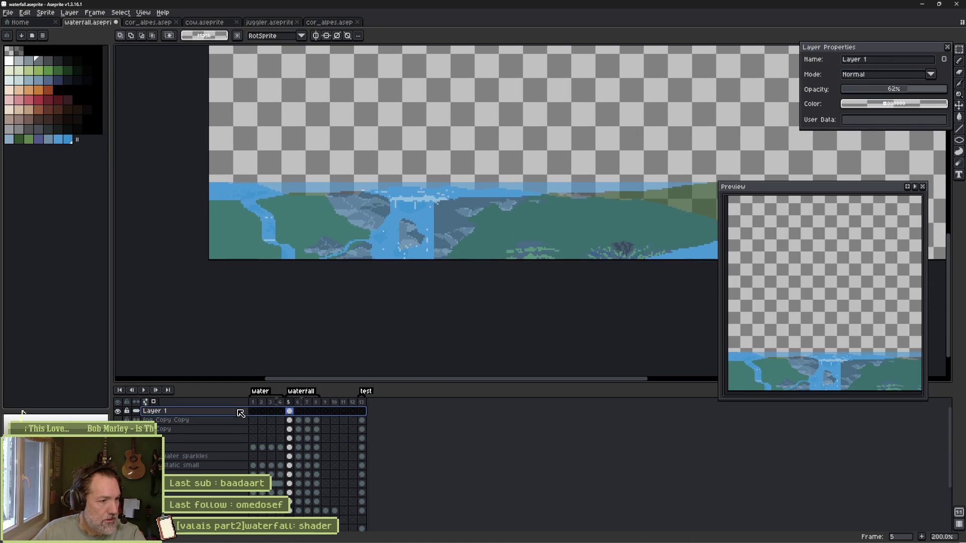
text(reflection)
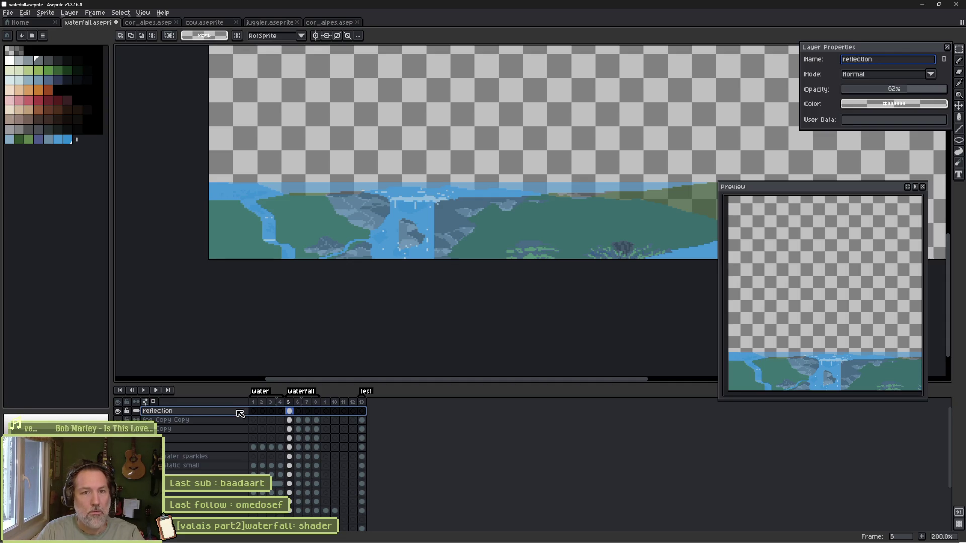
key(Return)
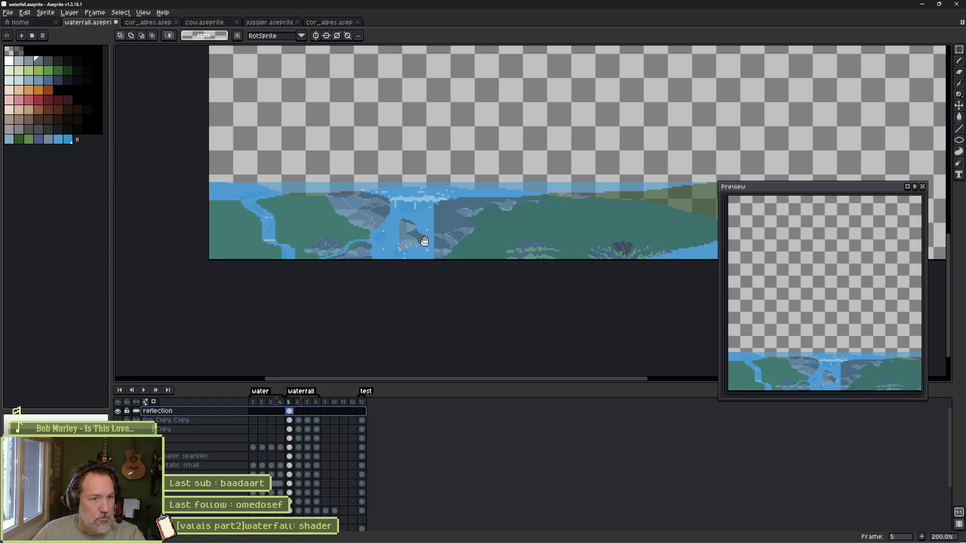
Move the Preview window out of the way and recentre the sprite inside it.
drag(752, 209, 710, 238)
mouse_move(814, 192)
mouse_down()
mouse_move(811, 252)
mouse_move(824, 297)
mouse_move(839, 166)
mouse_move(755, 167)
mouse_move(786, 238)
mouse_move(807, 235)
mouse_up()
mouse_move(866, 331)
mouse_down()
mouse_move(918, 309)
mouse_move(898, 304)
mouse_move(896, 330)
mouse_up()
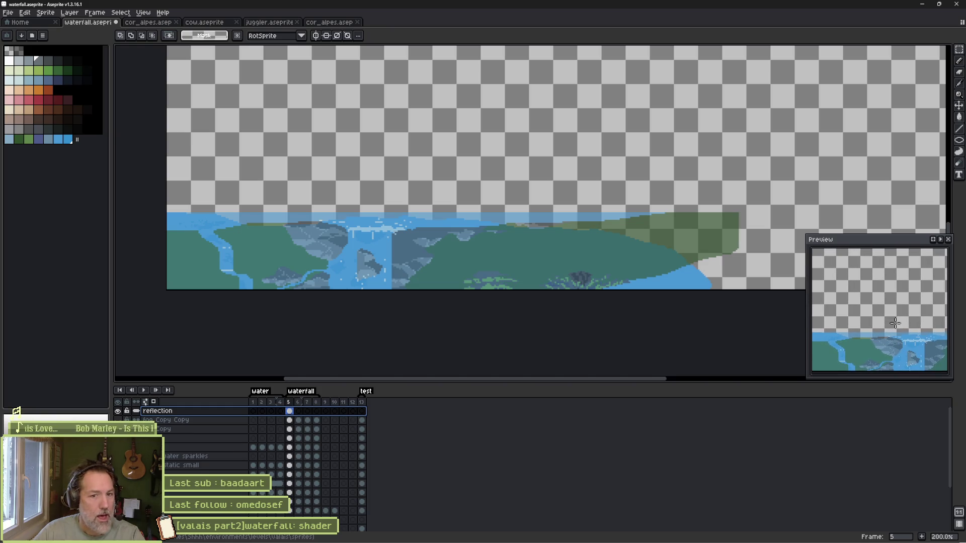
scroll(892, 327, down, 4)
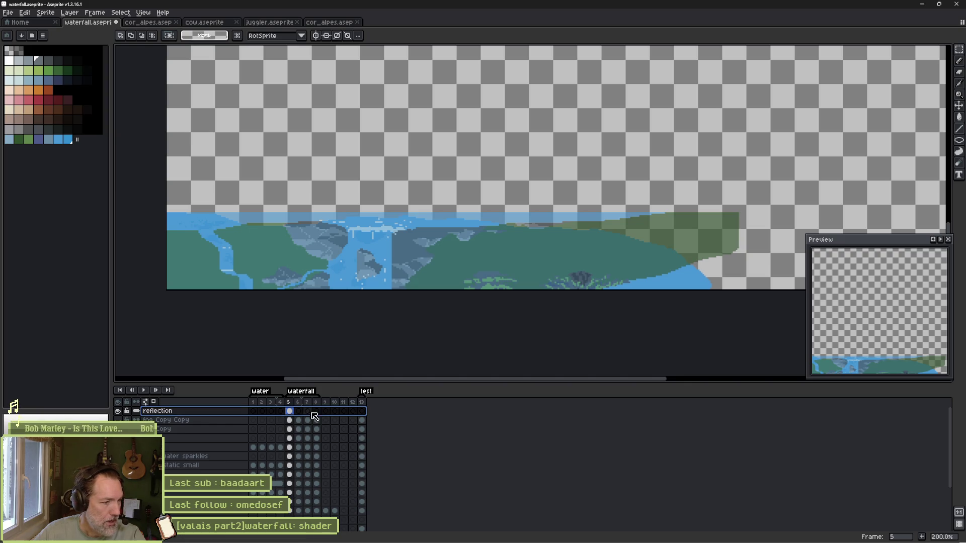
Lift the reflection layer's landscape upward with the Move tool and marquee a section of it.
key(v)
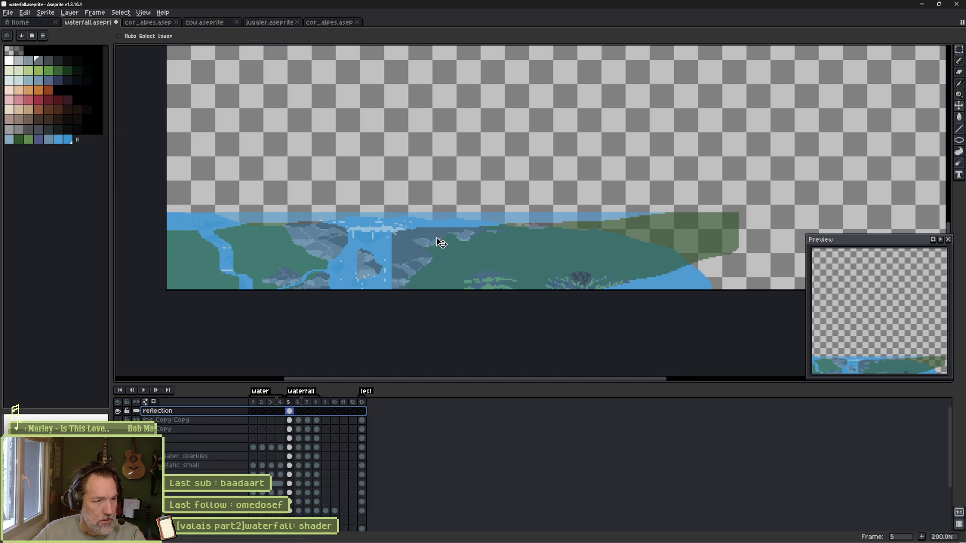
drag(422, 249, 427, 160)
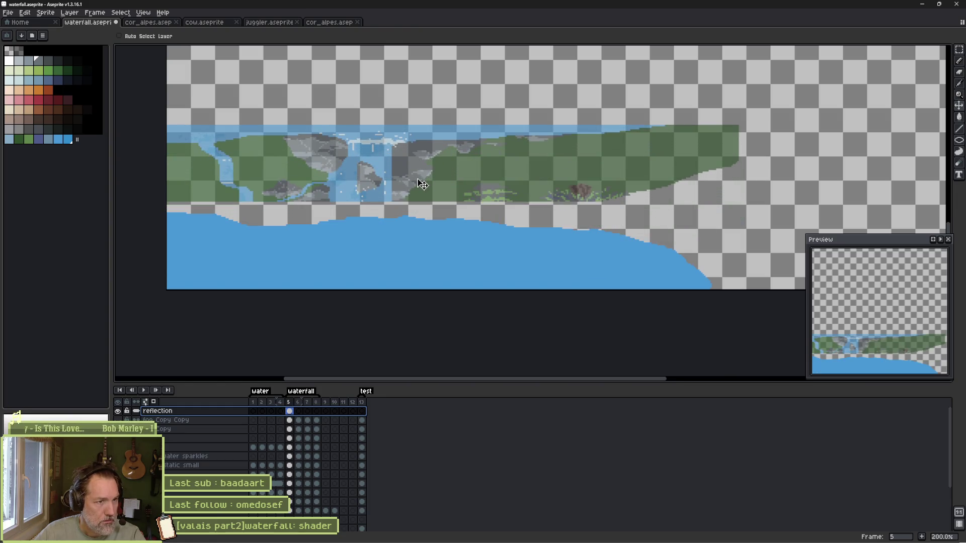
mouse_move(420, 181)
mouse_down()
mouse_move(414, 112)
mouse_move(425, 123)
mouse_move(422, 99)
mouse_move(422, 109)
mouse_up()
key(ctrl)
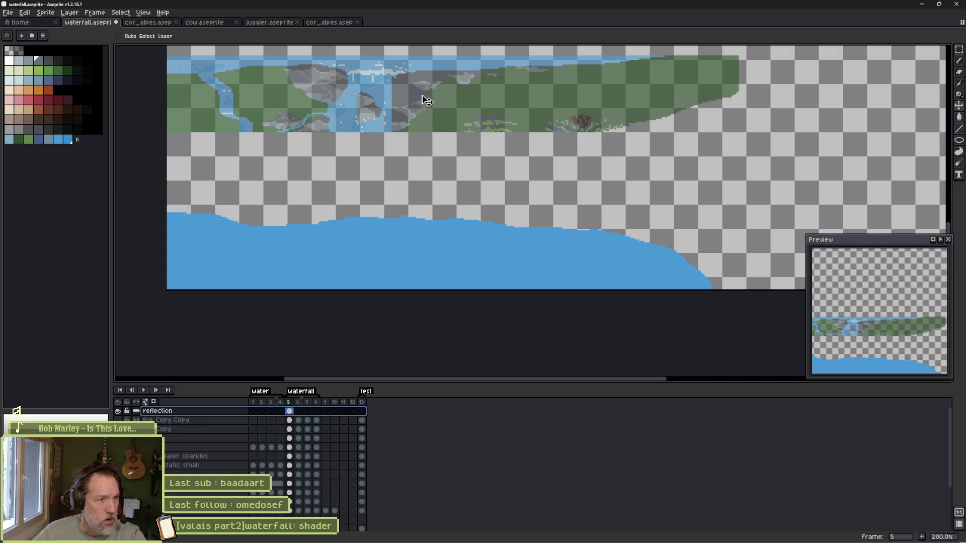
drag(335, 115, 349, 137)
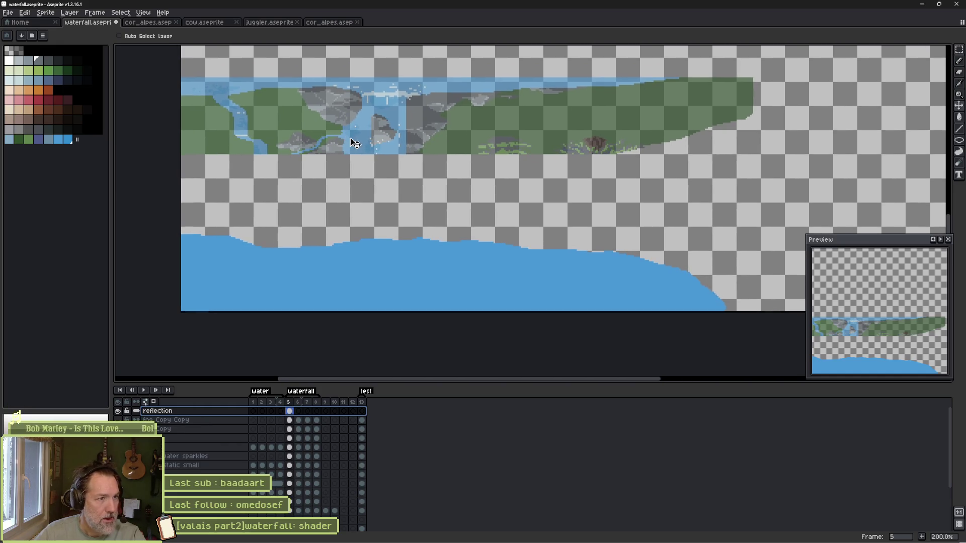
key(m)
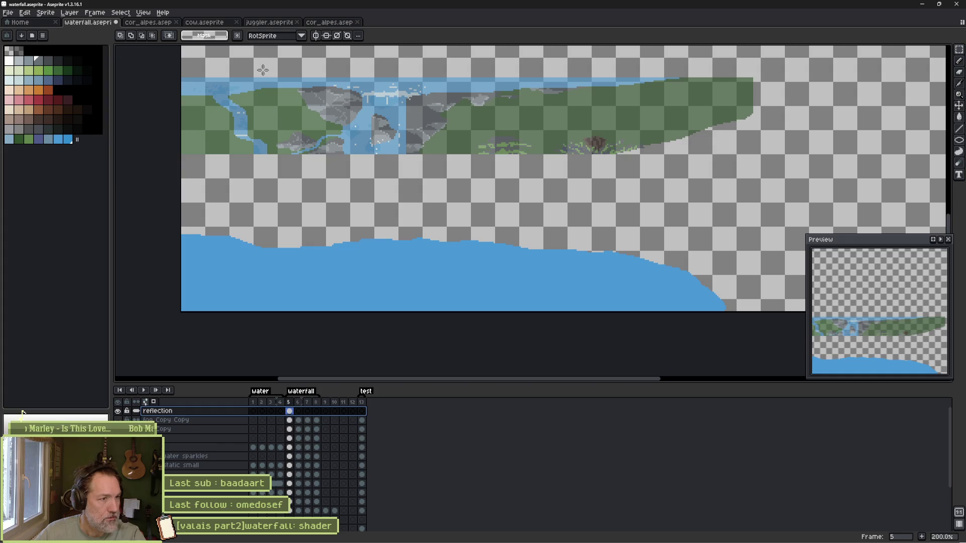
drag(261, 70, 335, 196)
Move the selected landscape piece down onto the water and drop it.
scroll(367, 196, down, 1)
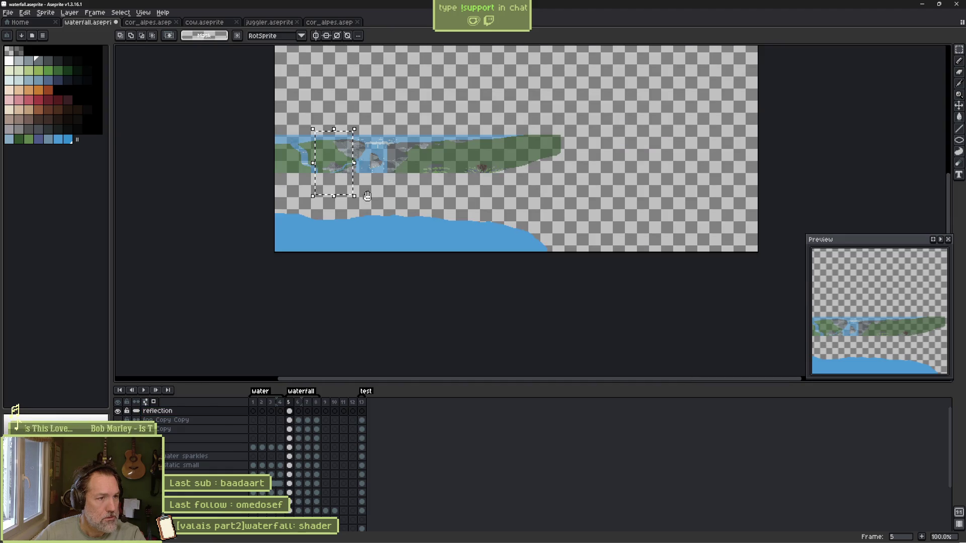
scroll(367, 197, up, 1)
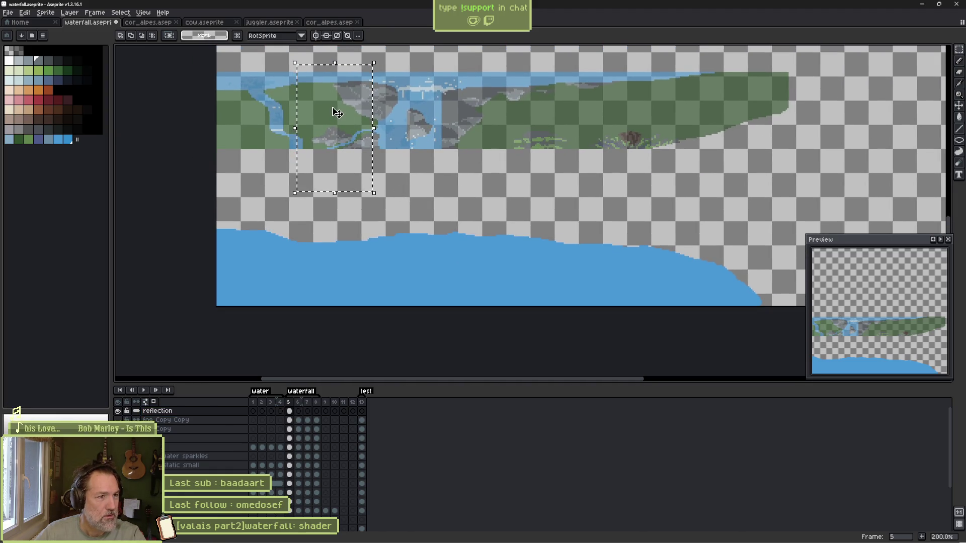
mouse_move(337, 113)
mouse_down()
mouse_move(338, 283)
mouse_move(338, 271)
mouse_up()
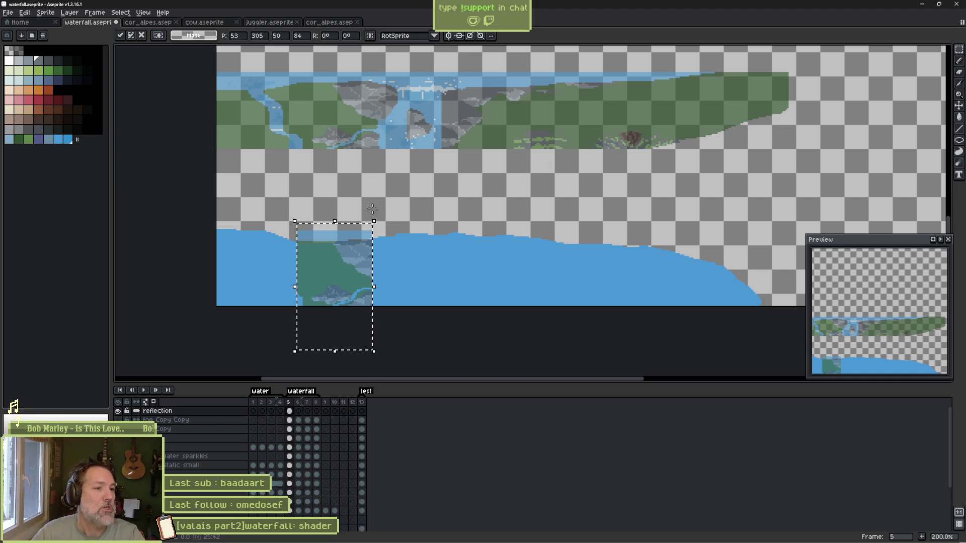
click(357, 159)
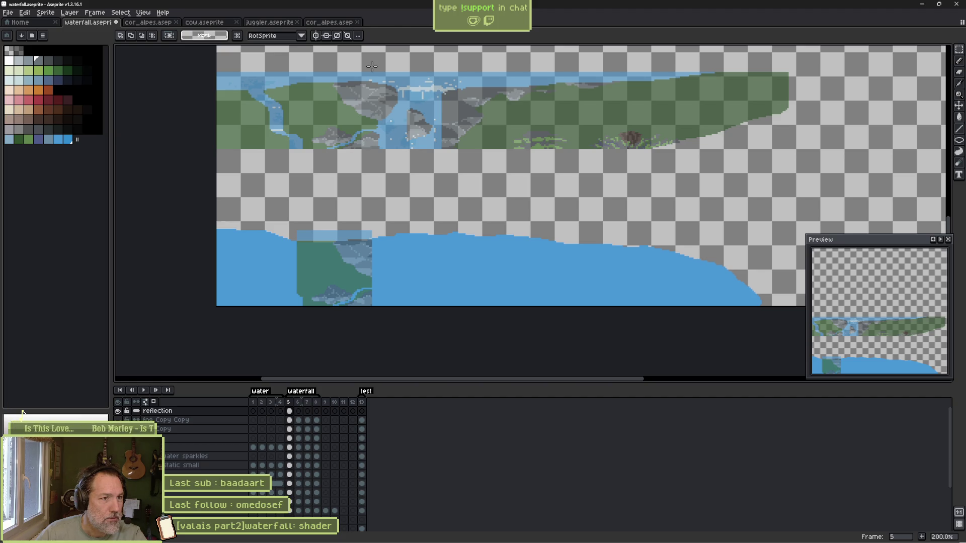
Select the whole waterfall block from the strip, move it down onto the water, and deselect.
drag(372, 66, 441, 189)
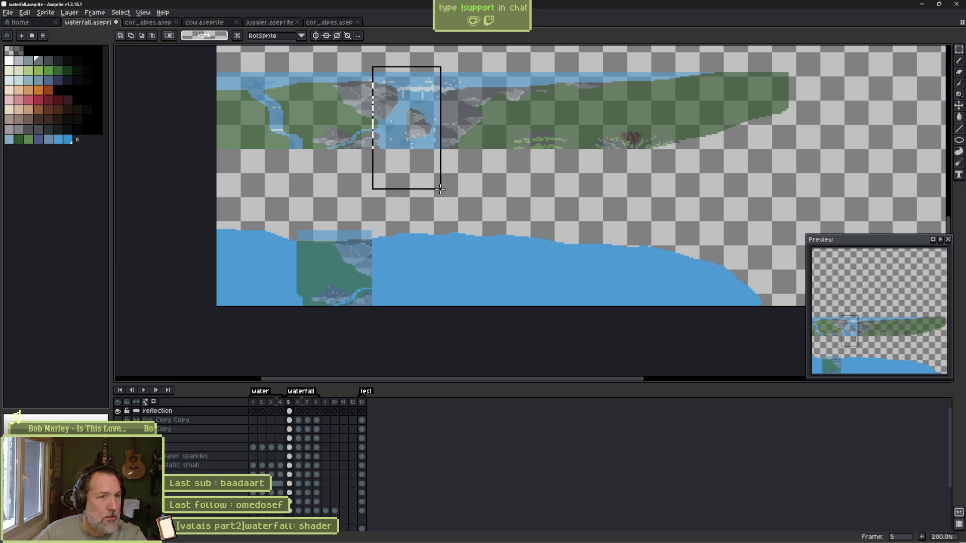
drag(440, 189, 466, 186)
mouse_move(421, 123)
mouse_down()
mouse_move(424, 177)
mouse_move(412, 272)
mouse_move(410, 259)
mouse_move(411, 272)
mouse_move(406, 266)
mouse_up()
scroll(412, 237, up, 3)
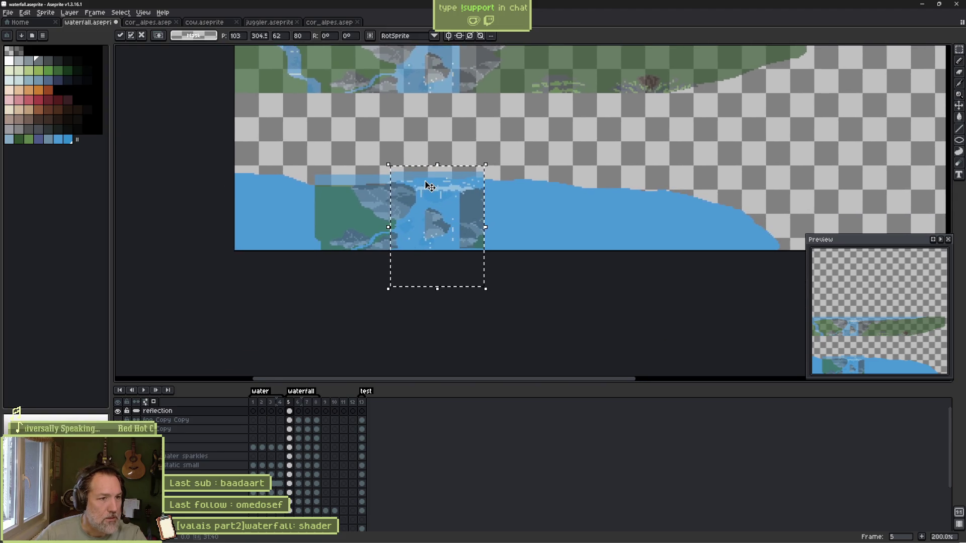
key(ctrl+d)
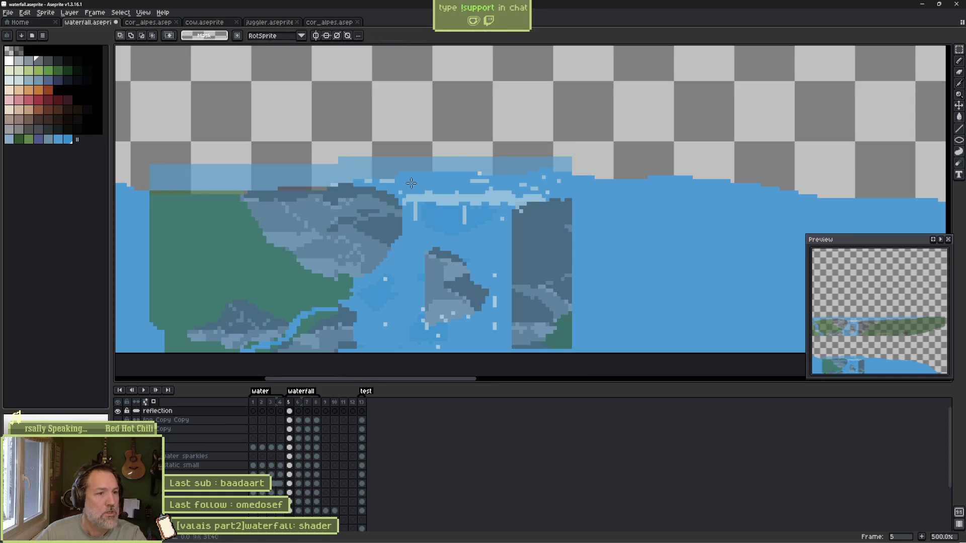
Paint dark grey rock shapes over the waterfall reflection with the pencil.
scroll(405, 206, up, 2)
scroll(405, 206, down, 2)
scroll(406, 174, up, 2)
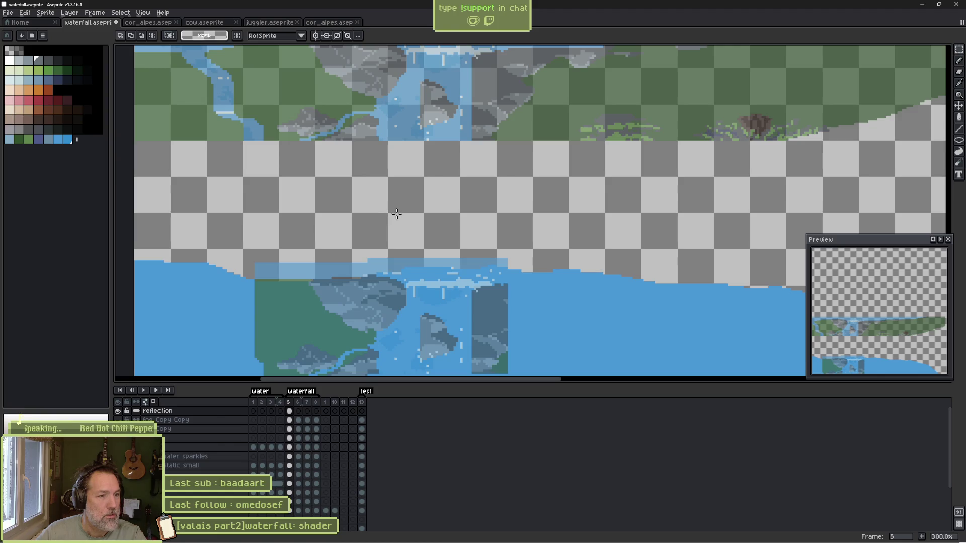
click(48, 59)
key(b)
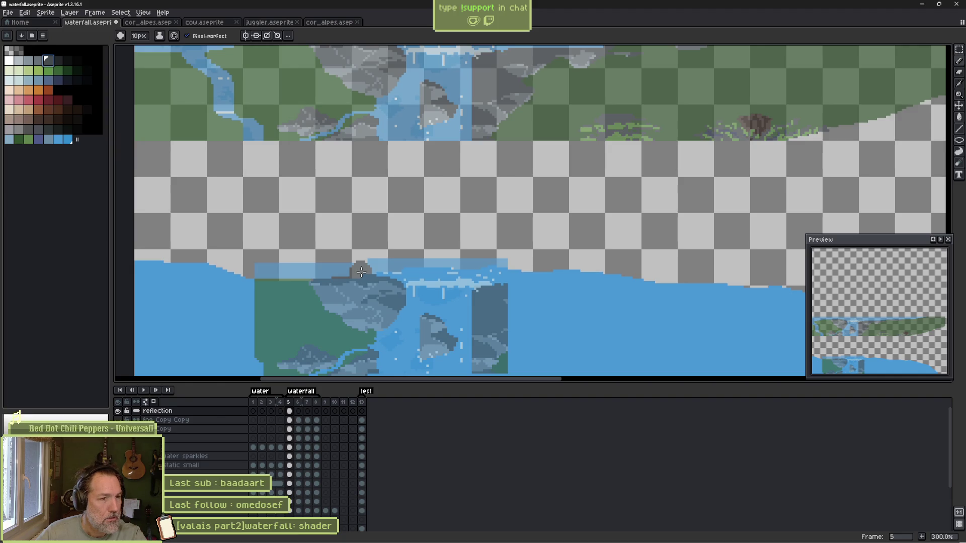
drag(361, 272, 410, 267)
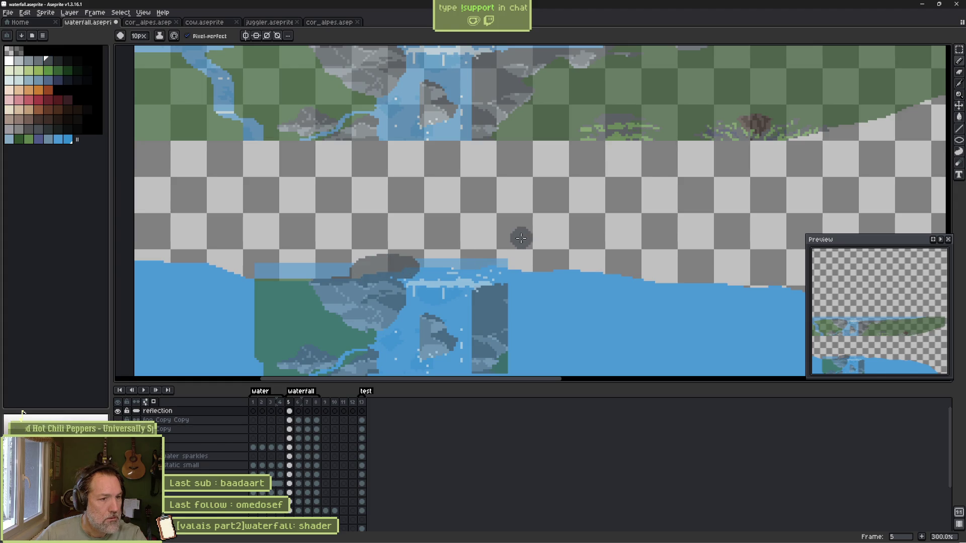
key(v)
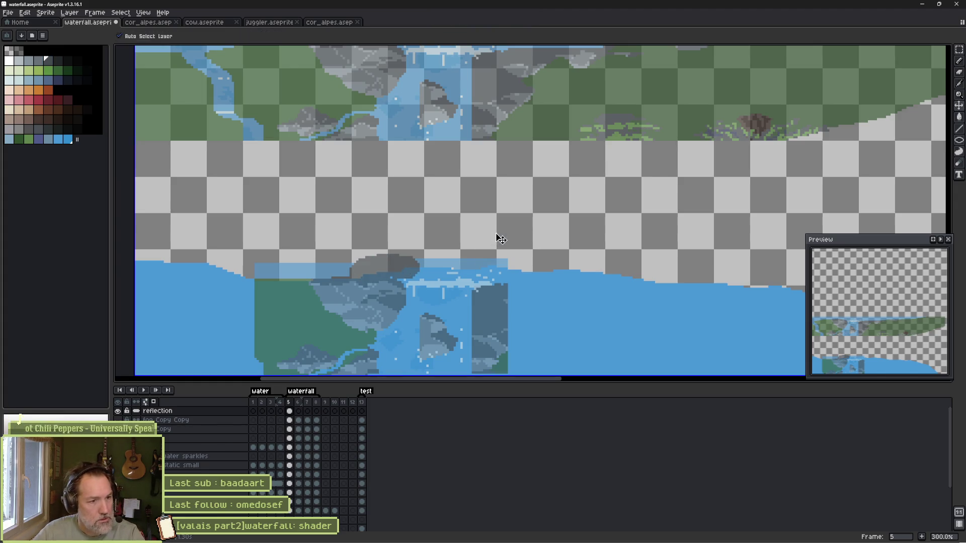
key(b)
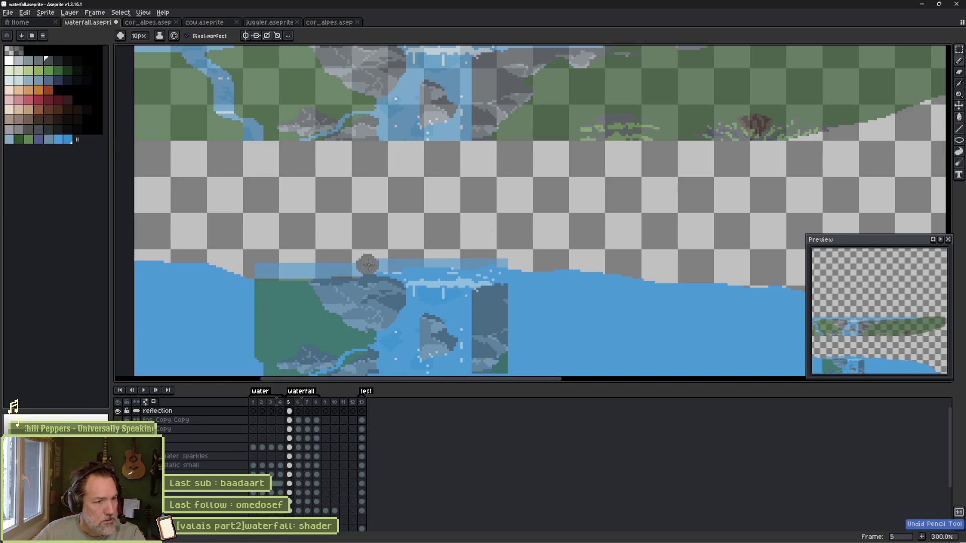
scroll(370, 273, up, 2)
mouse_move(370, 272)
mouse_down()
mouse_move(350, 266)
mouse_move(428, 267)
mouse_up()
With a 5px brush, extend the dark rock column upward and to the right.
key(minus)
key(minus)
key(minus)
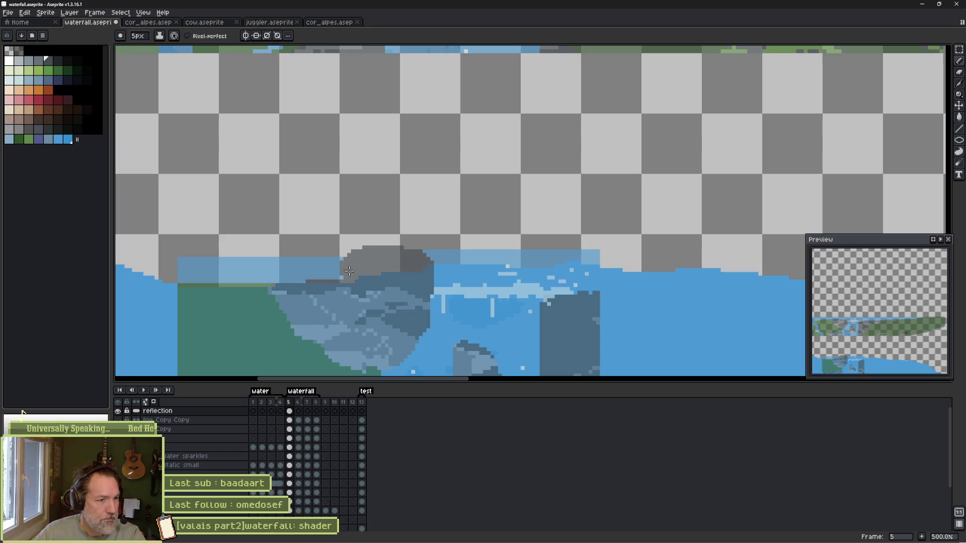
drag(385, 254, 390, 175)
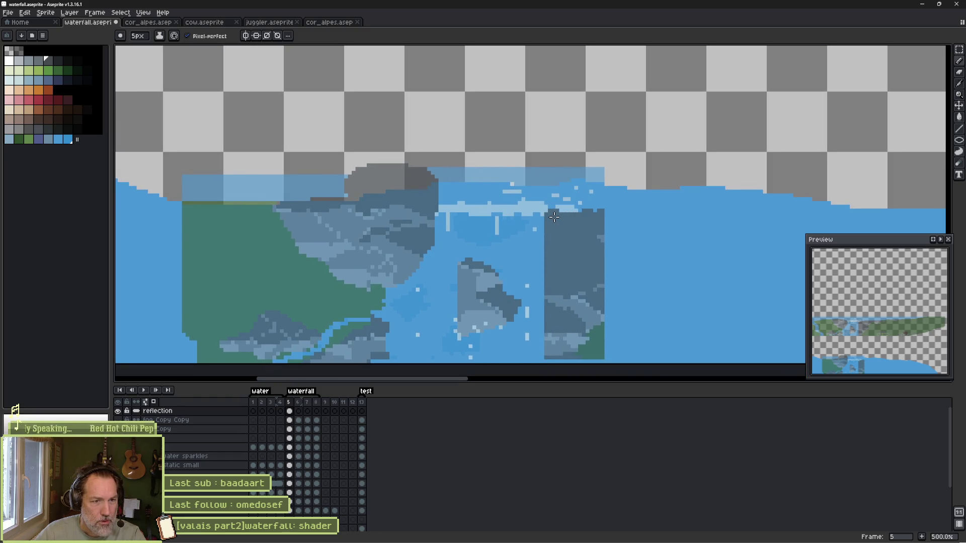
drag(554, 211, 553, 173)
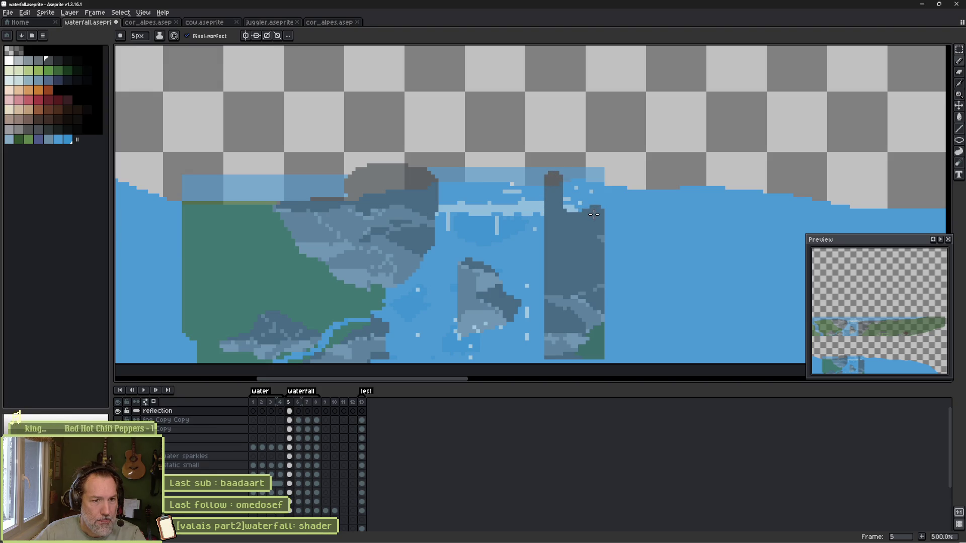
mouse_move(593, 214)
mouse_down()
mouse_move(569, 204)
mouse_move(566, 181)
mouse_move(584, 201)
mouse_move(592, 186)
mouse_move(595, 210)
mouse_up()
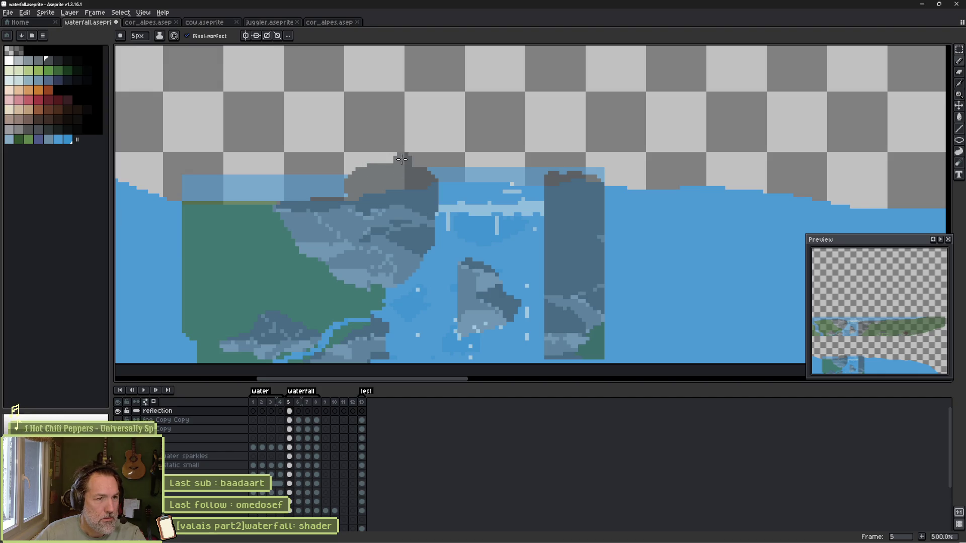
scroll(401, 159, down, 1)
scroll(402, 159, up, 2)
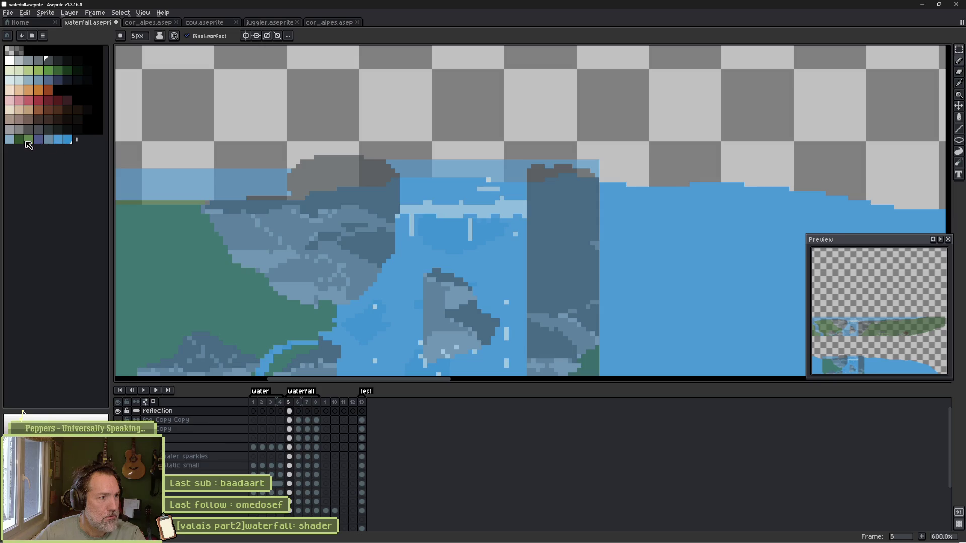
Paint pale light blue-grey foam pixels across the top of the reflected falls.
click(19, 80)
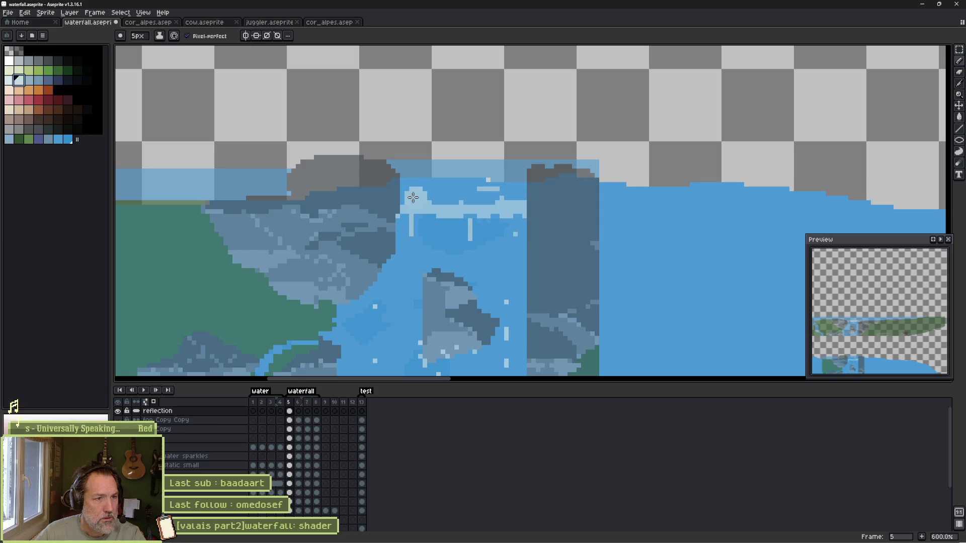
mouse_move(413, 197)
mouse_down()
mouse_move(418, 178)
mouse_move(514, 185)
mouse_move(428, 196)
mouse_up()
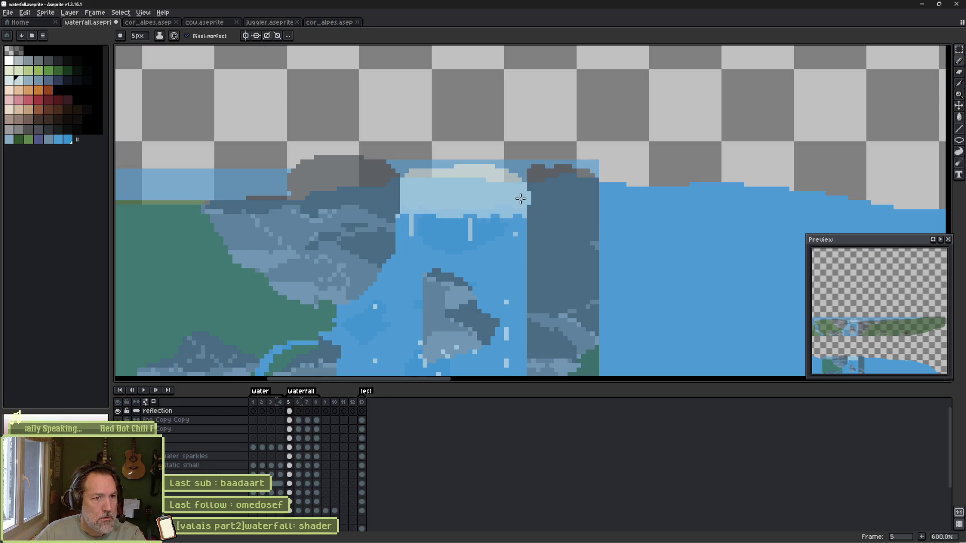
scroll(513, 199, down, 2)
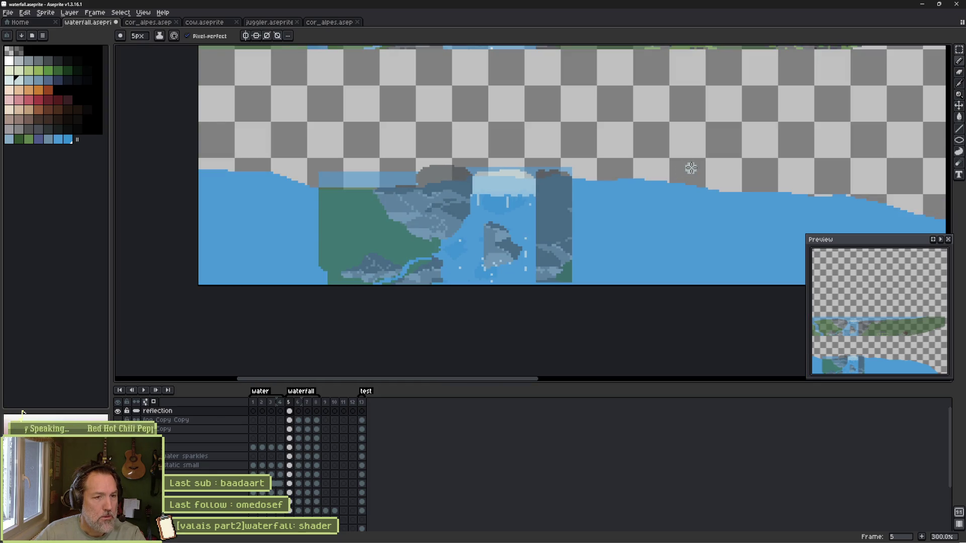
Copy the leftmost river section down onto the water and nudge it into place.
scroll(587, 133, down, 1)
mouse_move(587, 134)
mouse_down()
mouse_move(618, 174)
mouse_move(624, 219)
mouse_up()
key(m)
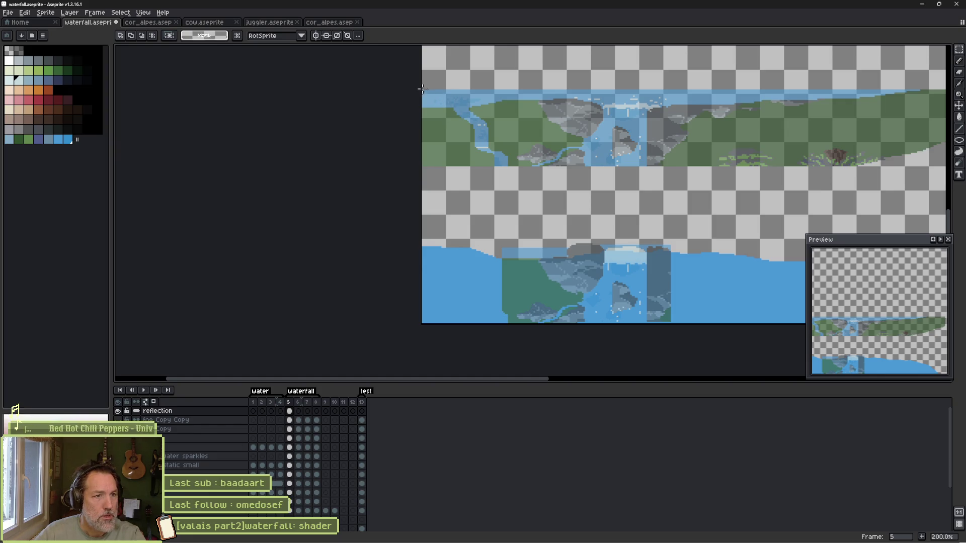
drag(421, 88, 505, 189)
mouse_move(475, 146)
mouse_down()
mouse_move(455, 188)
mouse_move(473, 301)
mouse_up()
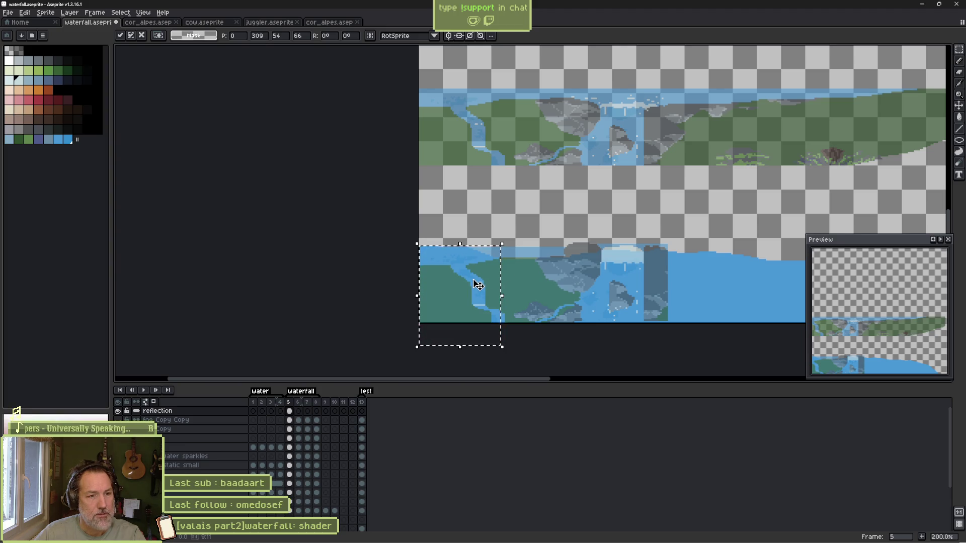
drag(478, 283, 480, 285)
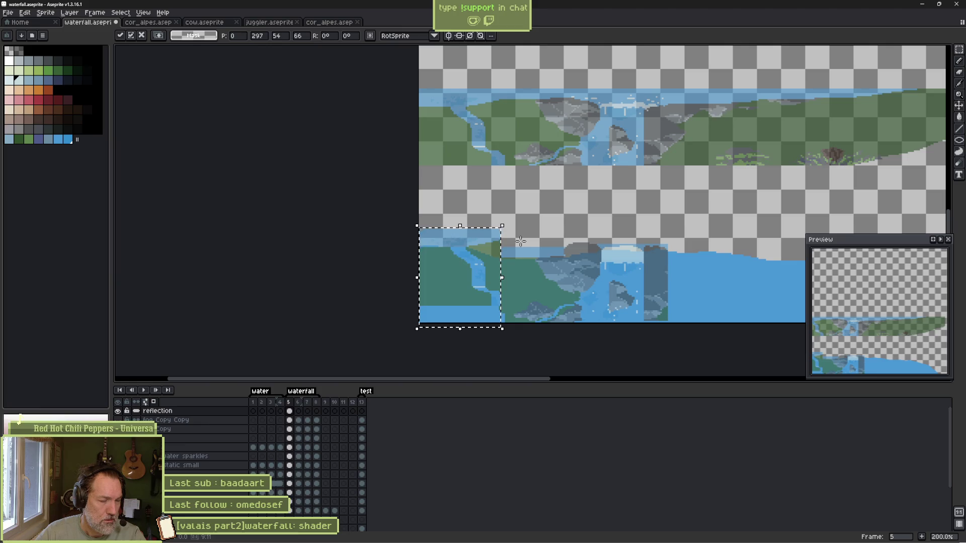
drag(478, 269, 478, 227)
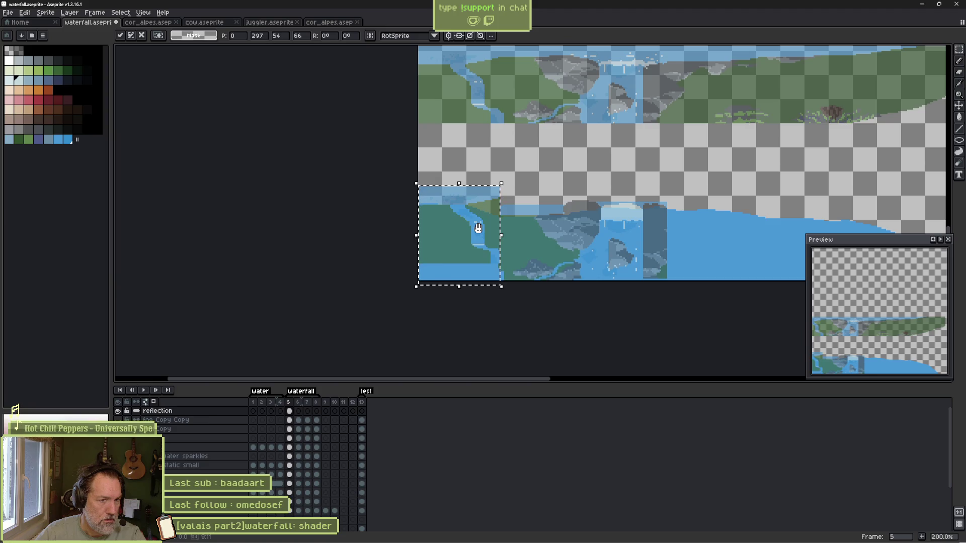
drag(471, 238, 468, 249)
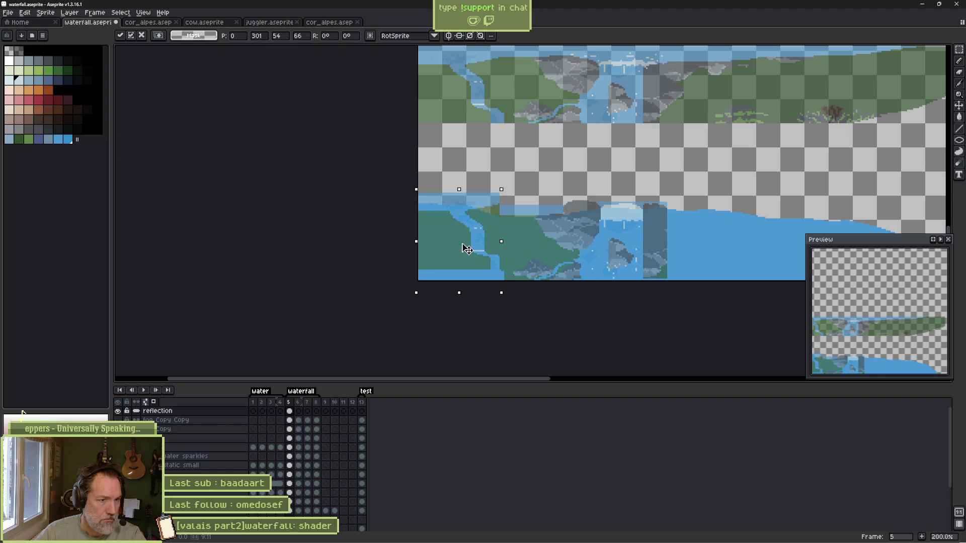
scroll(461, 244, up, 2)
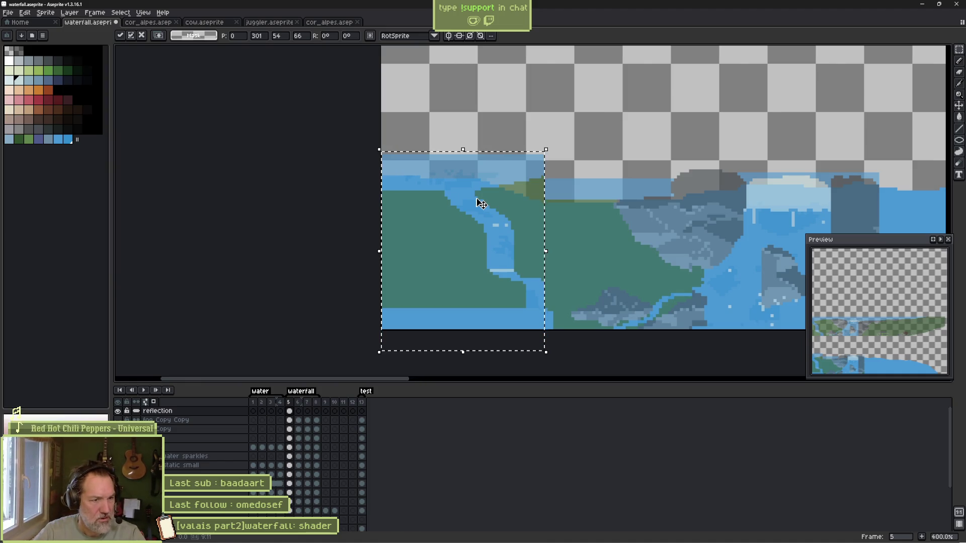
Commit the moved river block and step through undo/redo to compare recent edits.
key(b)
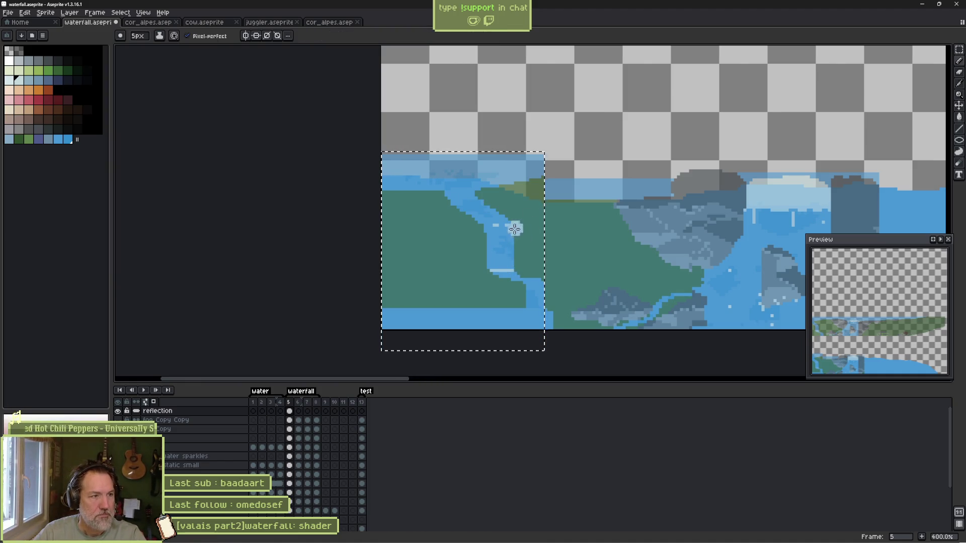
key(ctrl+d)
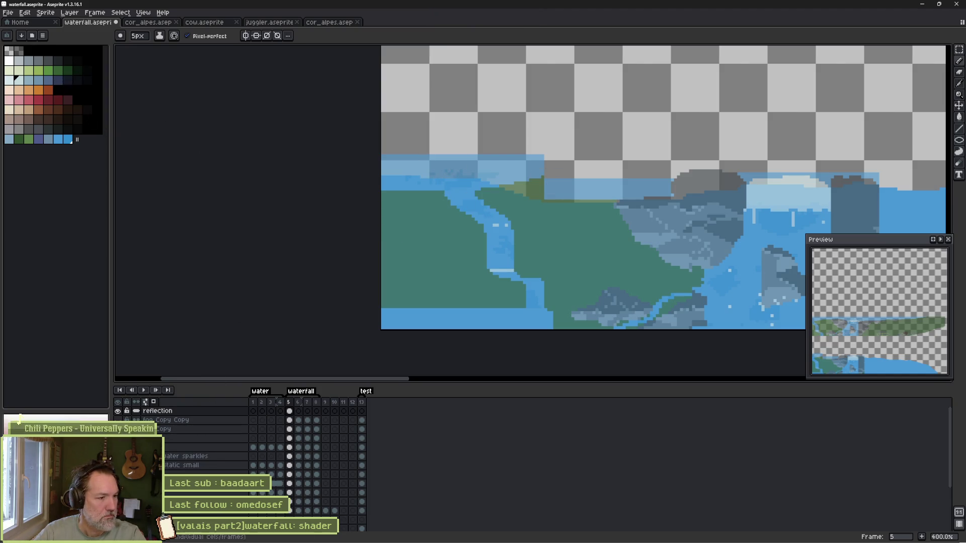
scroll(282, 453, down, 3)
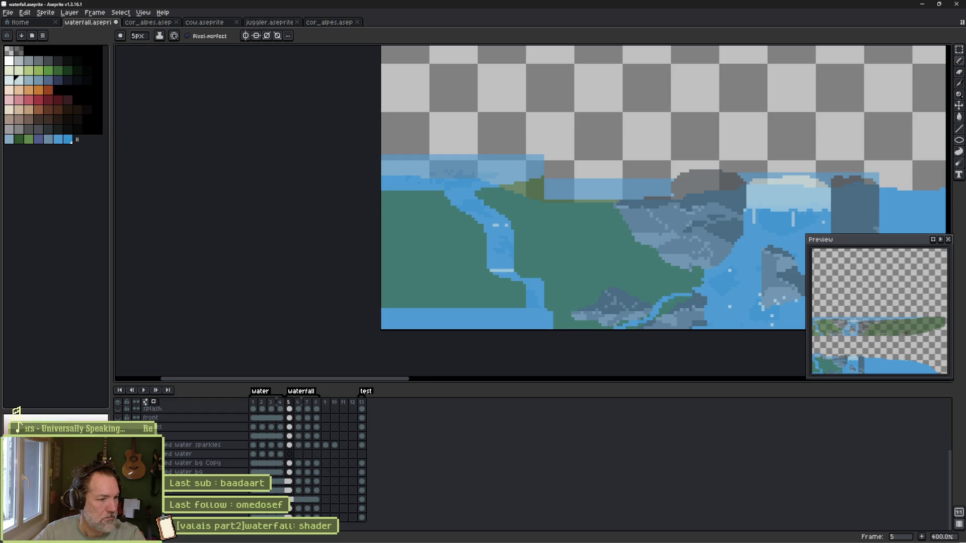
key(ctrl+z)
key(ctrl+y)
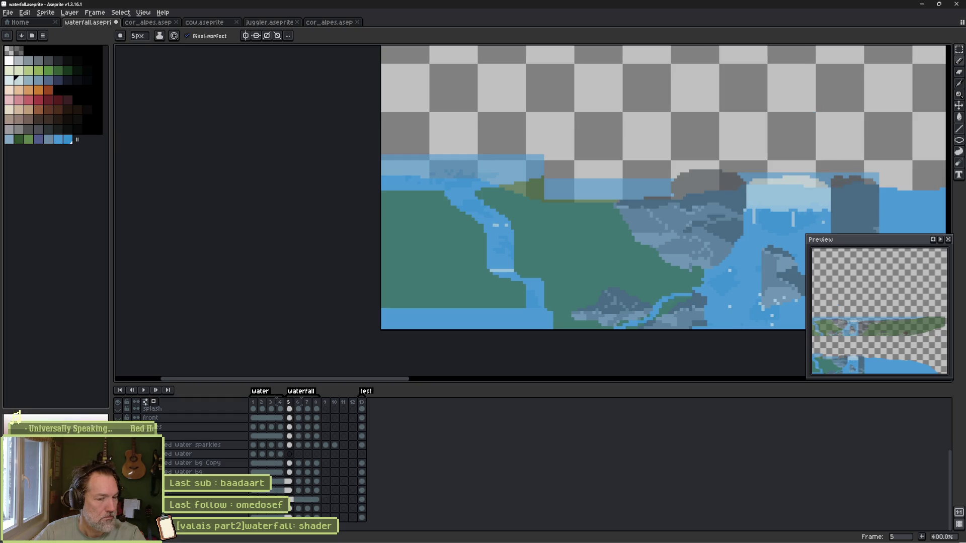
key(ctrl+z)
key(ctrl+y)
key(ctrl+z)
key(ctrl+z)
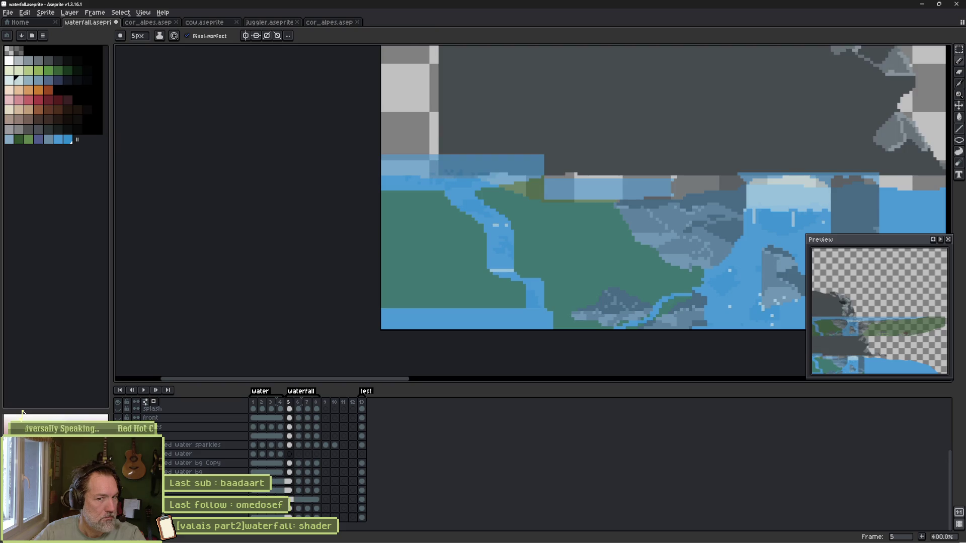
key(ctrl+y)
key(ctrl+y)
key(ctrl+z)
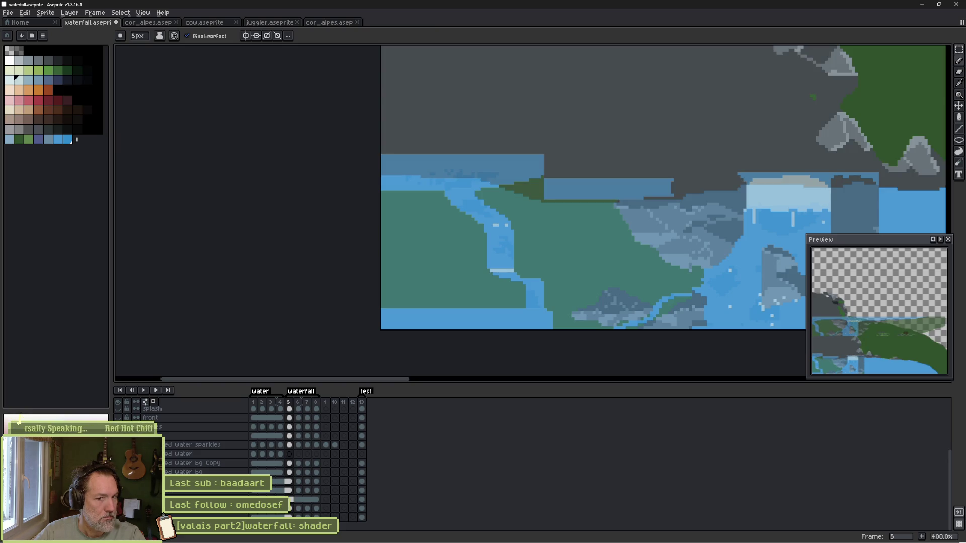
key(ctrl+y)
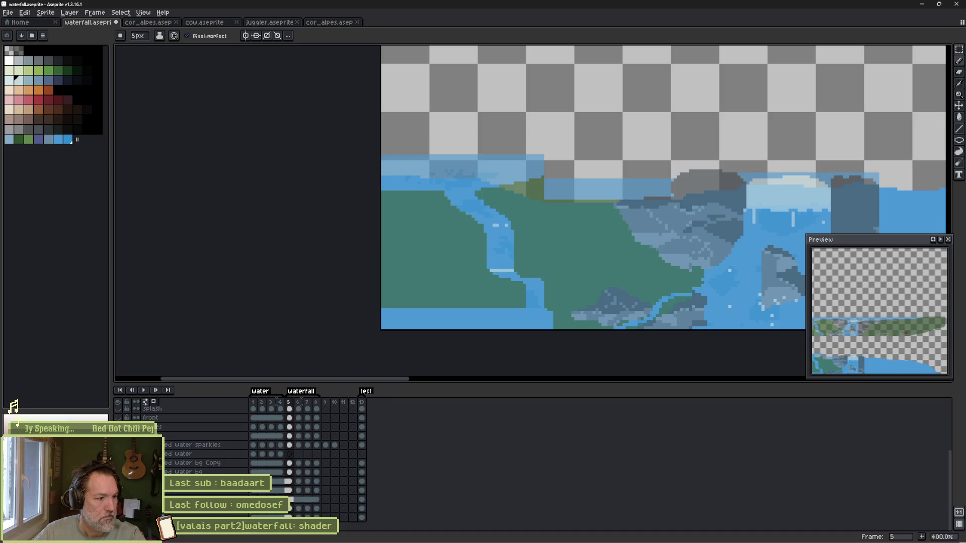
key(ctrl+z)
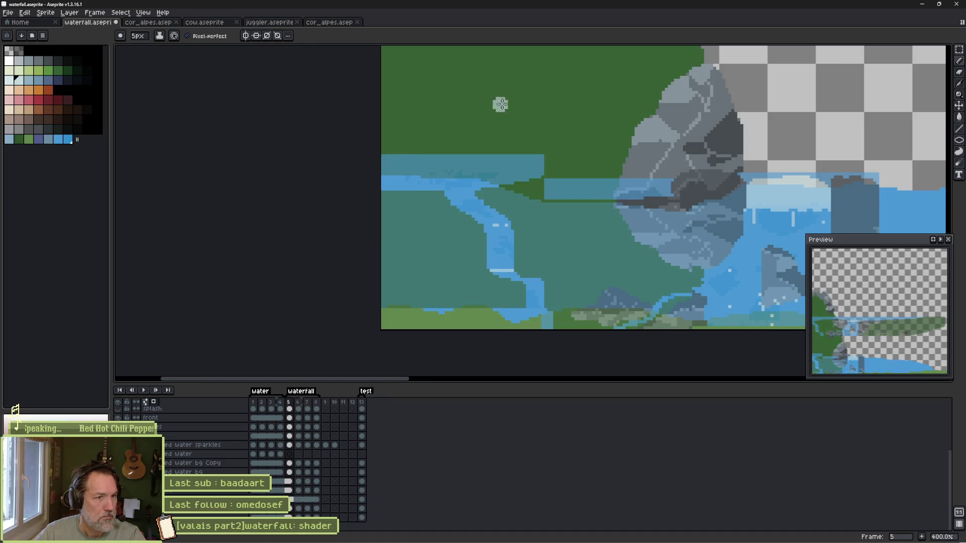
Paint the lower-left blue strip with the dark green bank colour.
alt+click(500, 104)
key(ctrl+y)
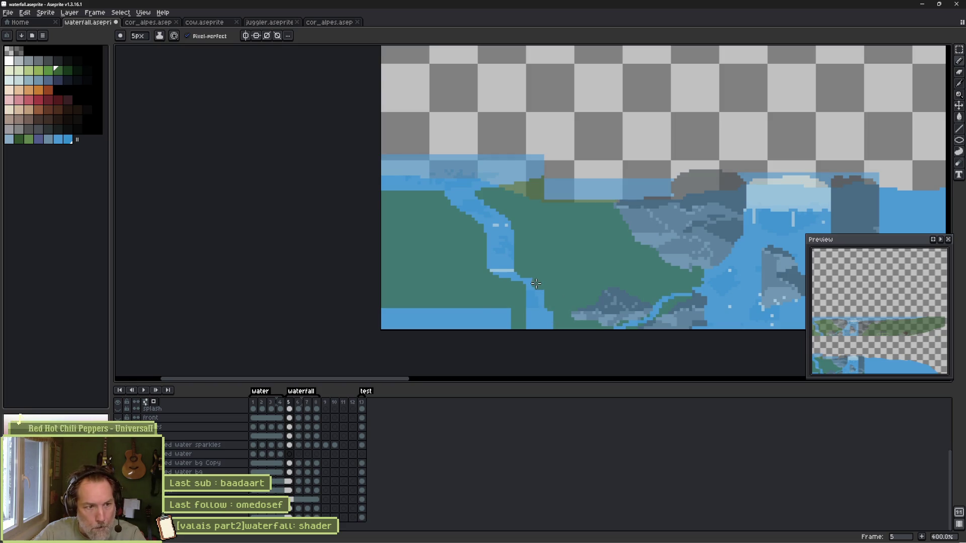
mouse_move(473, 308)
mouse_down()
mouse_move(385, 312)
mouse_move(503, 324)
mouse_move(375, 325)
mouse_up()
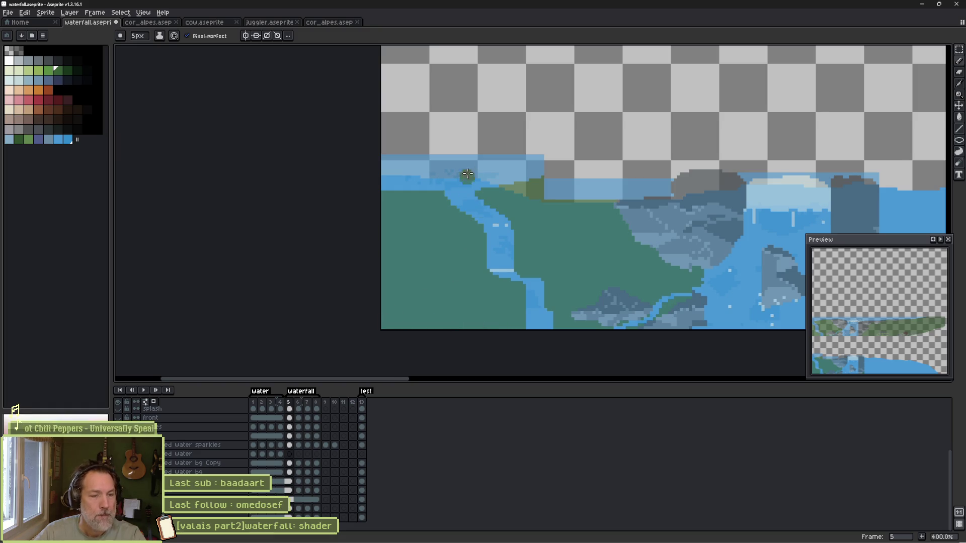
key(e)
scroll(485, 151, up, 3)
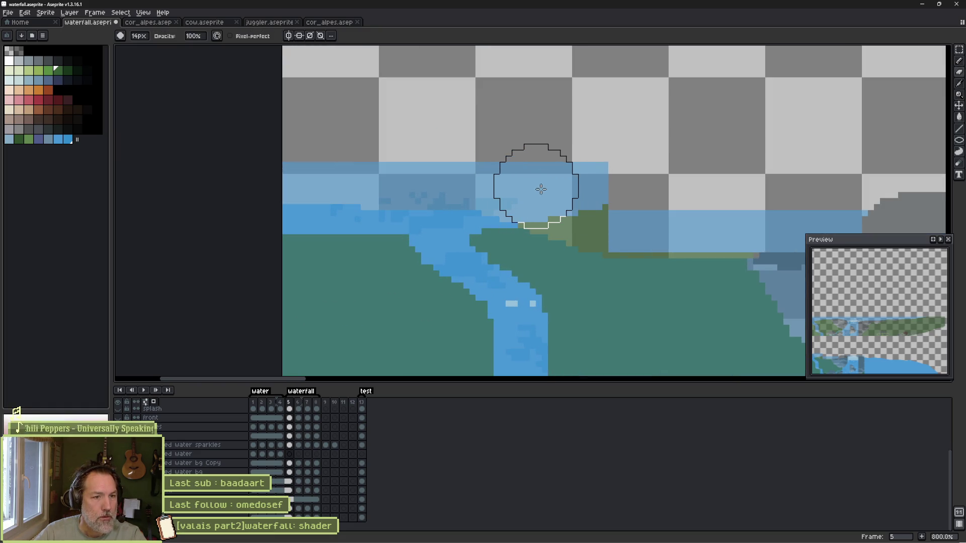
Erase the pale water band above the bank with the 14px eraser, redoing strokes.
mouse_move(549, 207)
mouse_down()
mouse_move(507, 173)
mouse_move(373, 172)
mouse_move(356, 155)
mouse_move(296, 156)
mouse_move(401, 151)
mouse_move(552, 174)
mouse_move(560, 200)
mouse_move(591, 198)
mouse_move(587, 209)
mouse_move(631, 216)
mouse_move(820, 204)
mouse_up()
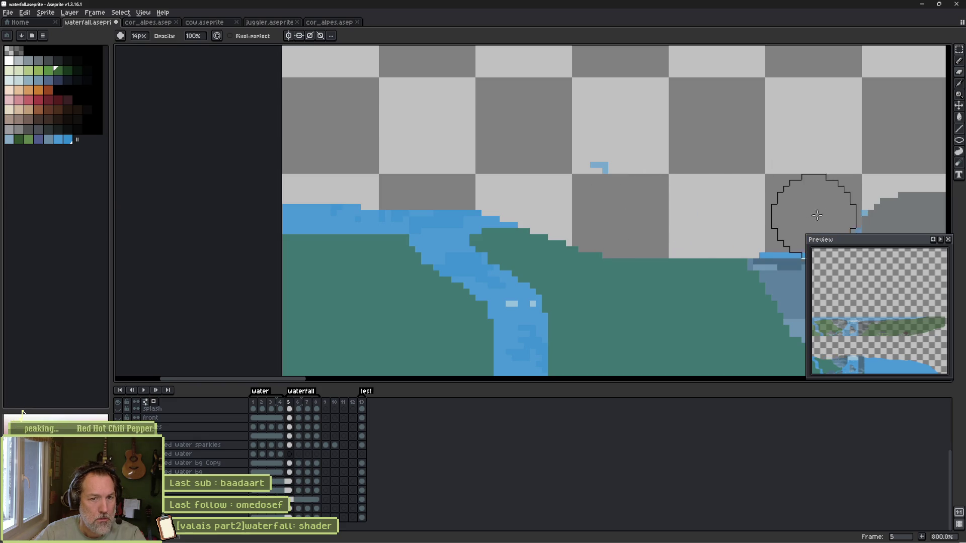
key(ctrl+z)
drag(743, 209, 737, 213)
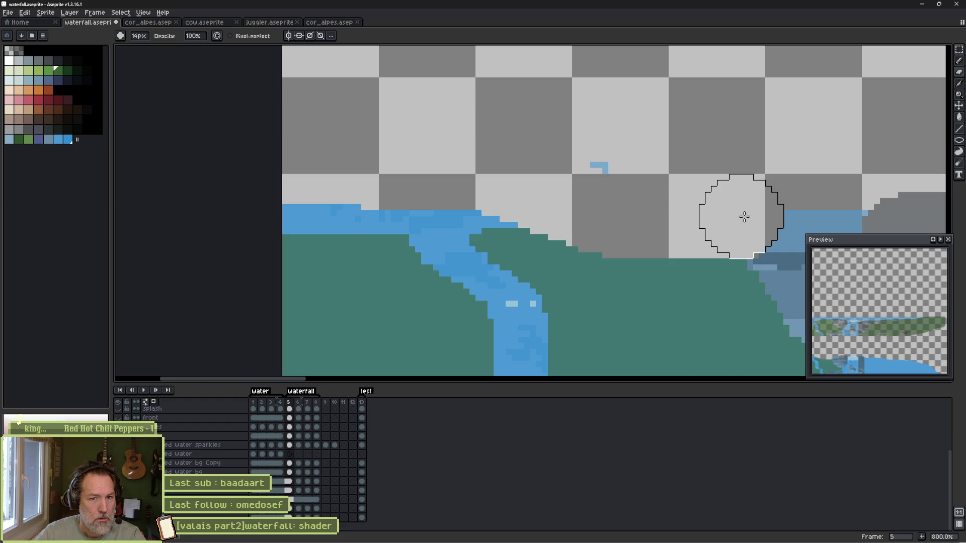
key(ctrl+z)
click(707, 212)
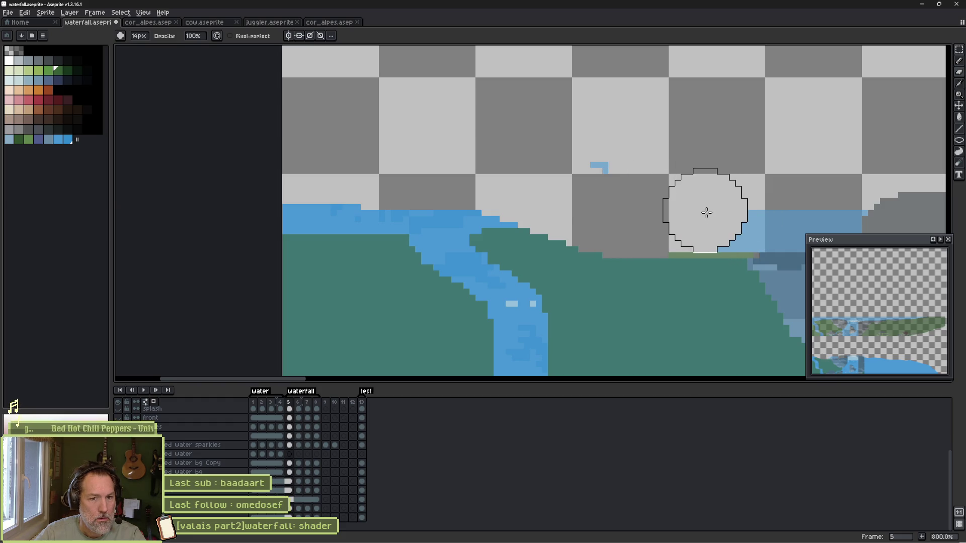
scroll(605, 168, down, 2)
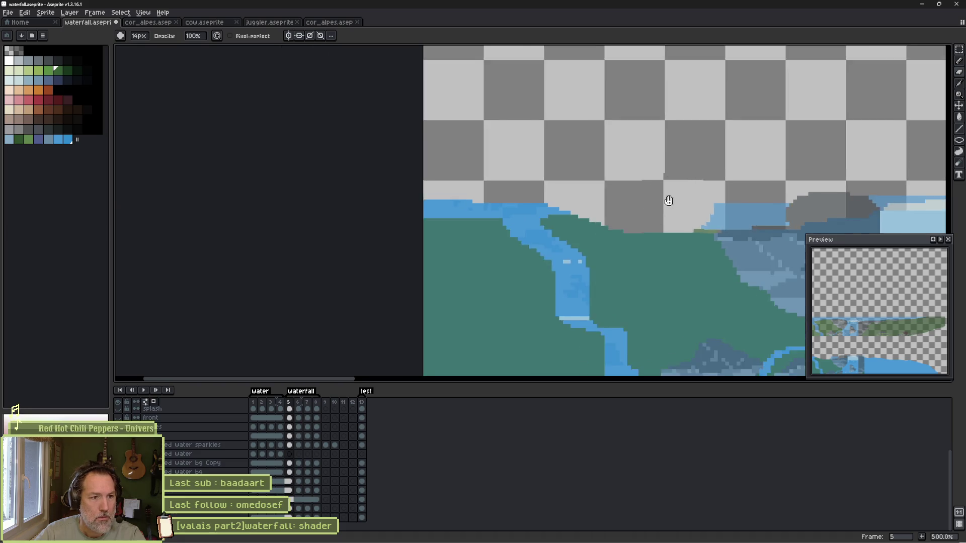
Erase the light-blue pixels left of centre and shrink the eraser to 7px.
drag(666, 201, 493, 154)
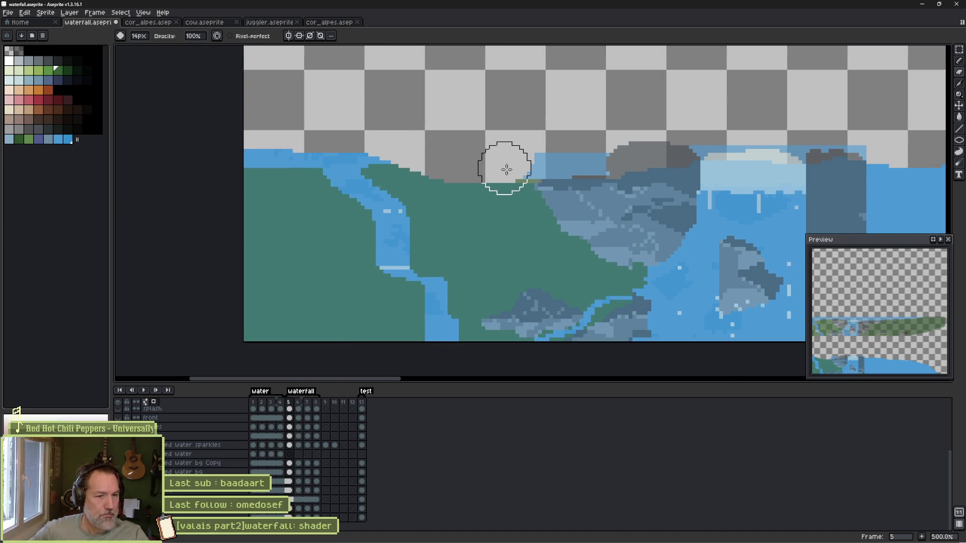
scroll(560, 162, up, 4)
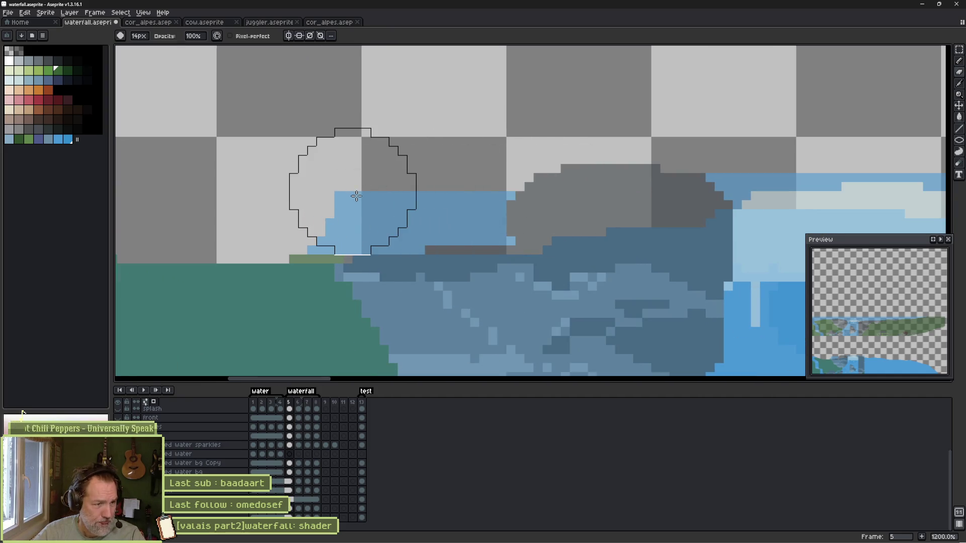
drag(349, 190, 516, 194)
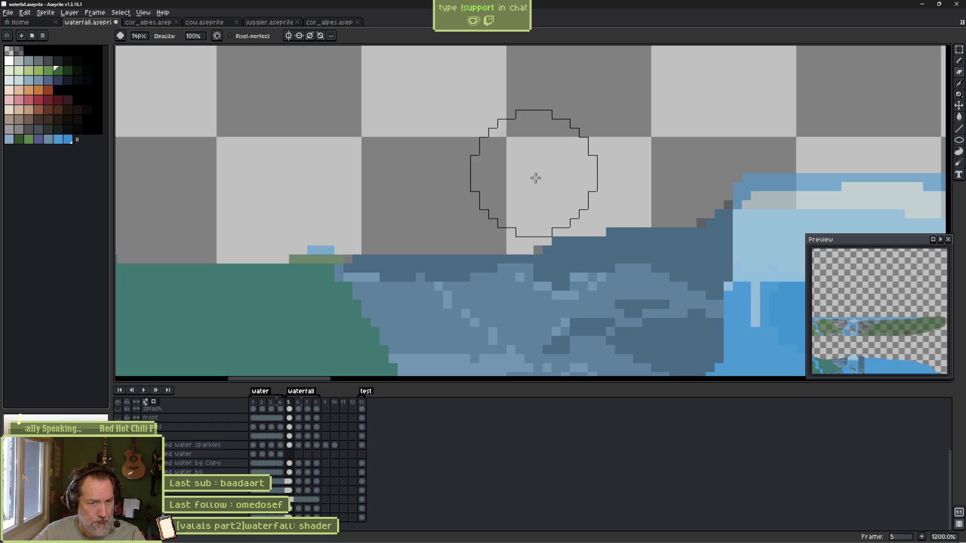
key(minus)
key(minus)
key(minus)
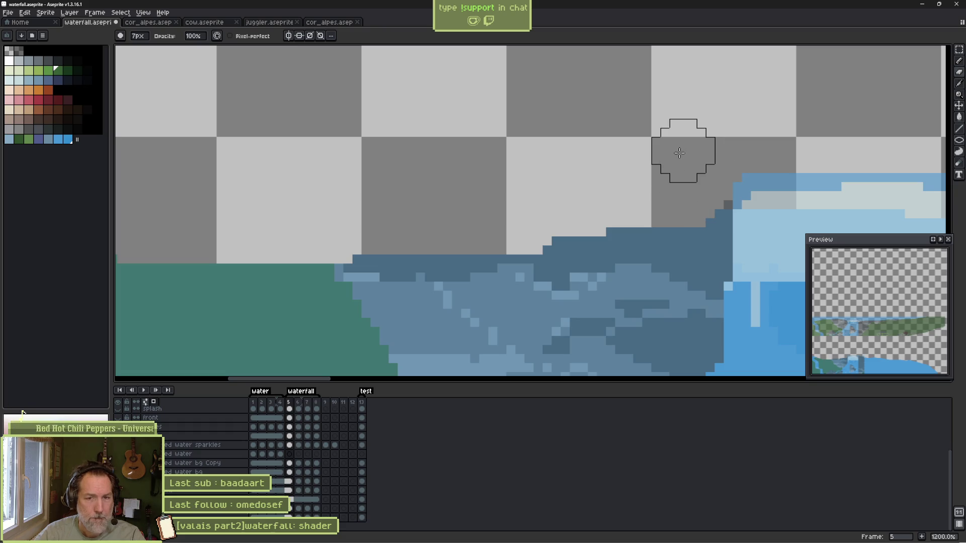
scroll(681, 151, down, 6)
drag(603, 248, 546, 232)
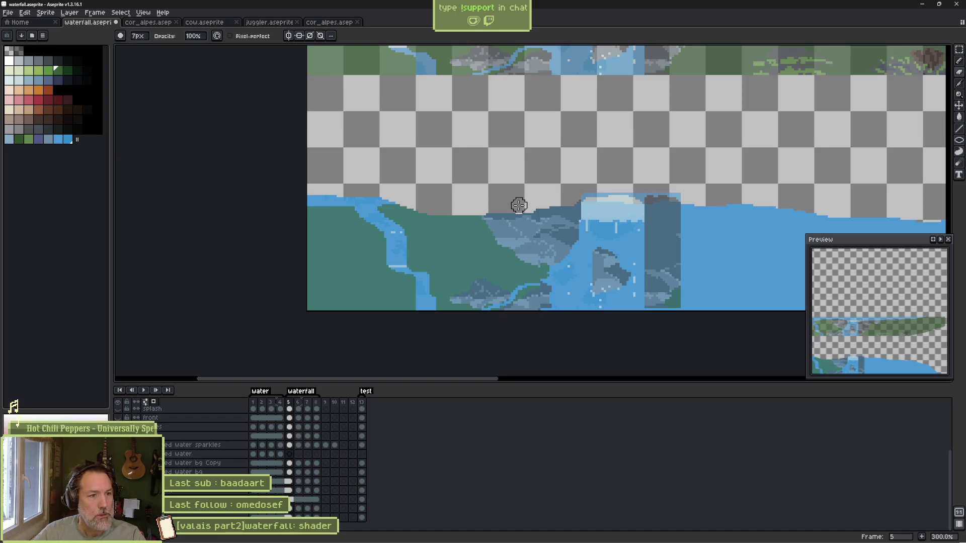
mouse_move(397, 135)
mouse_down()
mouse_move(397, 288)
mouse_move(396, 171)
mouse_up()
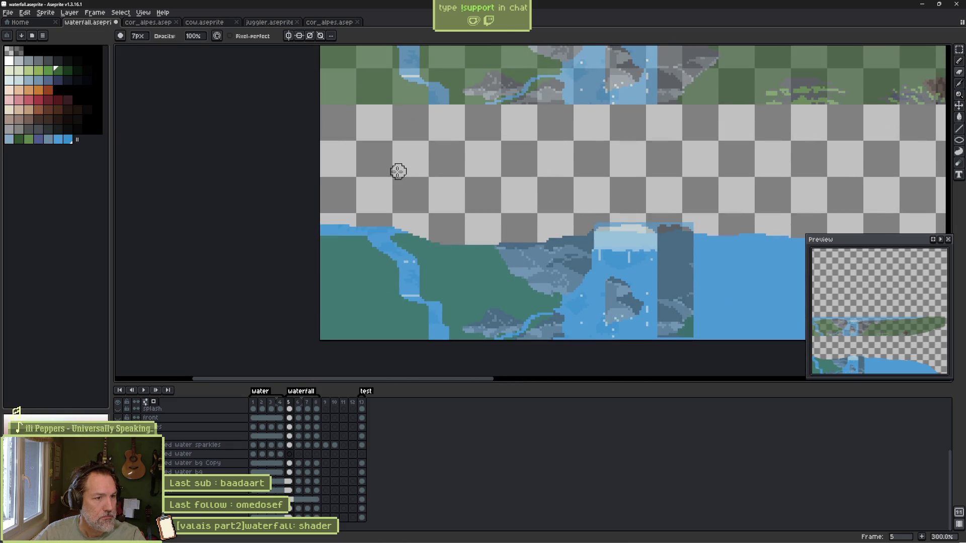
scroll(423, 211, up, 3)
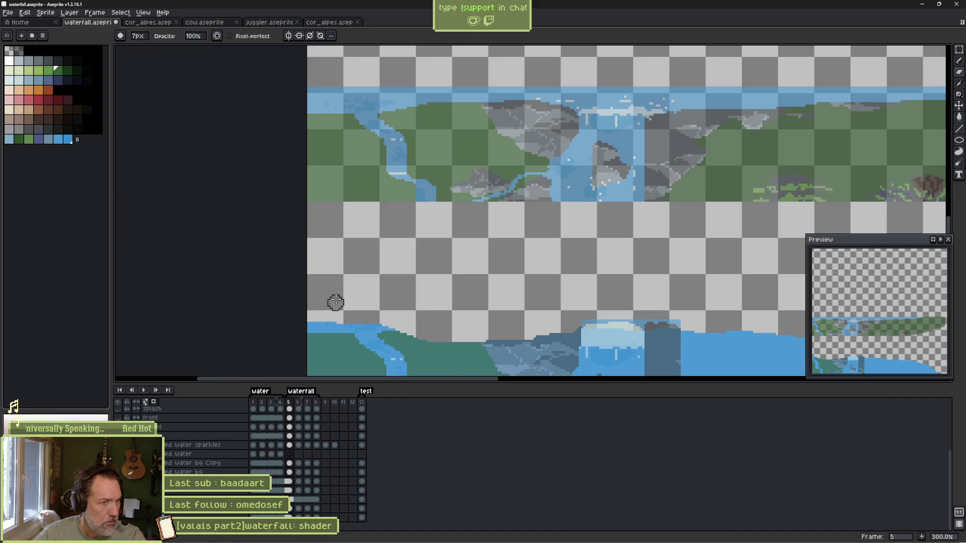
ctrl+scroll(334, 302, down, 1)
scroll(453, 297, down, 3)
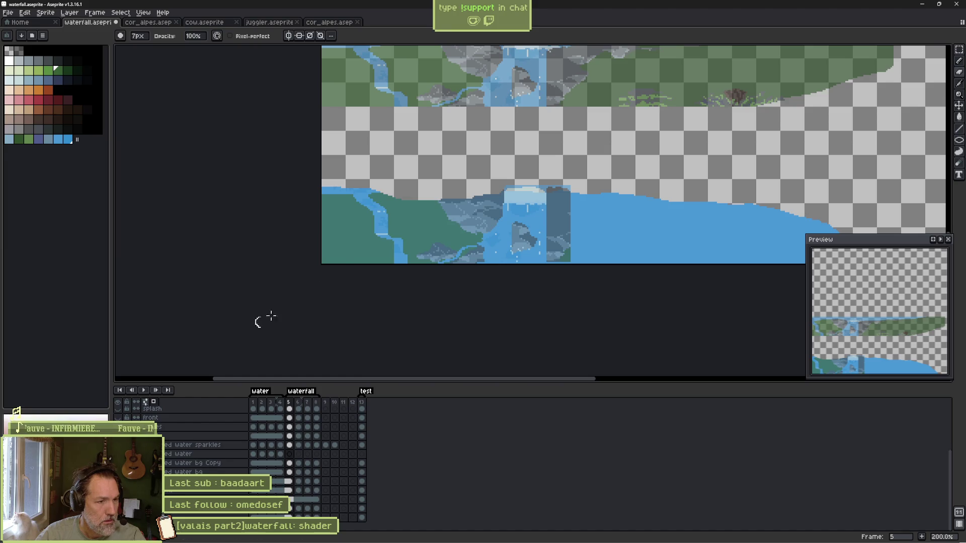
scroll(333, 257, up, 2)
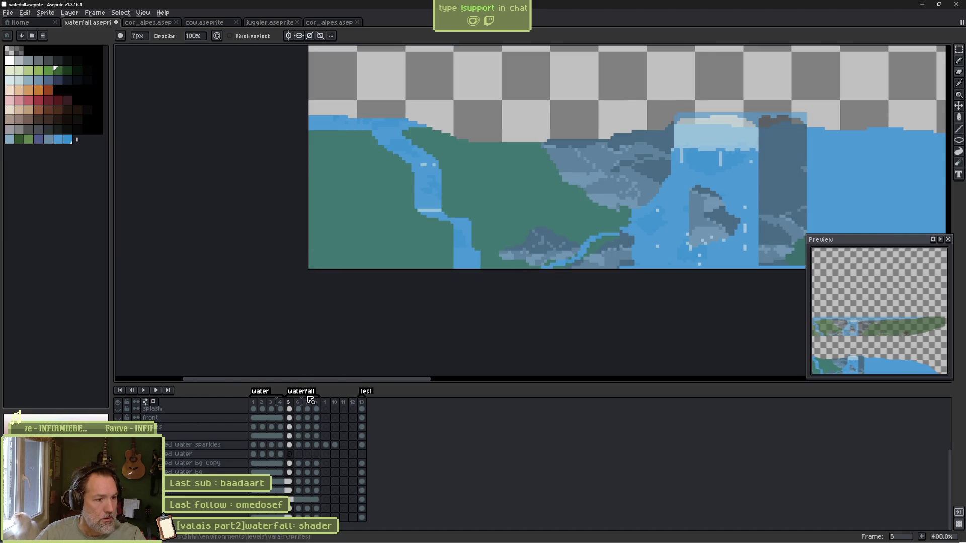
Marquee the upper-left block on the reflection layer's frame 5 cel and shift it a few pixels up.
click(289, 409)
key(e)
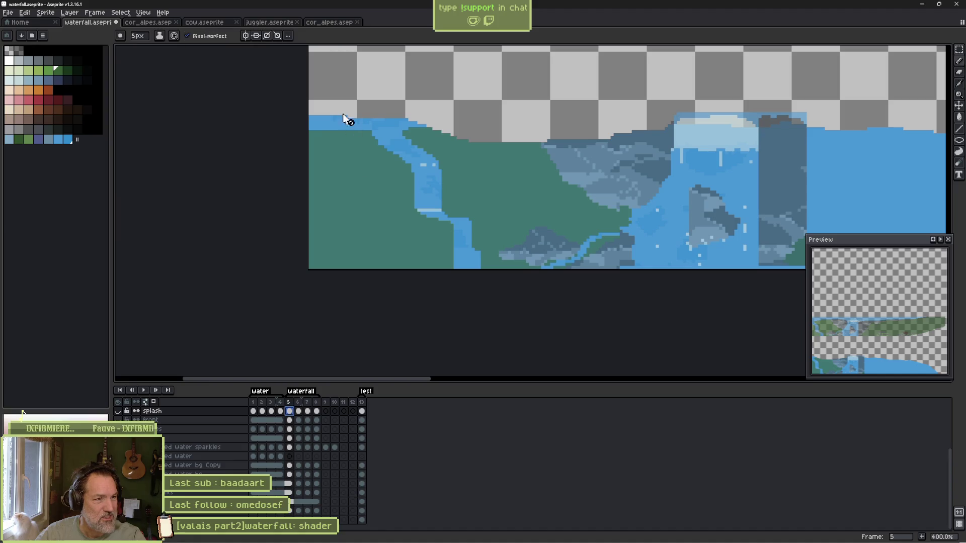
key(m)
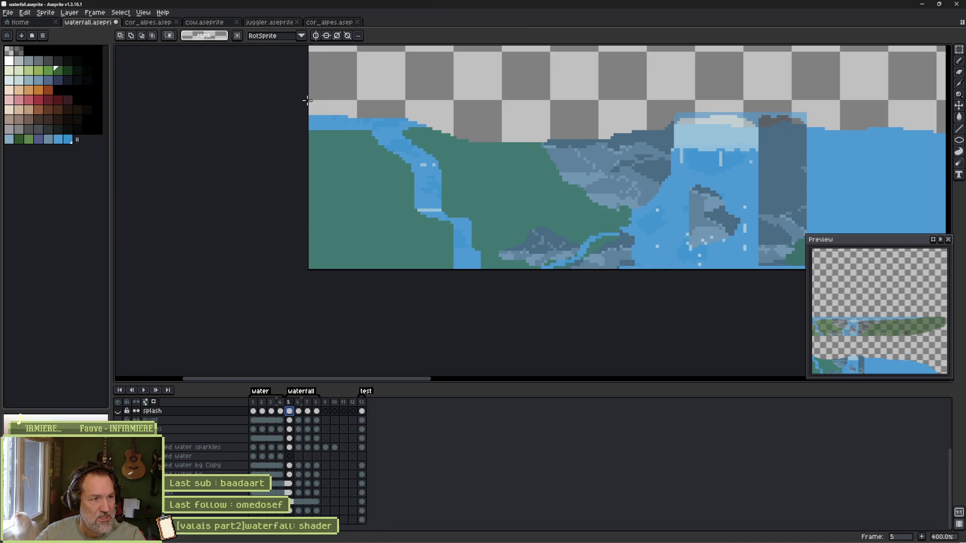
drag(369, 127, 502, 190)
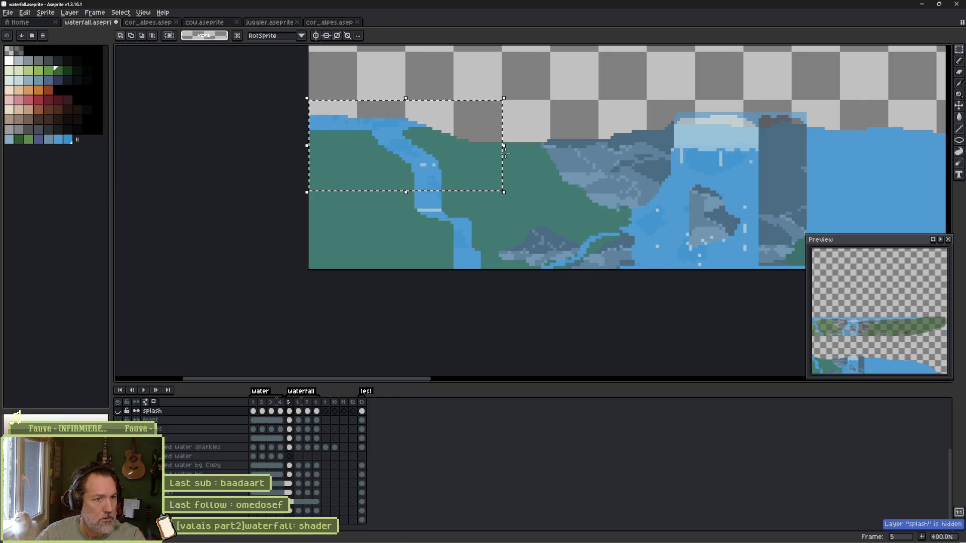
click(164, 421)
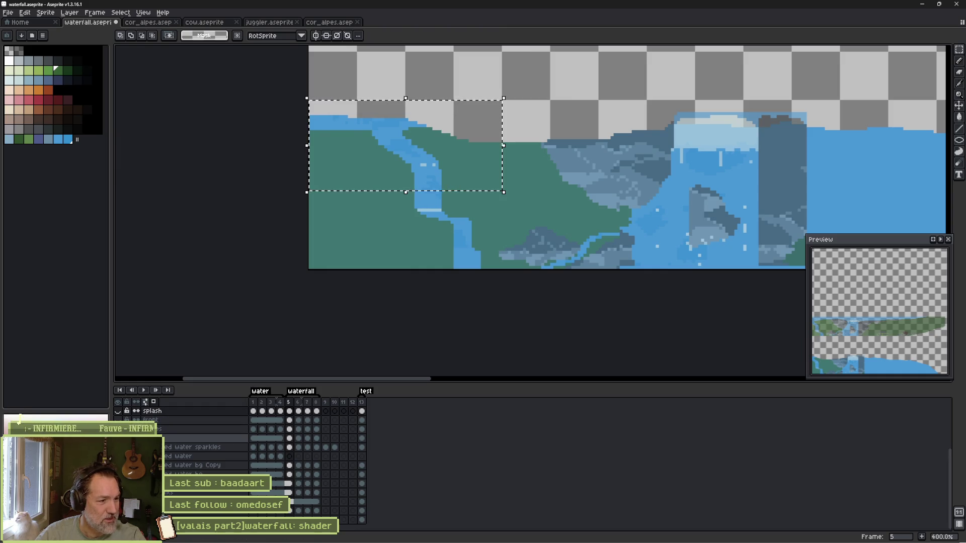
scroll(269, 431, up, 2)
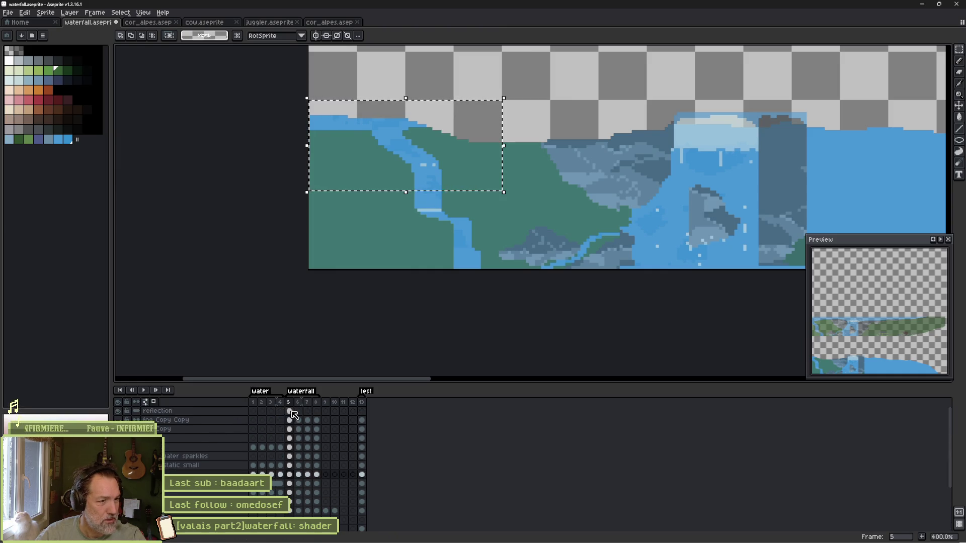
click(293, 413)
click(404, 174)
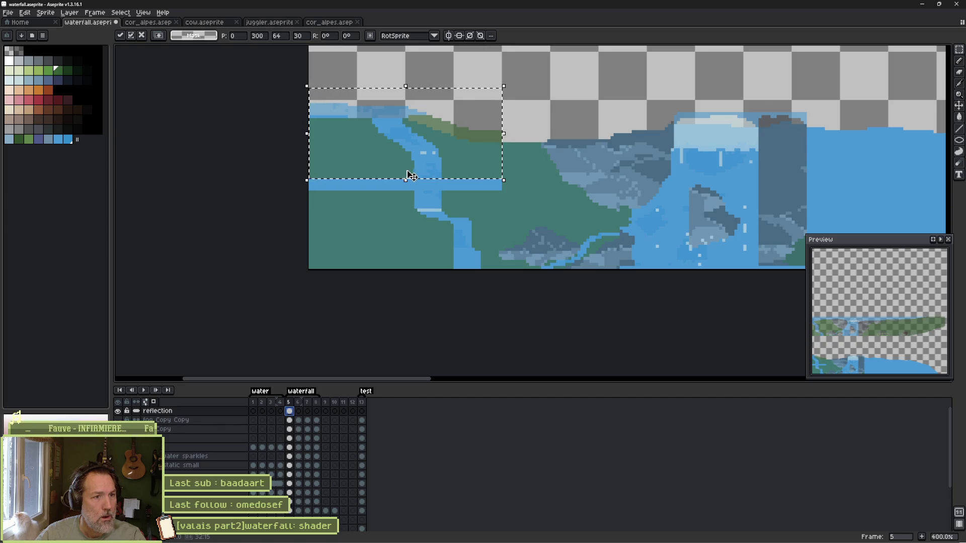
key(Return)
Pencil over the leftover blue strips on the left and right in green.
scroll(408, 199, up, 1)
key(b)
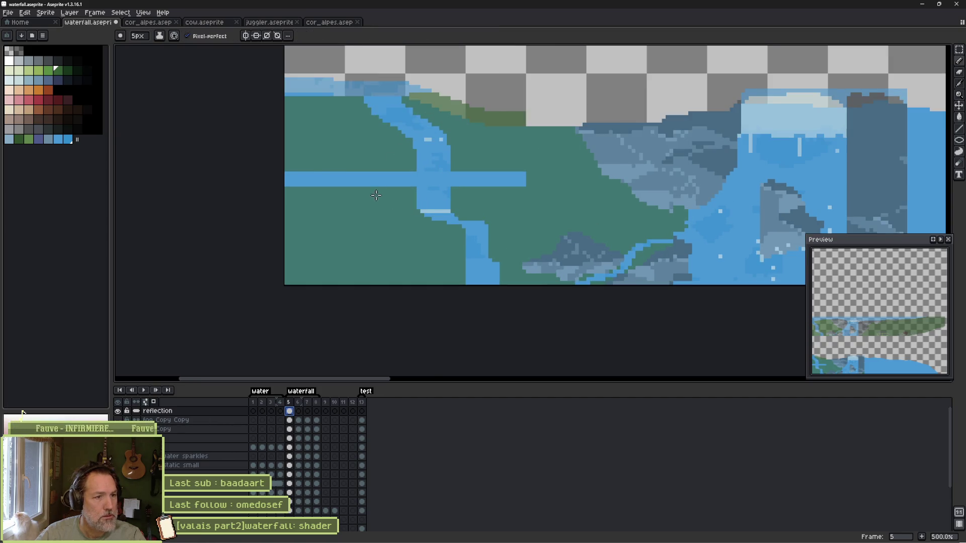
drag(359, 177, 292, 181)
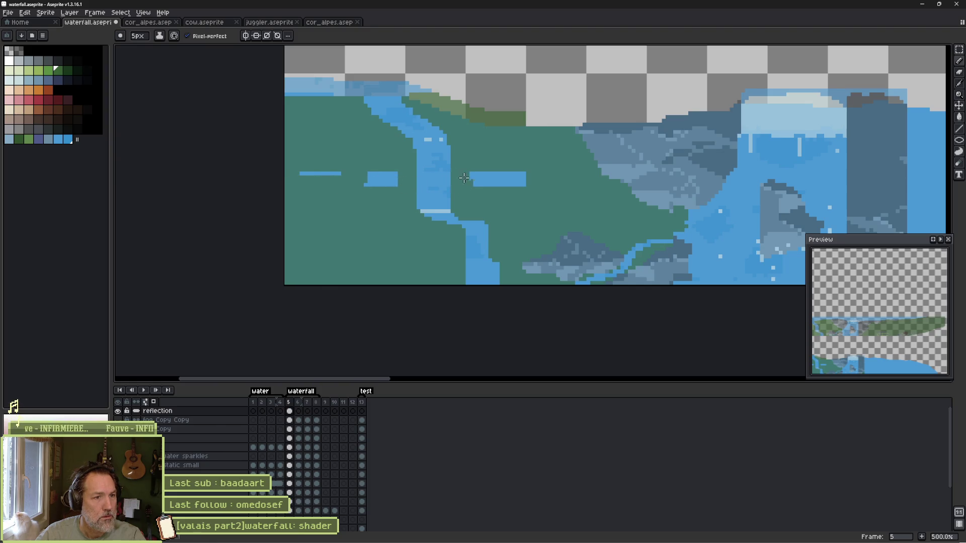
drag(464, 177, 501, 185)
drag(403, 179, 300, 173)
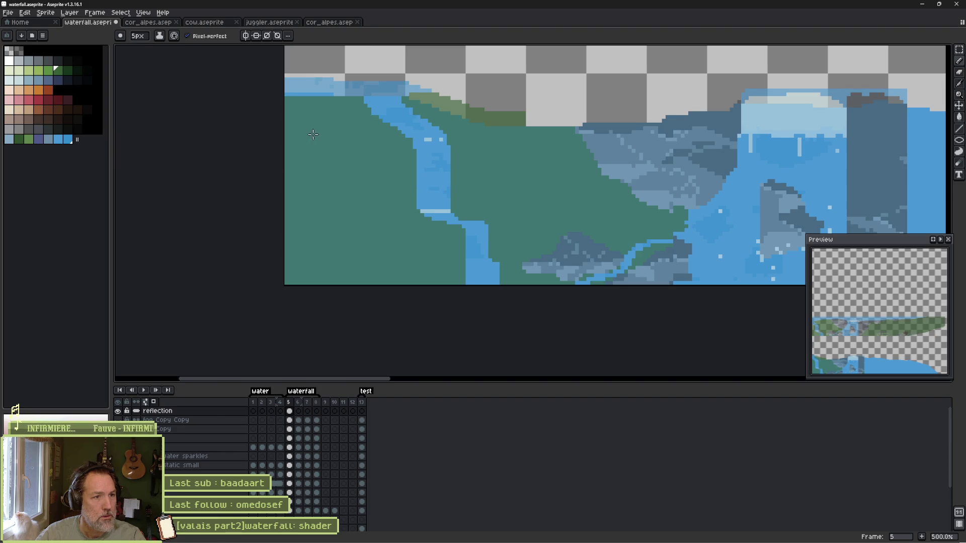
Finish greening the blue strips and erase the light-blue pixels above the pond's left edge.
drag(312, 133, 349, 233)
scroll(353, 226, up, 4)
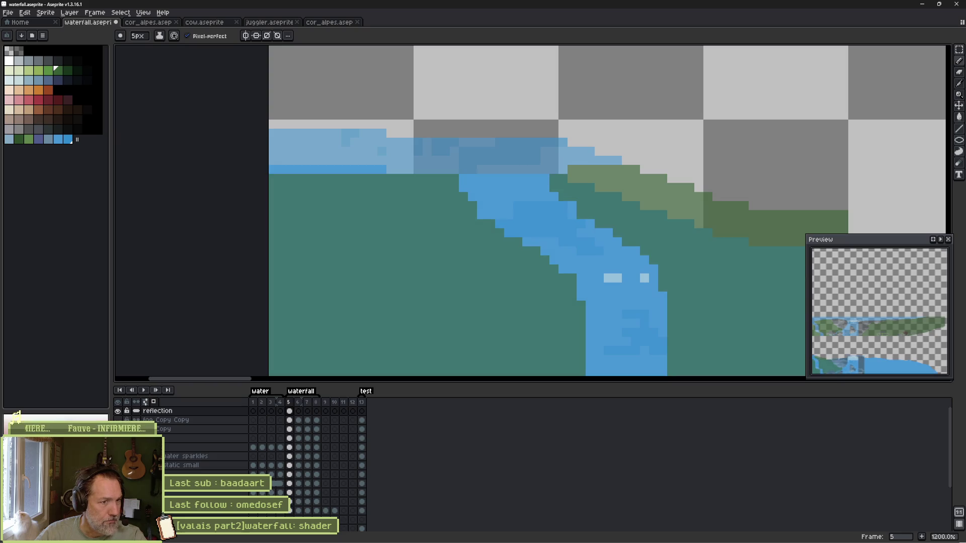
key(e)
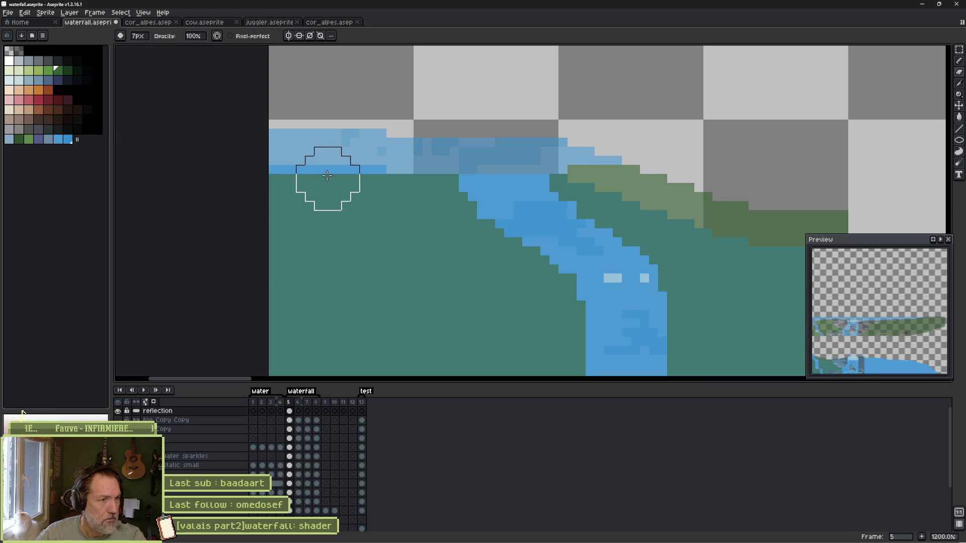
mouse_move(309, 127)
mouse_down()
mouse_move(426, 133)
mouse_move(400, 140)
mouse_move(448, 129)
mouse_move(479, 142)
mouse_move(550, 135)
mouse_move(543, 142)
mouse_move(661, 125)
mouse_up()
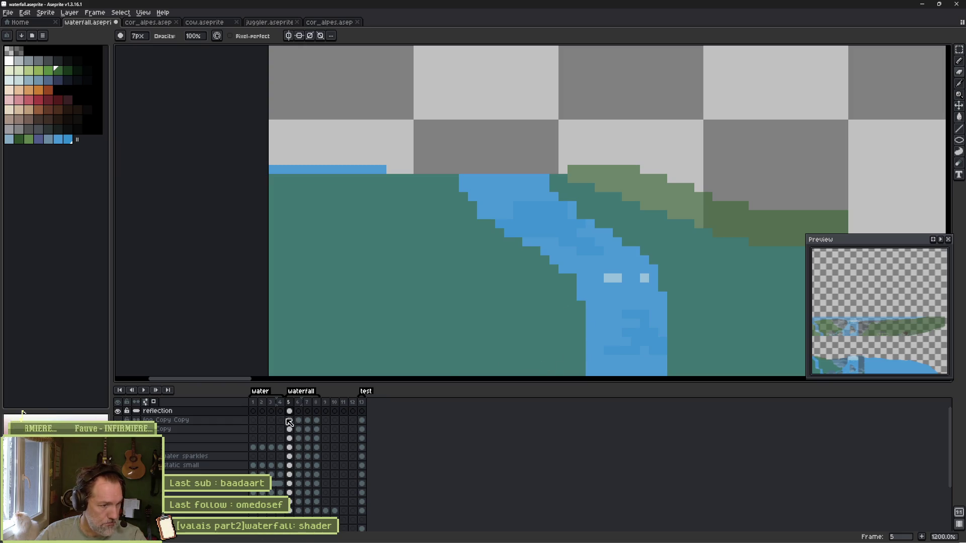
Compare with the reflection layer toggled, then erase the green hill band above the left teal bank.
click(119, 412)
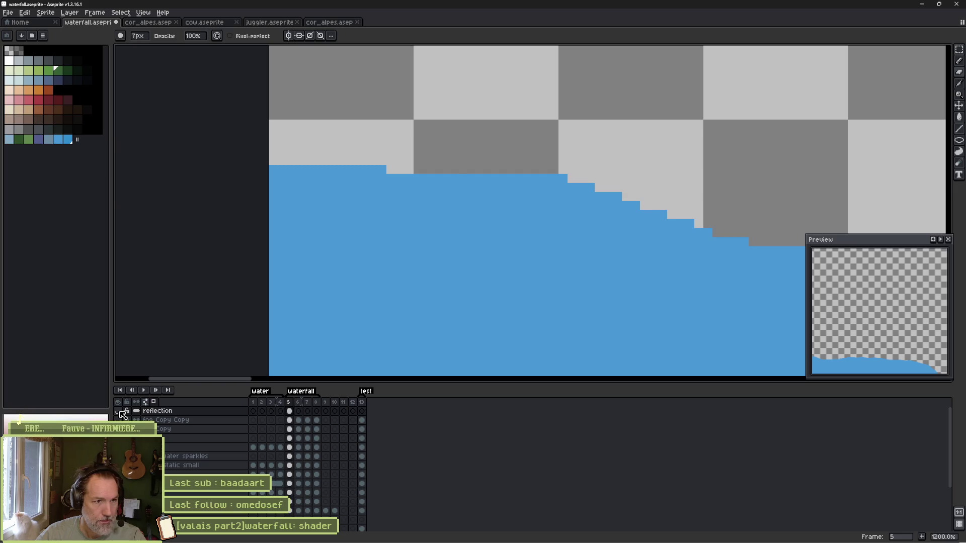
click(119, 412)
click(119, 412)
click(119, 411)
scroll(453, 252, right, 5)
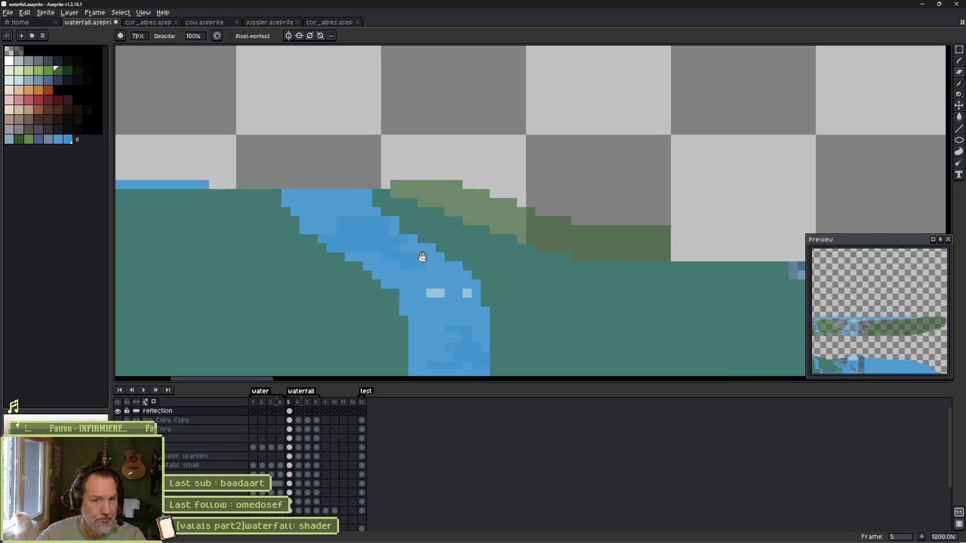
mouse_move(296, 172)
mouse_down()
mouse_move(312, 160)
mouse_move(330, 192)
mouse_move(324, 182)
mouse_move(431, 186)
mouse_move(346, 195)
mouse_move(377, 201)
mouse_move(531, 206)
mouse_move(390, 209)
mouse_move(461, 216)
mouse_move(441, 229)
mouse_move(593, 216)
mouse_move(554, 233)
mouse_move(478, 208)
mouse_up()
scroll(478, 208, down, 5)
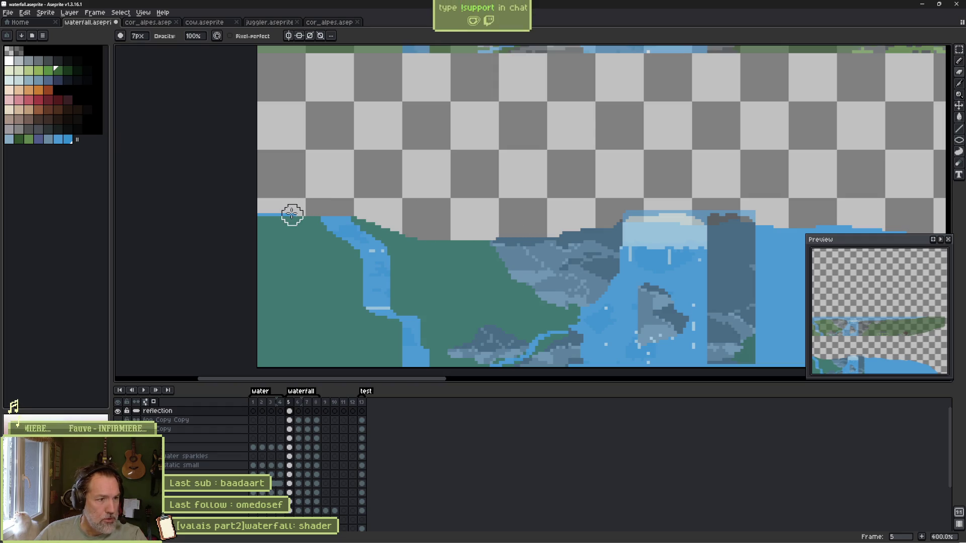
Bring the whole waterfall area into view with the eraser selected.
scroll(267, 221, up, 2)
key(b)
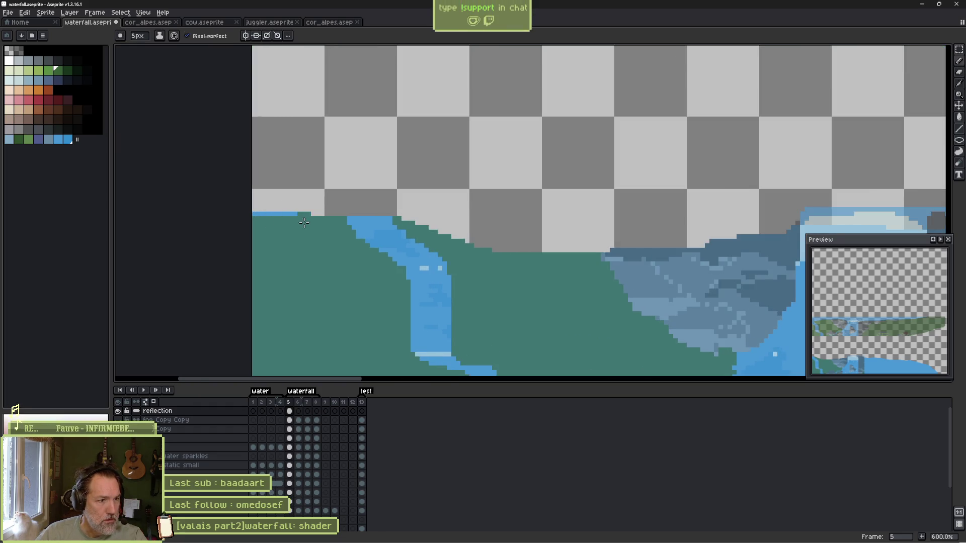
scroll(538, 216, down, 3)
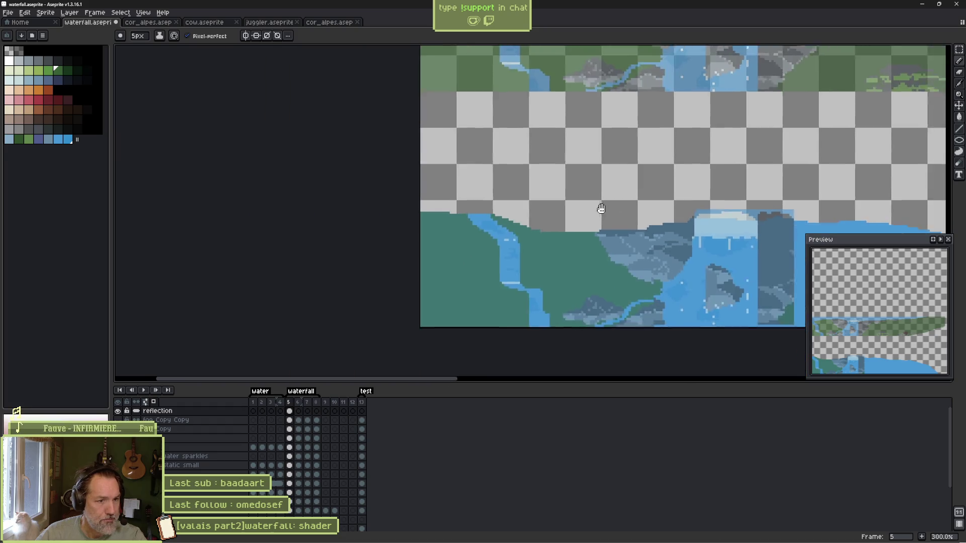
drag(599, 209, 480, 165)
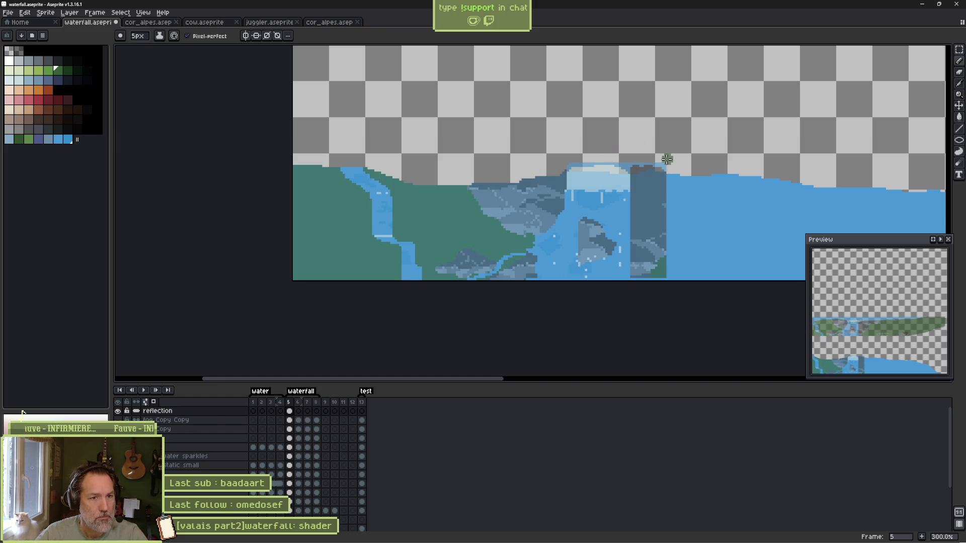
scroll(607, 163, up, 4)
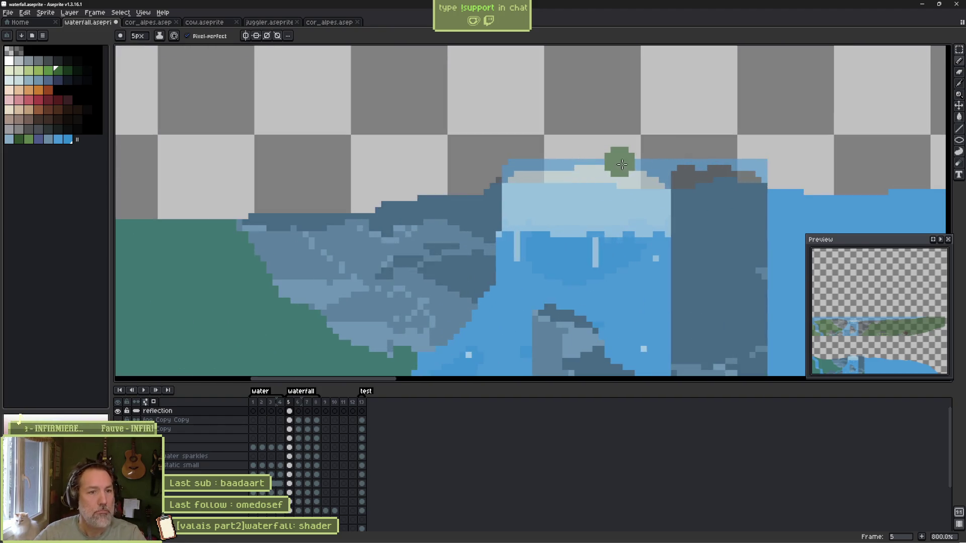
key(e)
scroll(582, 161, down, 2)
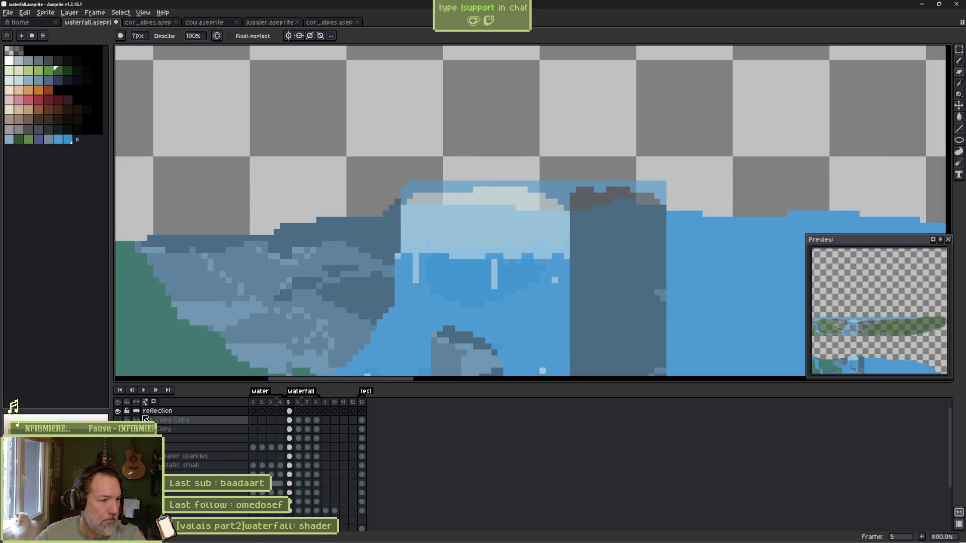
Check the reflection layer alone, then erase the pale pixels above the waterfall's top edge.
alt+click(119, 411)
alt+click(118, 411)
alt+click(119, 411)
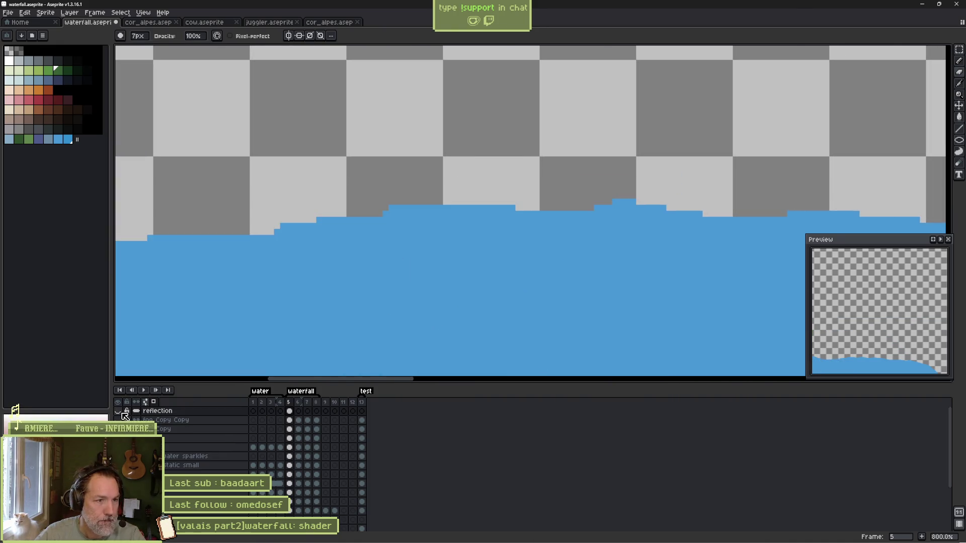
alt+click(119, 411)
alt+click(118, 411)
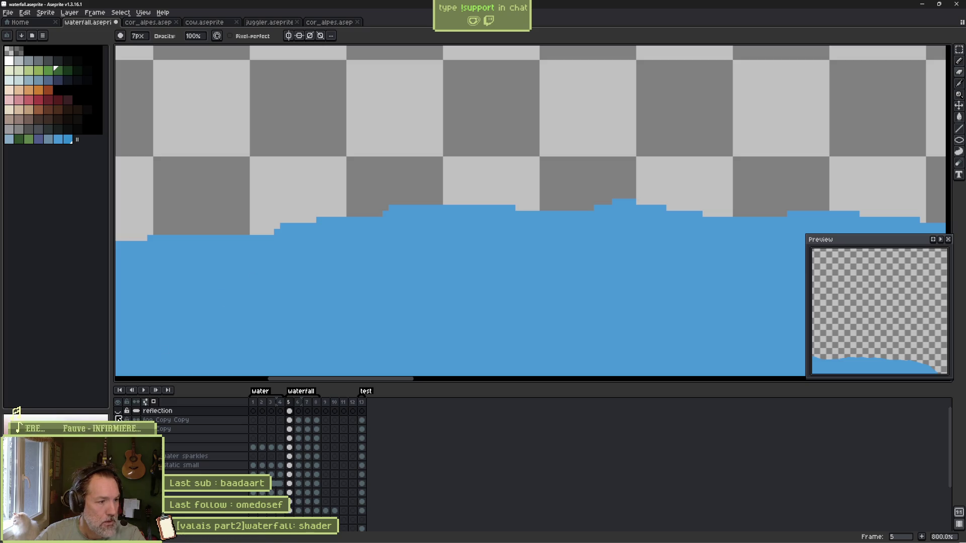
alt+click(119, 412)
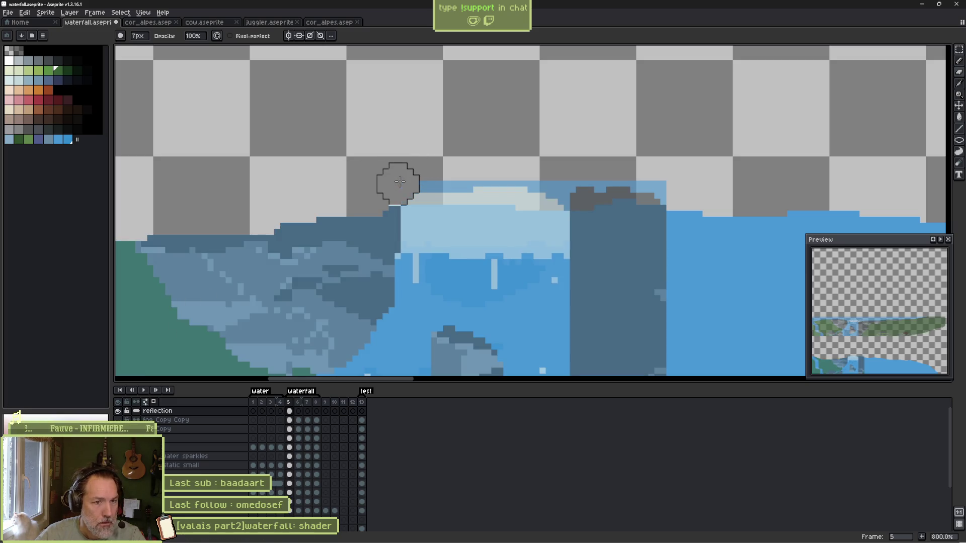
mouse_move(400, 182)
mouse_down()
mouse_move(602, 184)
mouse_move(519, 187)
mouse_move(560, 181)
mouse_move(581, 190)
mouse_move(627, 168)
mouse_move(666, 173)
mouse_move(648, 180)
mouse_up()
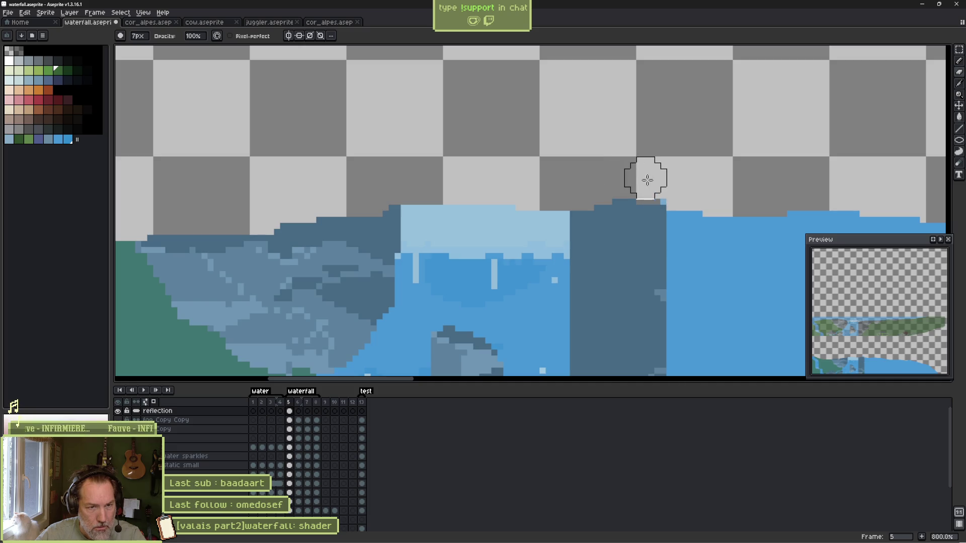
scroll(576, 242, down, 4)
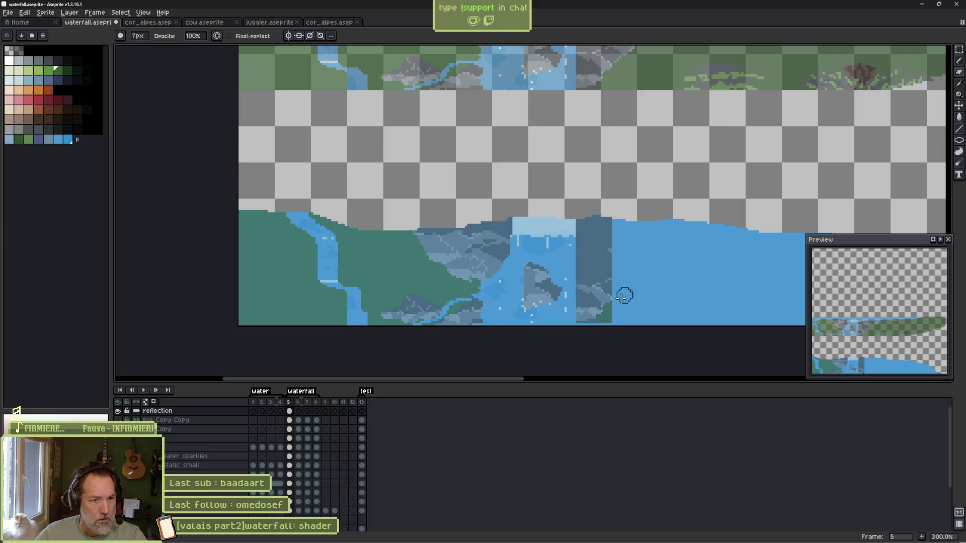
mouse_move(667, 257)
mouse_down()
mouse_move(633, 233)
mouse_move(623, 277)
mouse_move(576, 214)
mouse_move(569, 223)
mouse_up()
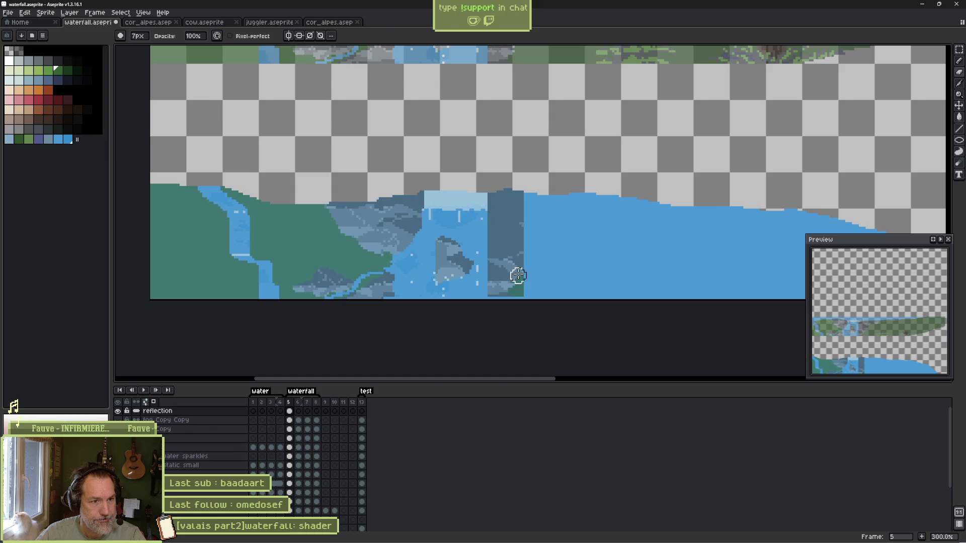
Move the lower part of the dark rock column down a few pixels.
key(e)
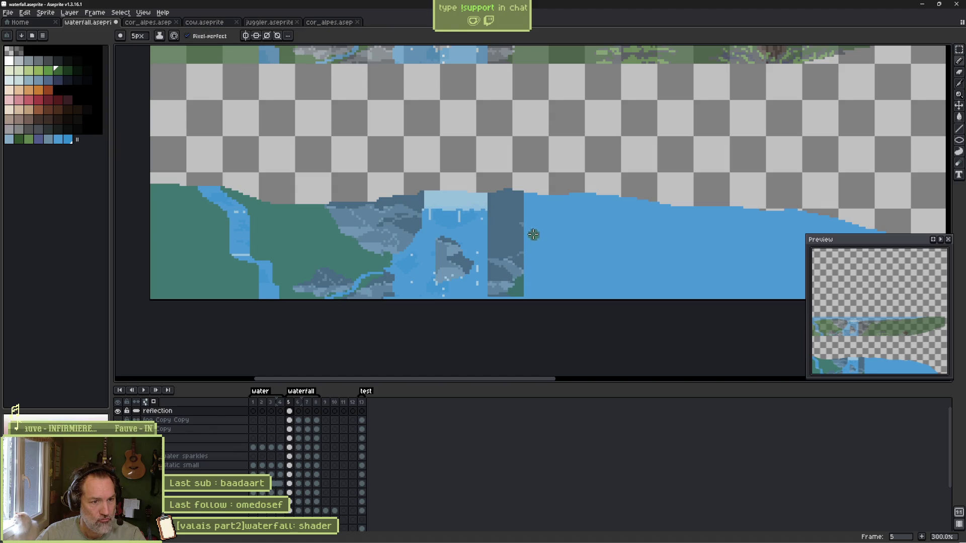
key(m)
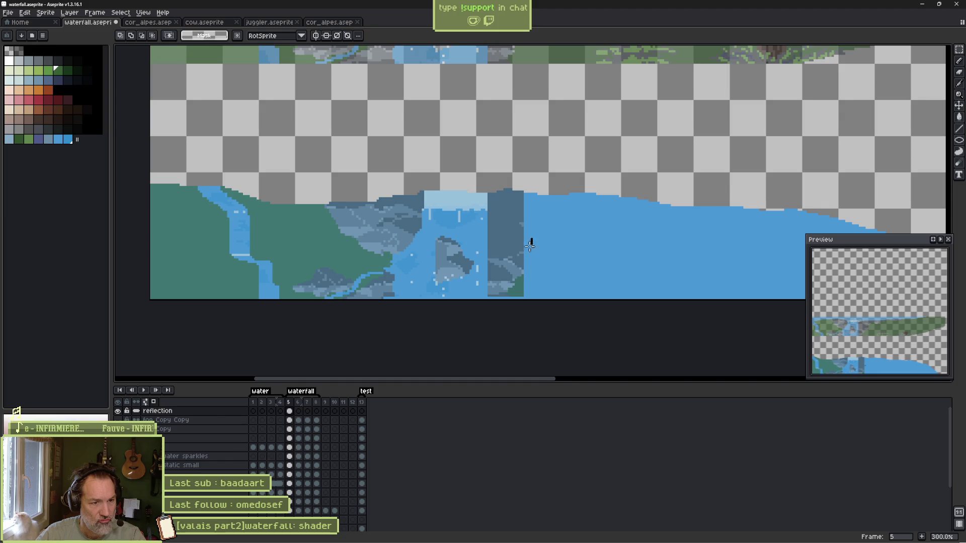
drag(531, 240, 486, 314)
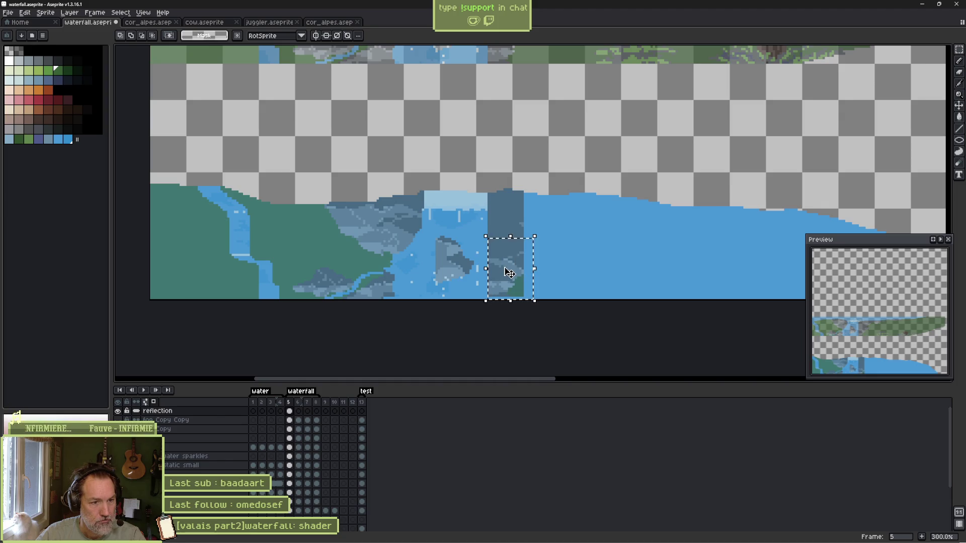
drag(509, 272, 510, 276)
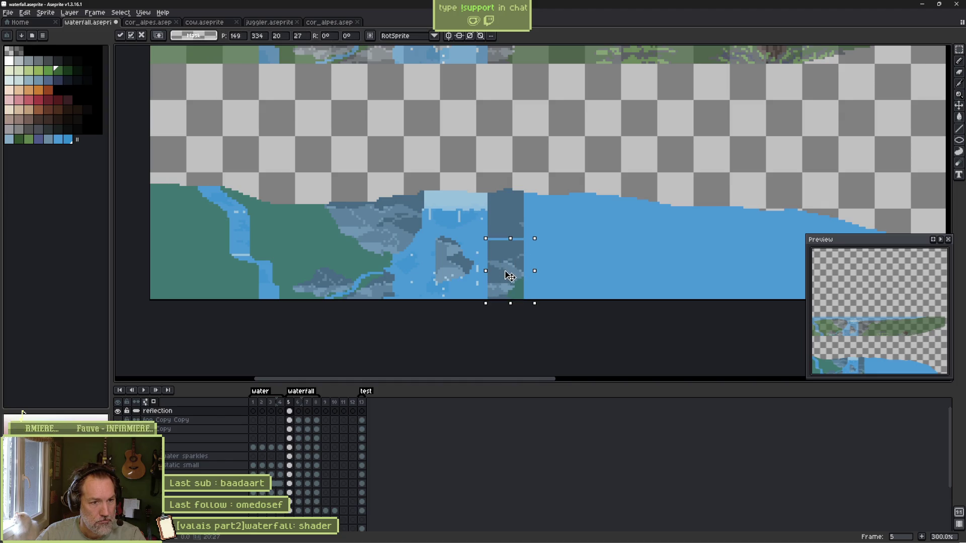
scroll(509, 276, up, 1)
key(Return)
scroll(506, 255, down, 1)
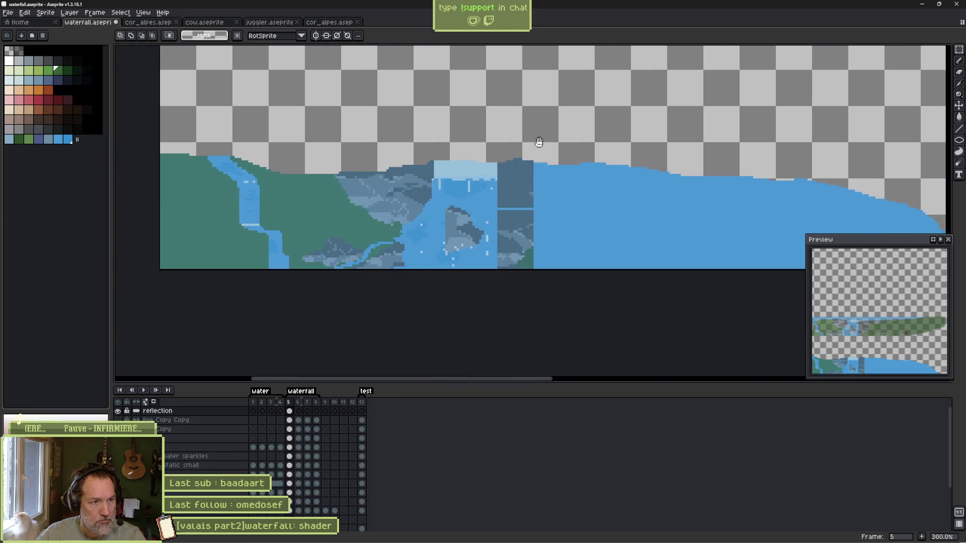
drag(537, 141, 544, 312)
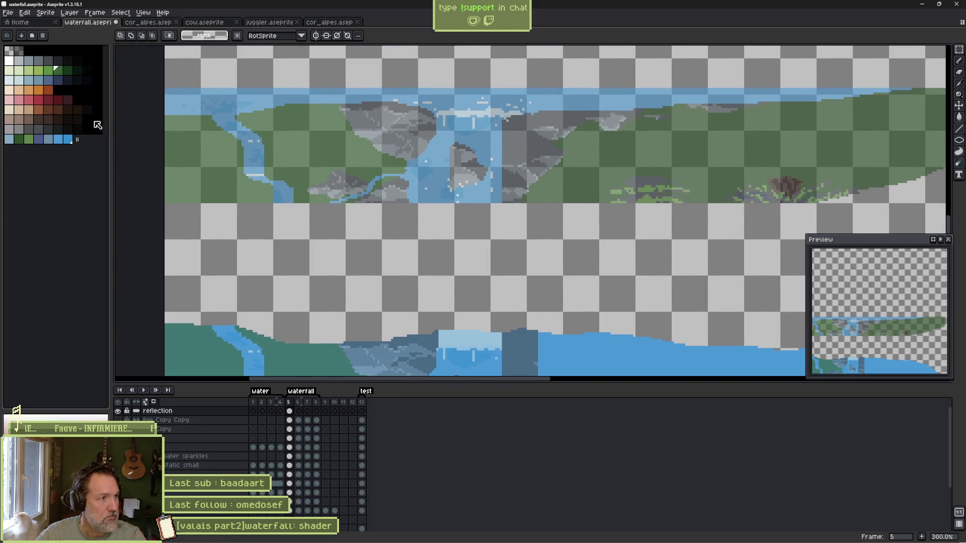
Paint over the light-blue seam in the dark colour.
click(48, 61)
scroll(507, 333, up, 2)
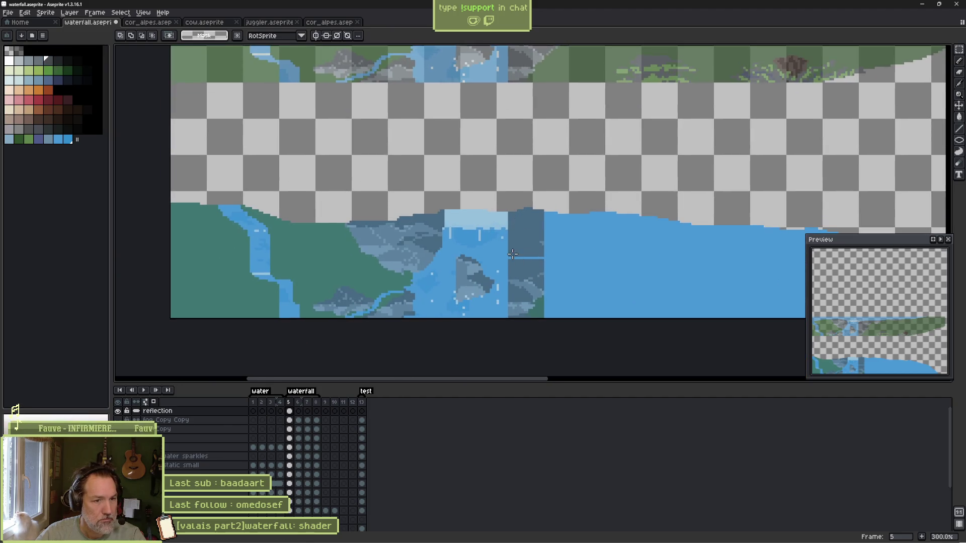
key(b)
scroll(518, 263, up, 3)
click(513, 260)
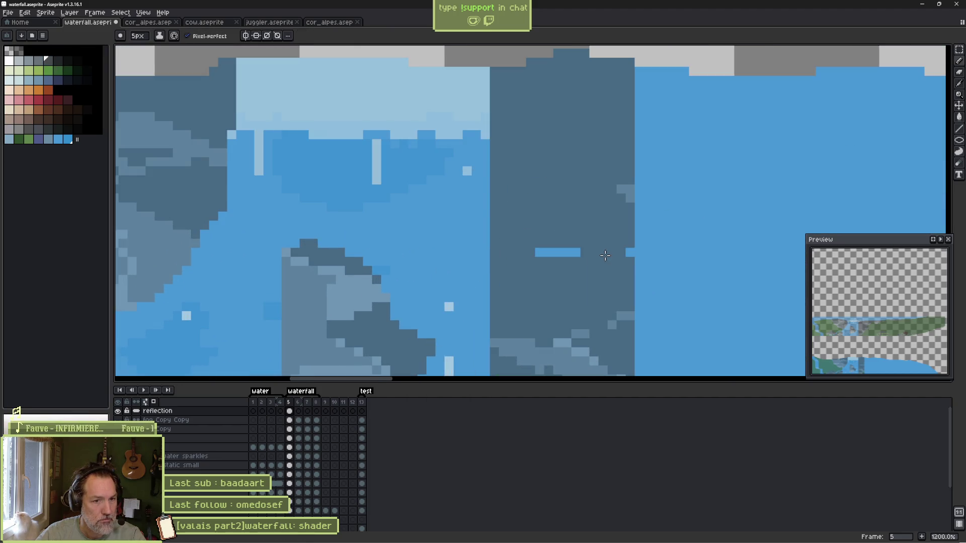
drag(585, 254, 547, 252)
scroll(559, 245, down, 5)
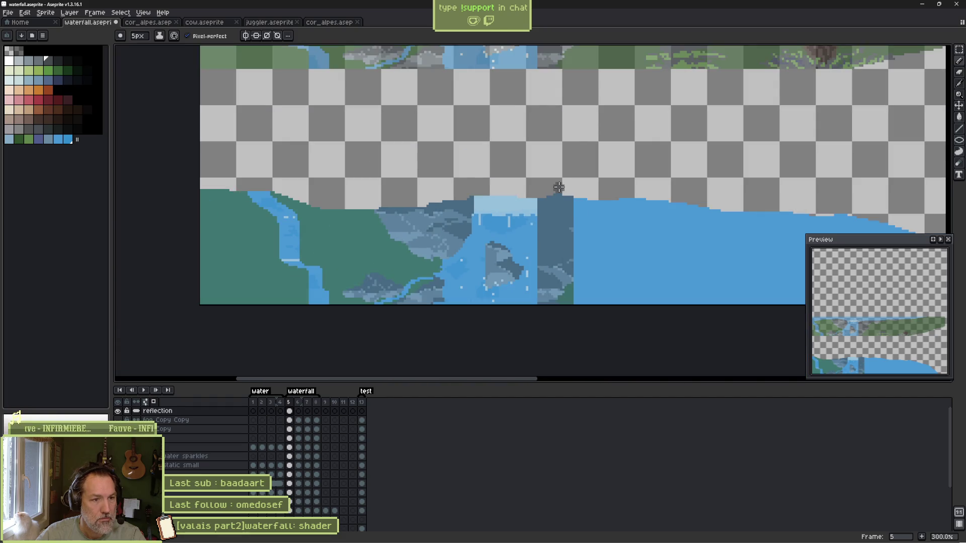
mouse_move(664, 180)
mouse_down()
mouse_move(513, 209)
mouse_move(479, 261)
mouse_move(465, 259)
mouse_move(434, 146)
mouse_move(474, 233)
mouse_move(467, 200)
mouse_up()
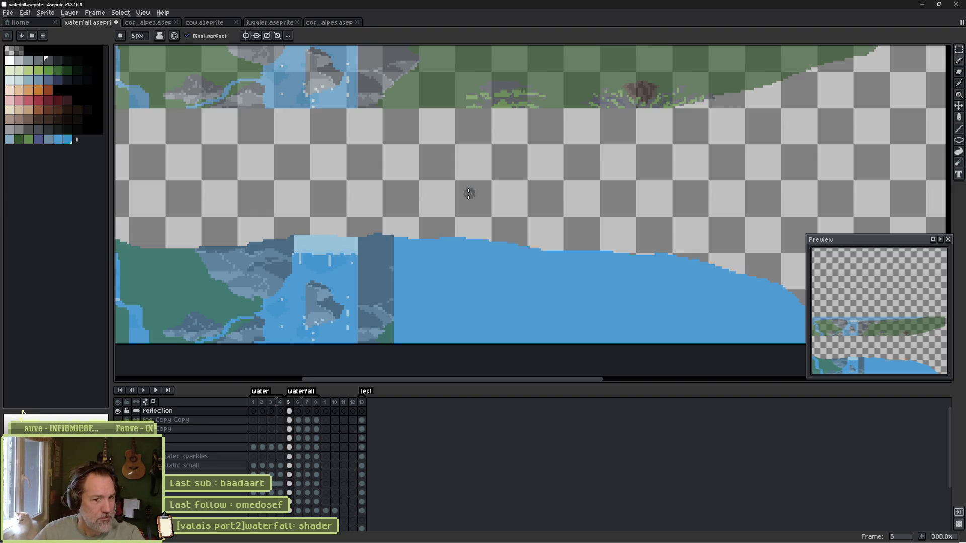
Select a block of the upper scene and move it down onto the water, then lower it slightly more.
scroll(446, 203, down, 3)
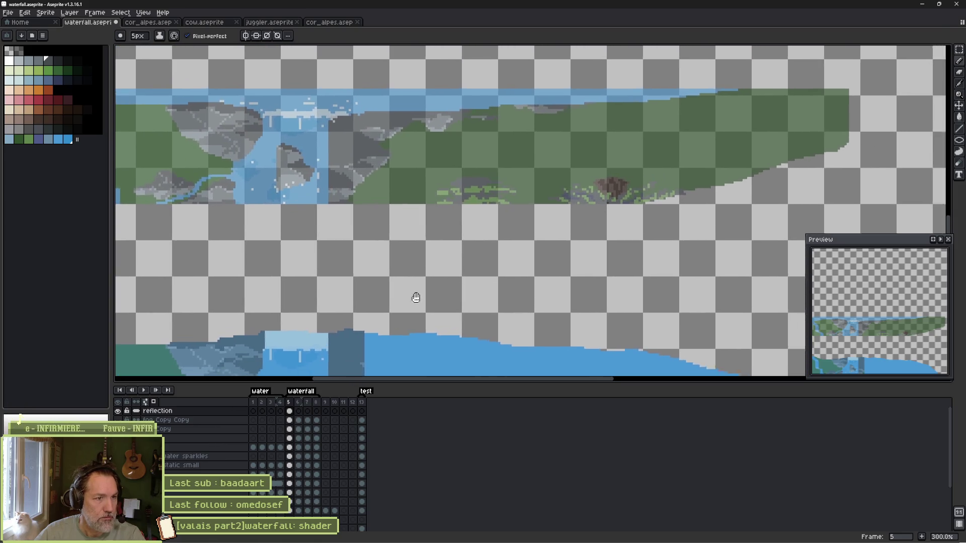
scroll(395, 220, up, 1)
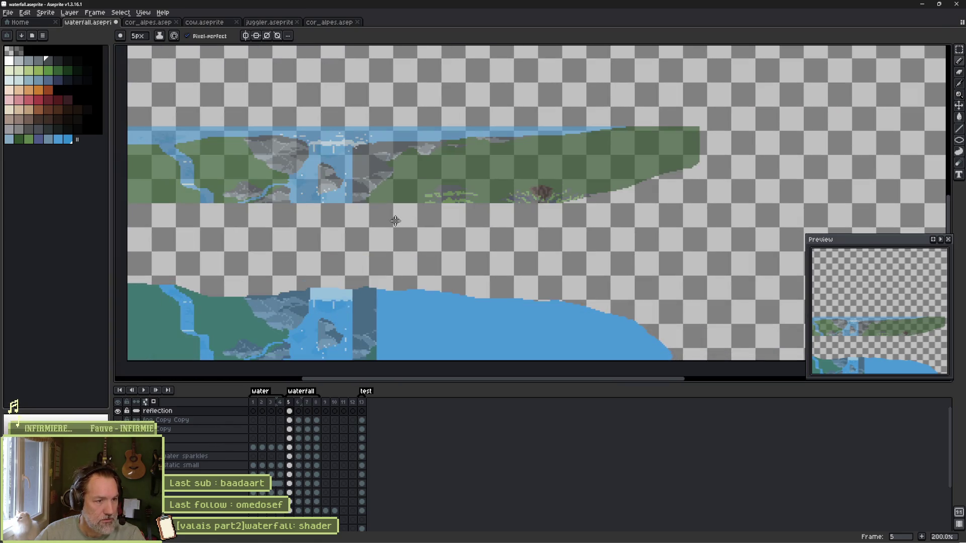
key(m)
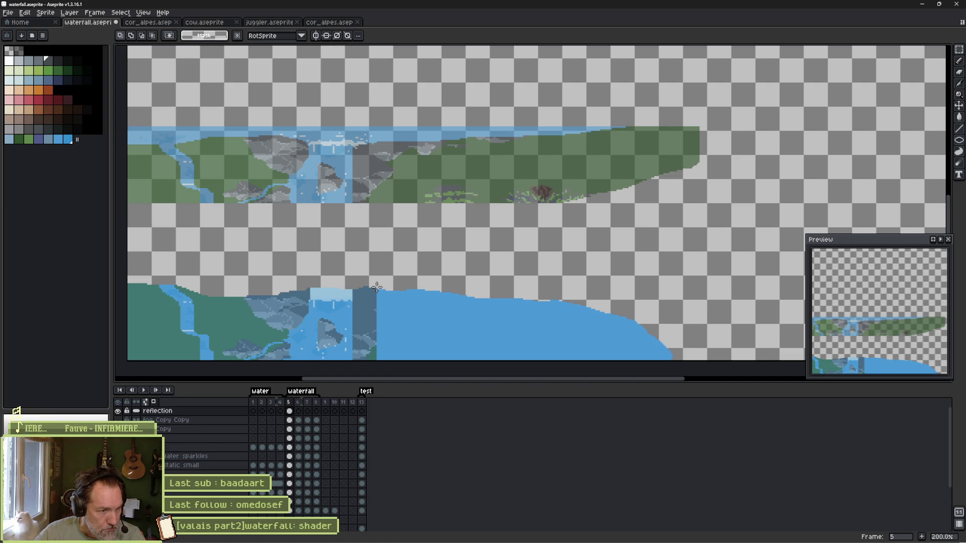
mouse_move(377, 287)
mouse_down()
mouse_move(669, 112)
mouse_move(779, 98)
mouse_up()
scroll(559, 166, down, 2)
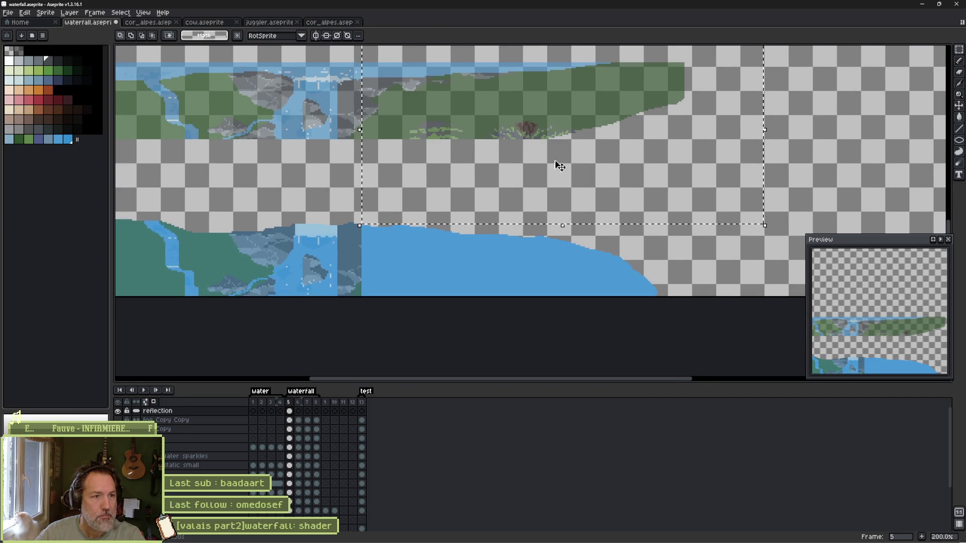
mouse_move(559, 166)
mouse_down()
mouse_move(500, 199)
mouse_move(502, 255)
mouse_up()
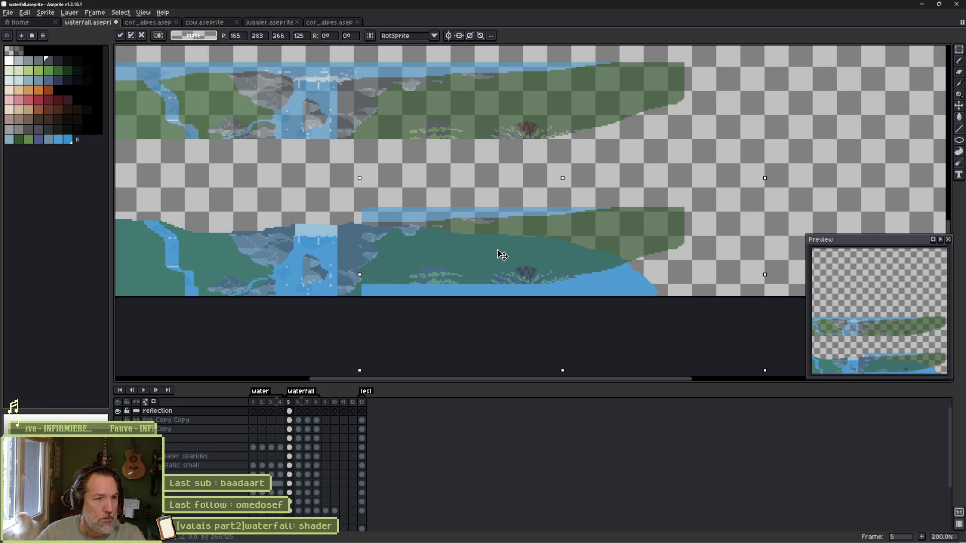
drag(502, 255, 503, 259)
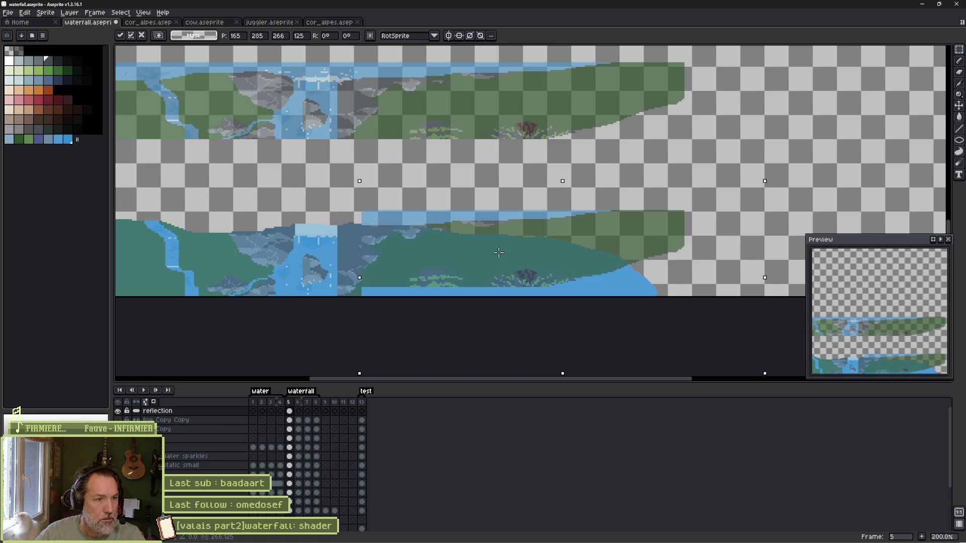
scroll(371, 257, up, 2)
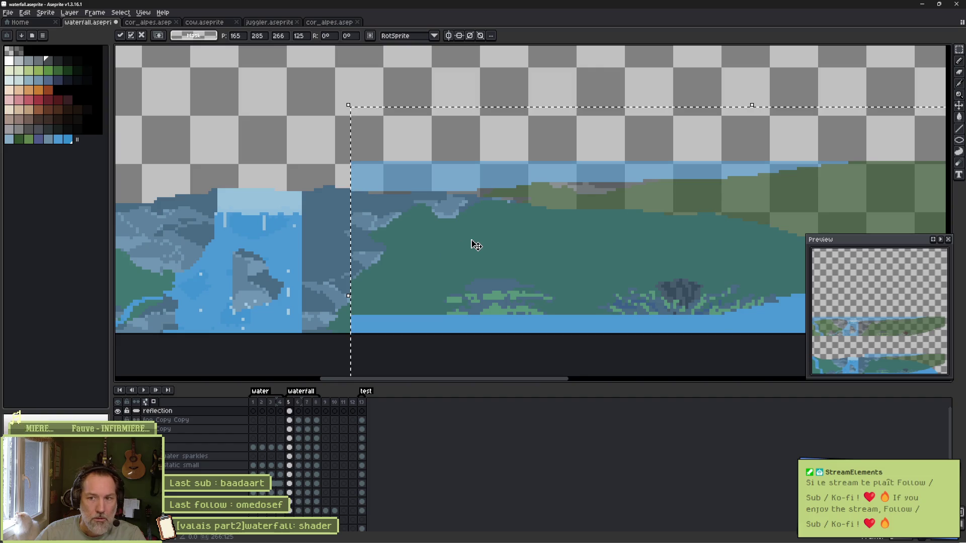
Commit the reflection copy, then try lowering the reflection's right part and cancel it.
key(Return)
drag(412, 226, 389, 183)
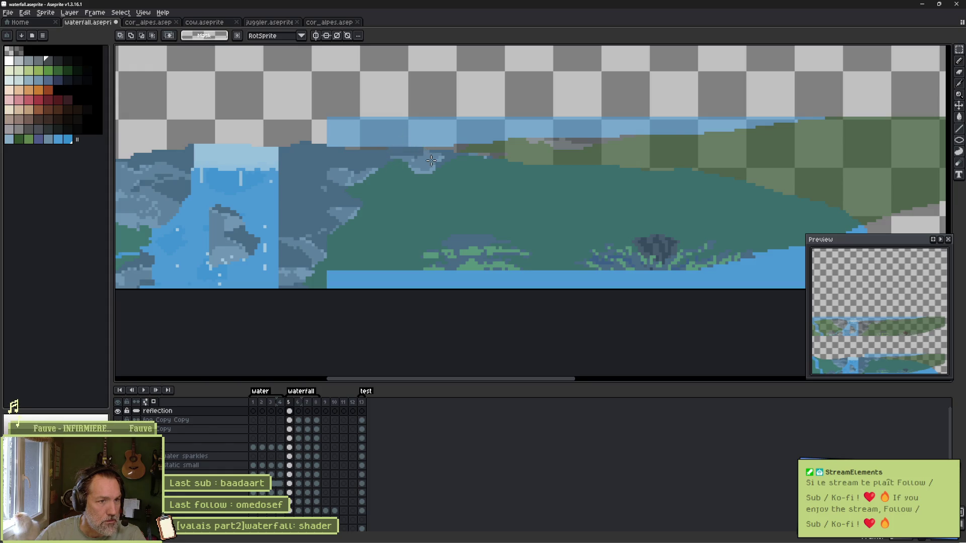
mouse_move(386, 111)
mouse_down()
mouse_move(453, 243)
mouse_move(727, 294)
mouse_move(884, 296)
mouse_up()
click(542, 206)
drag(543, 206, 542, 220)
key(Escape)
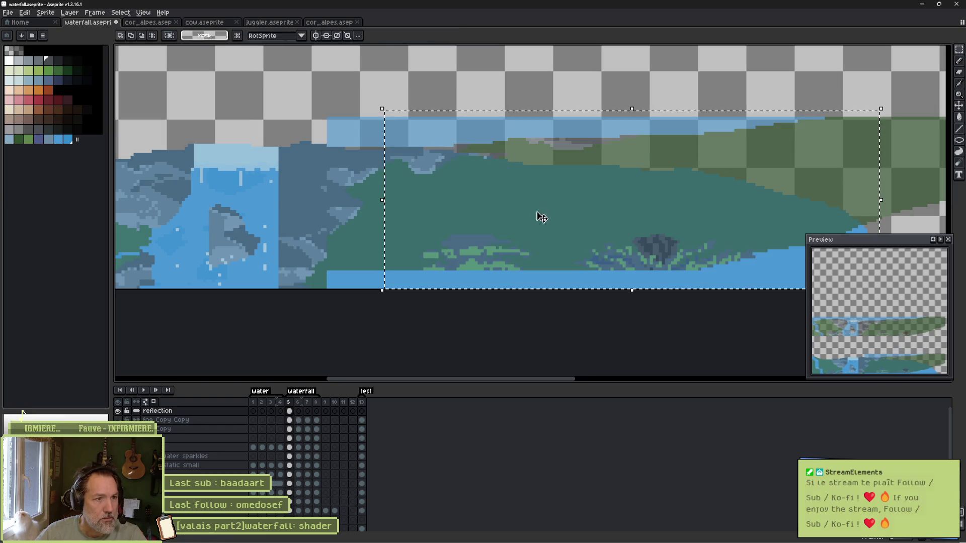
Lower a middle section of the top blue band a few pixels and commit it.
drag(605, 211, 554, 209)
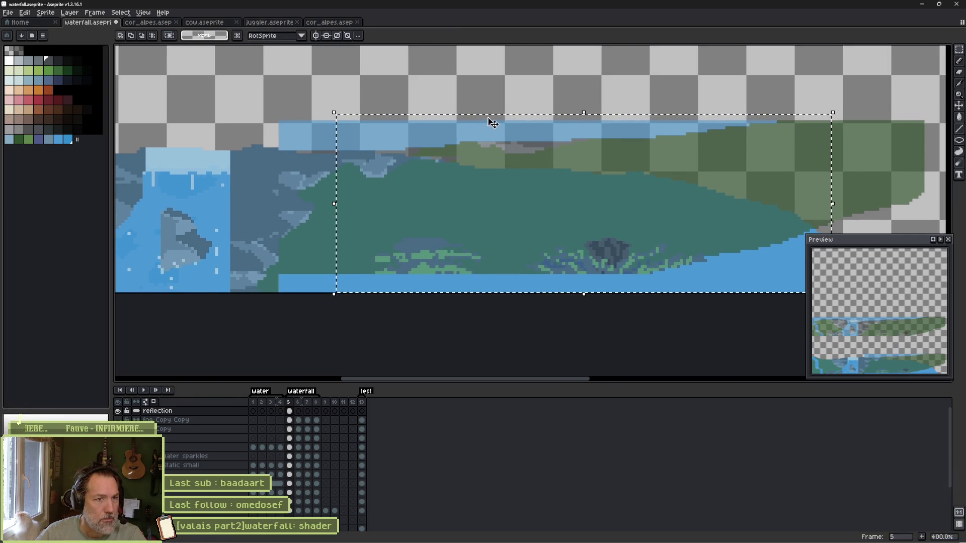
mouse_move(467, 88)
mouse_down()
mouse_move(548, 173)
mouse_move(590, 188)
mouse_up()
mouse_move(532, 153)
mouse_down()
mouse_move(528, 190)
mouse_move(532, 181)
mouse_up()
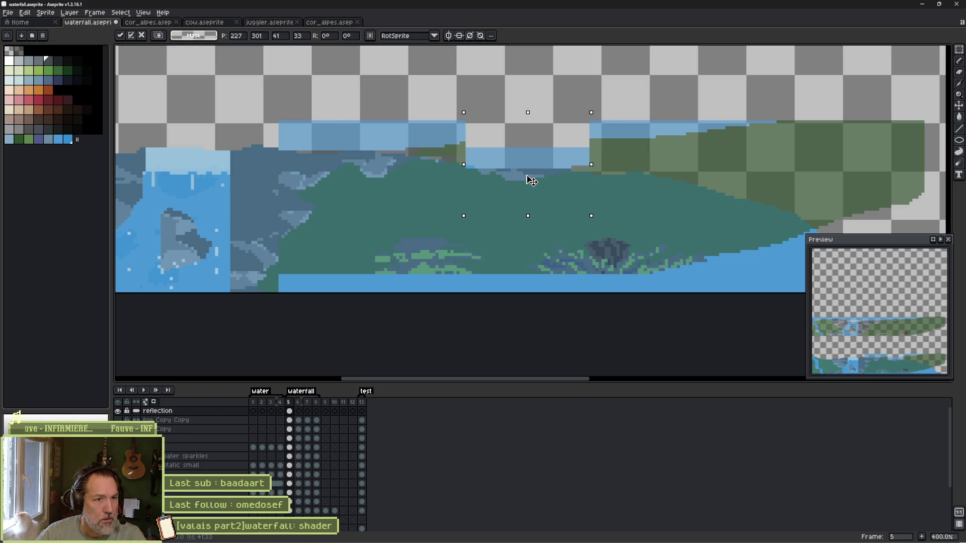
key(ctrl+d)
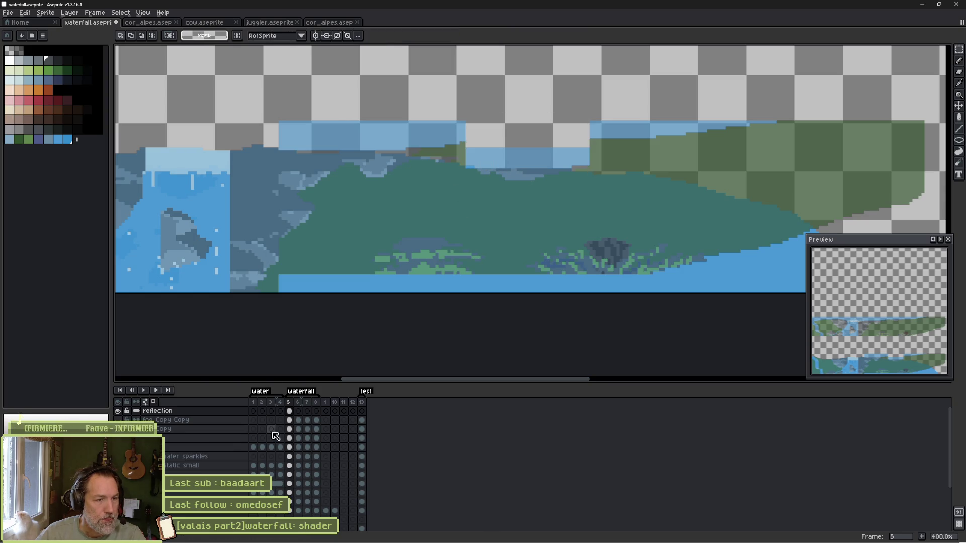
Move the lower part of the pond reflection down and stretch a second strip taller to match.
drag(659, 217, 590, 178)
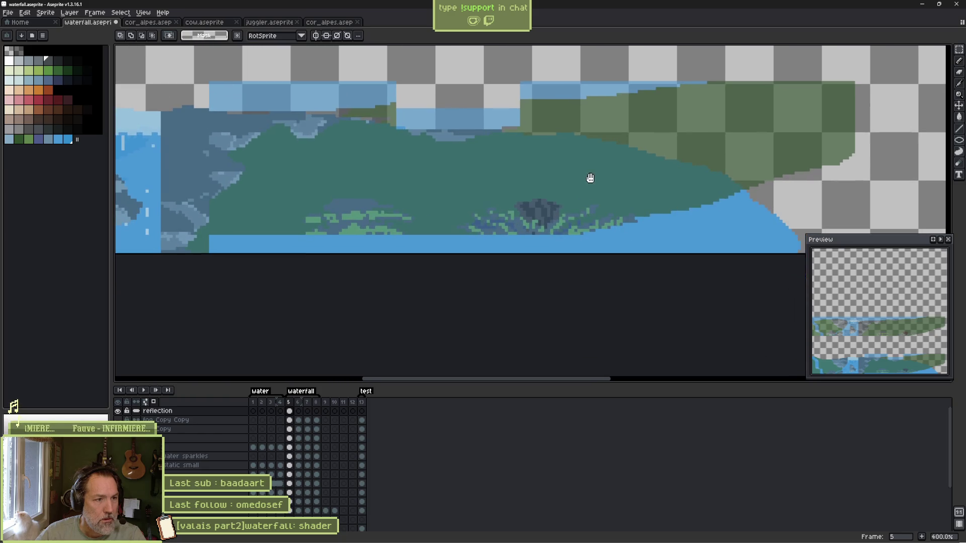
mouse_move(254, 274)
mouse_down()
mouse_move(454, 190)
mouse_move(669, 190)
mouse_up()
drag(613, 219, 615, 240)
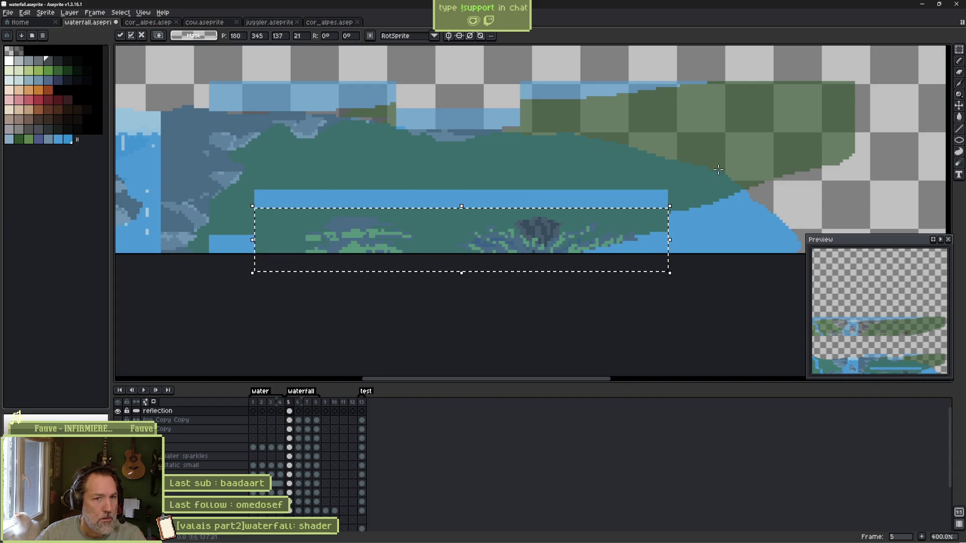
mouse_move(747, 155)
mouse_down()
mouse_move(723, 173)
mouse_move(639, 170)
mouse_up()
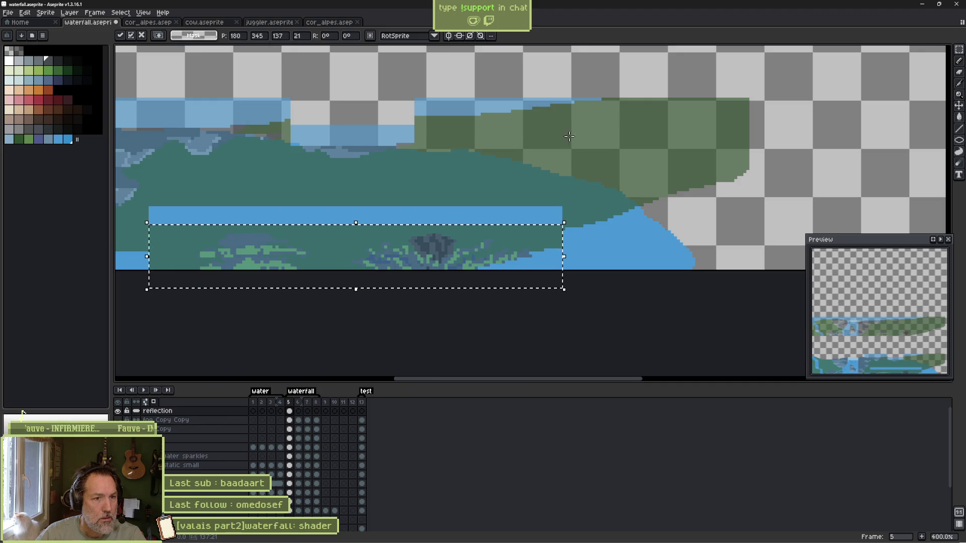
mouse_move(563, 118)
mouse_down()
mouse_move(642, 231)
mouse_move(751, 293)
mouse_up()
mouse_move(665, 202)
mouse_down()
mouse_move(657, 276)
mouse_move(652, 249)
mouse_up()
mouse_move(657, 332)
mouse_down()
mouse_move(662, 373)
mouse_move(654, 285)
mouse_move(652, 329)
mouse_up()
click(526, 218)
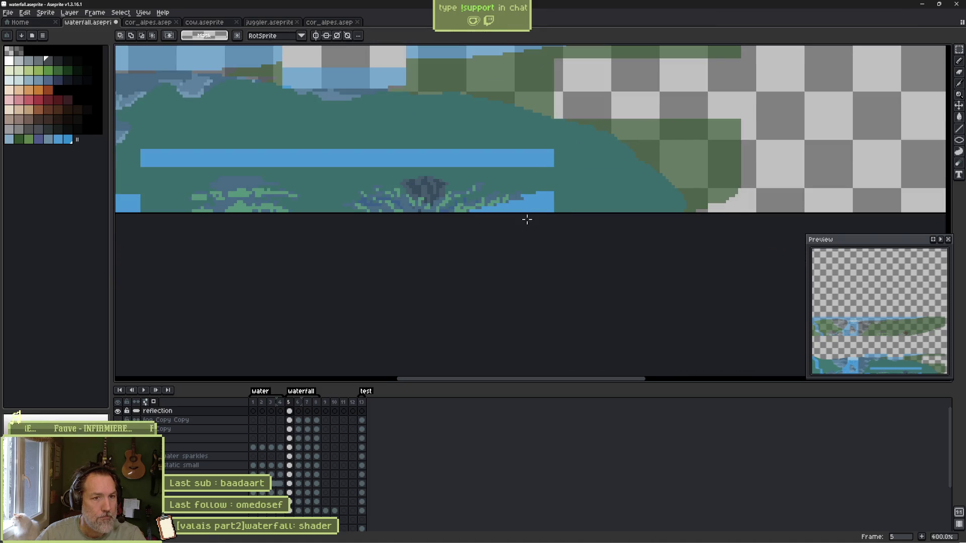
Select the blue water patches by colour and fill the empty bottom strip with green.
drag(527, 218, 570, 277)
scroll(572, 266, up, 2)
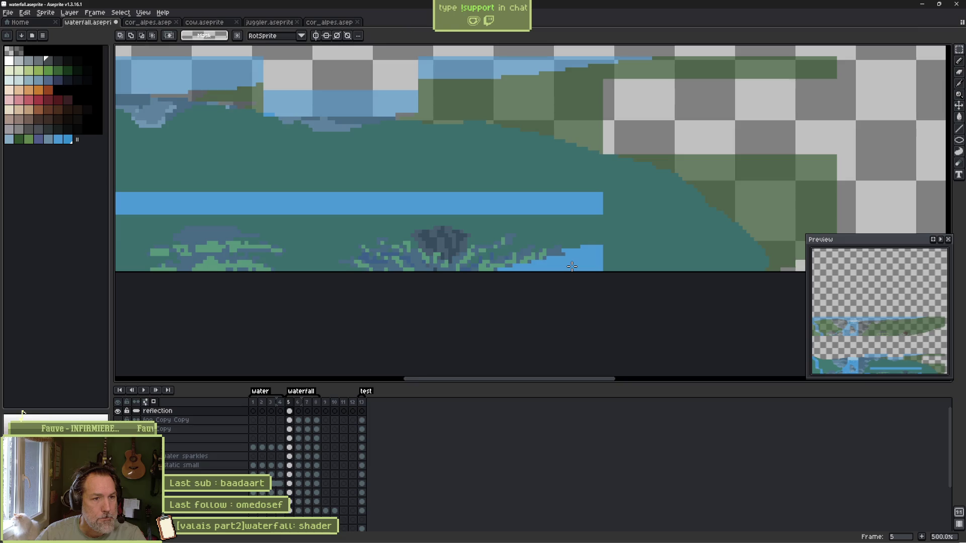
key(w)
click(574, 267)
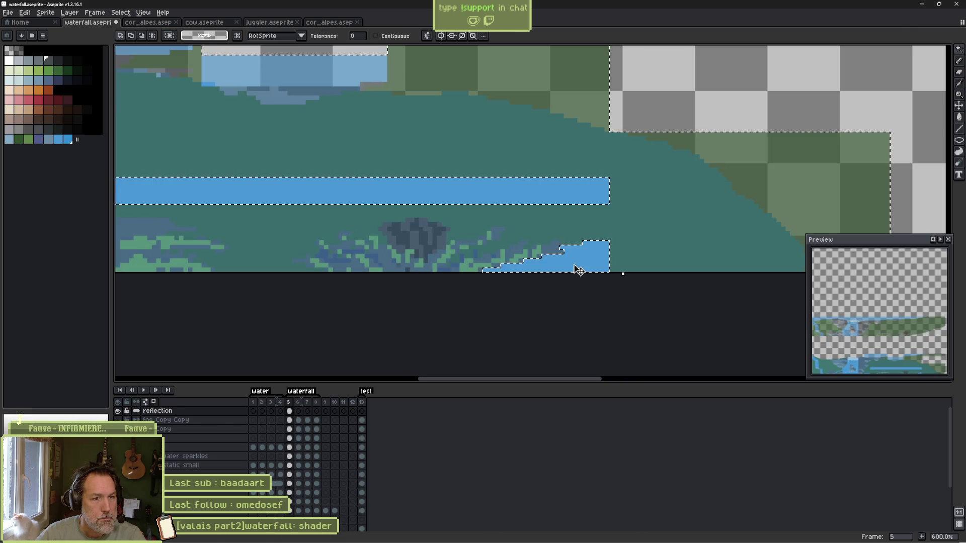
key(ctrl+d)
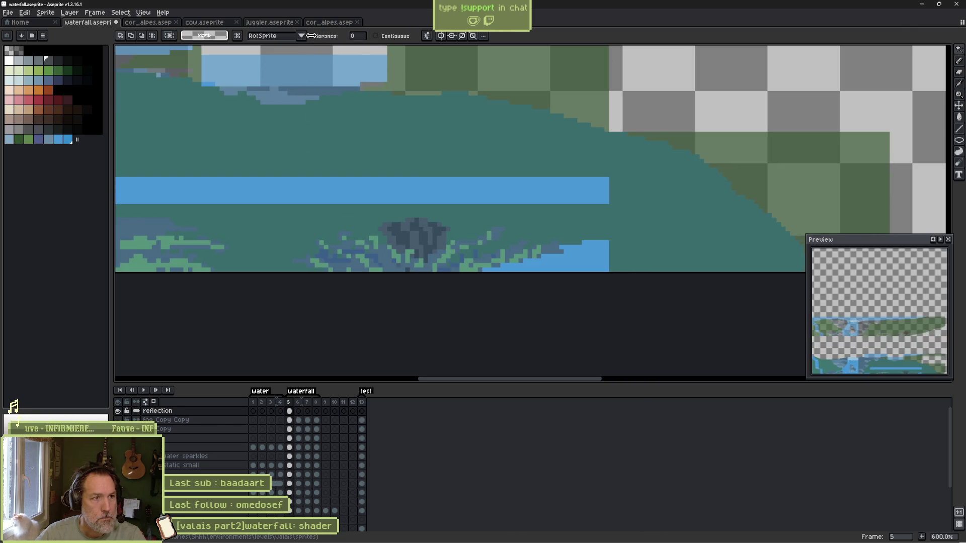
click(581, 255)
key(b)
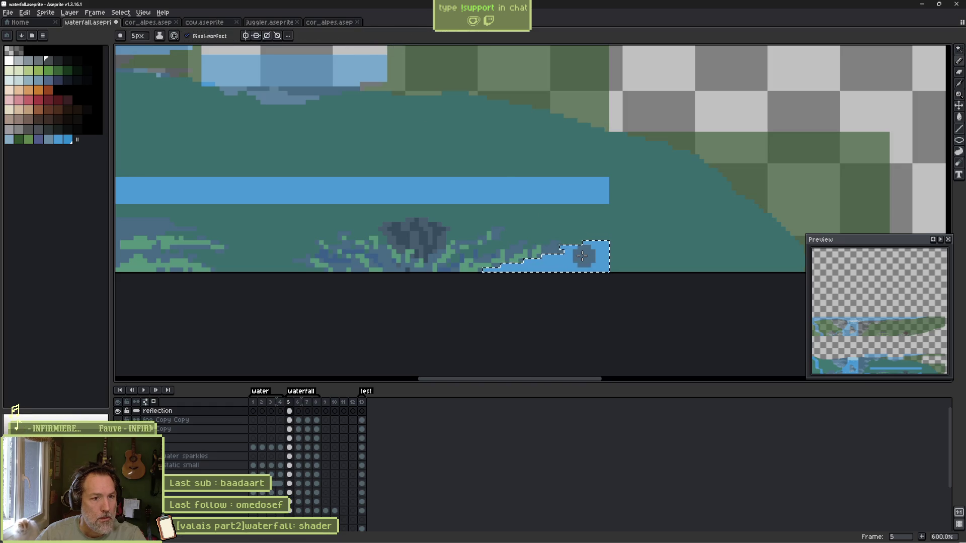
key(w)
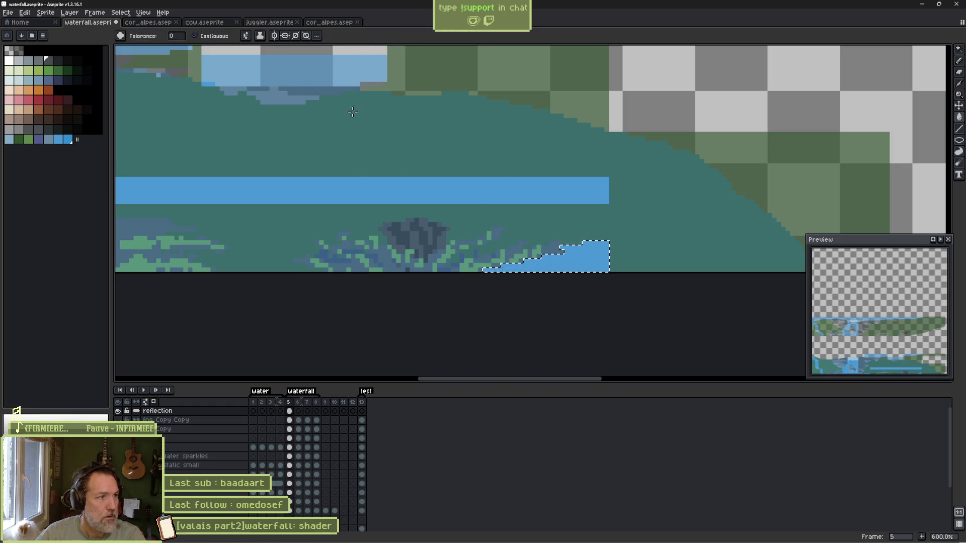
scroll(398, 236, down, 3)
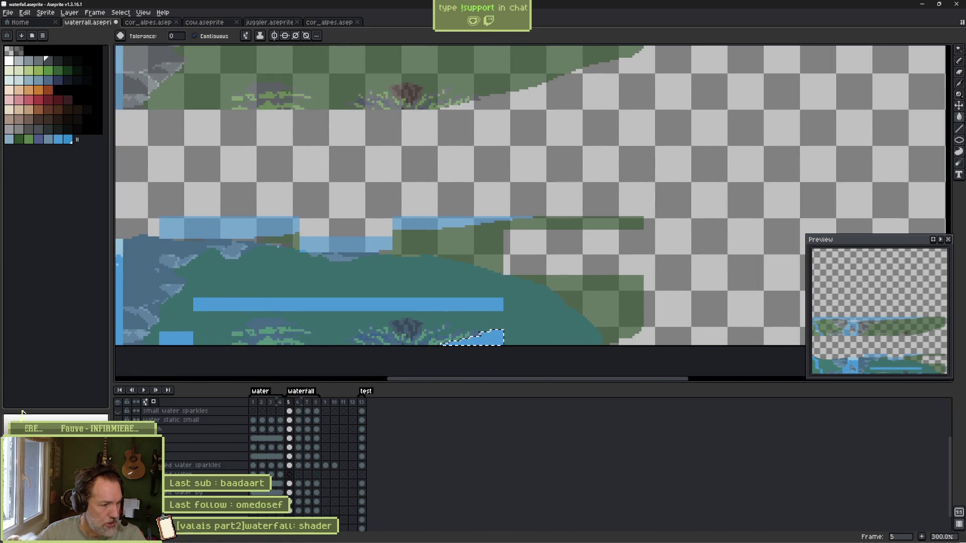
scroll(227, 463, down, 3)
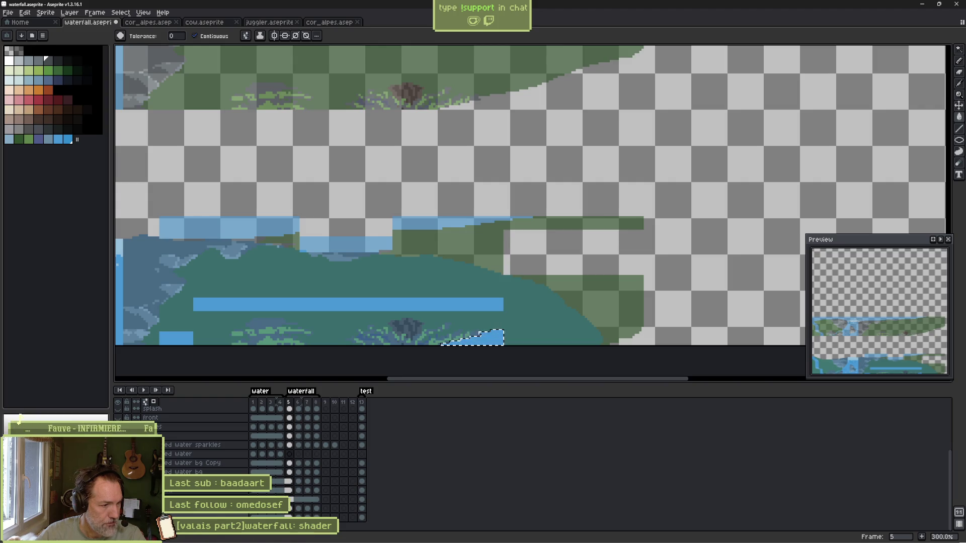
scroll(169, 474, up, 3)
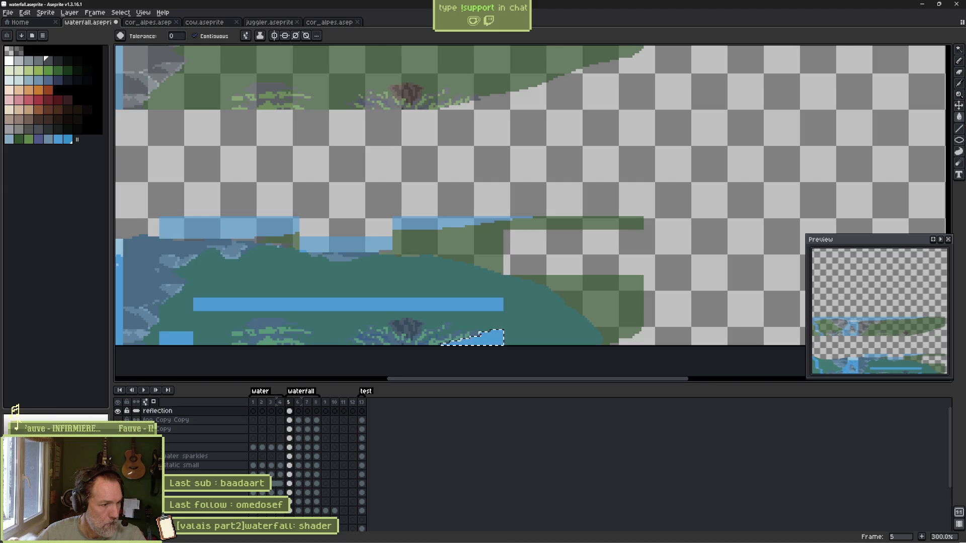
click(583, 342)
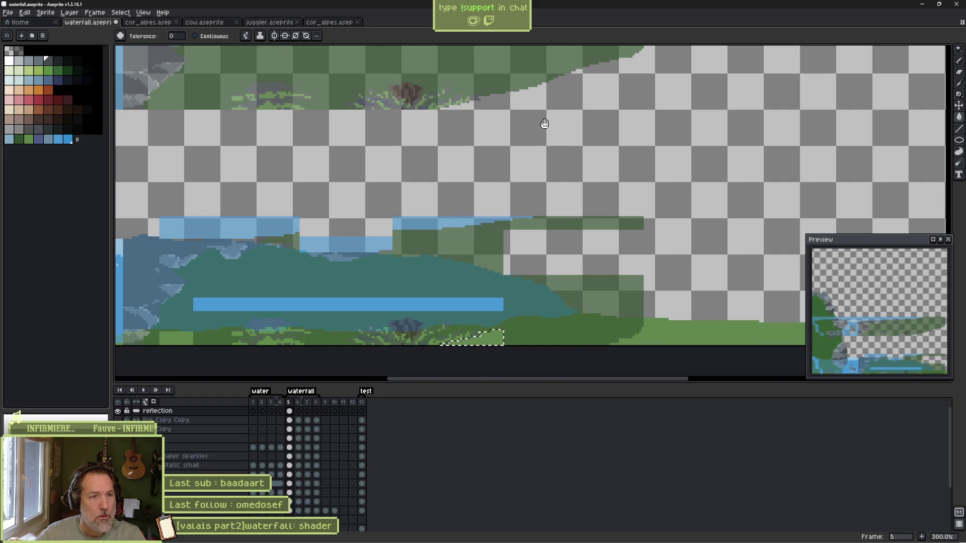
Magic-wand the long blue bar across the pond and delete it.
drag(544, 123, 539, 361)
scroll(537, 224, left, 5)
scroll(536, 224, down, 2)
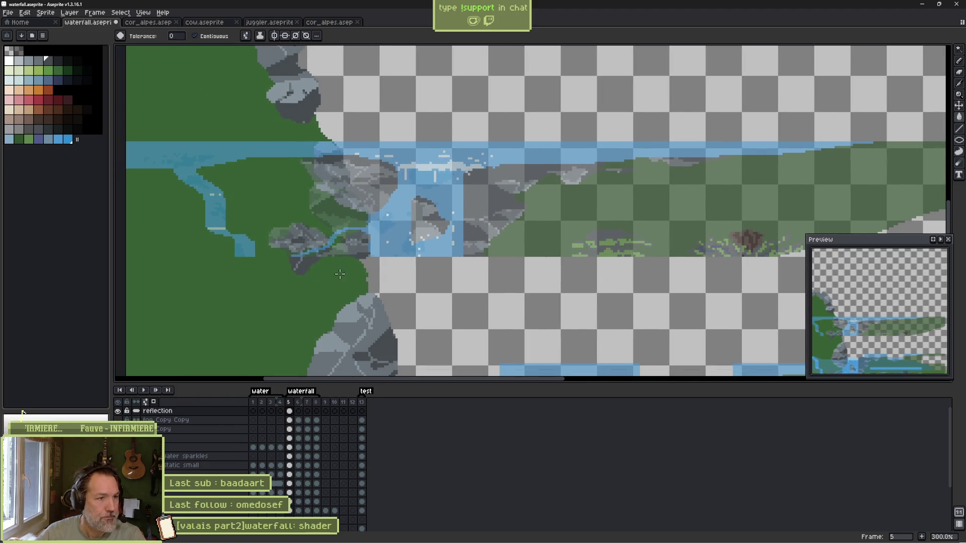
scroll(398, 219, down, 2)
scroll(397, 220, right, 5)
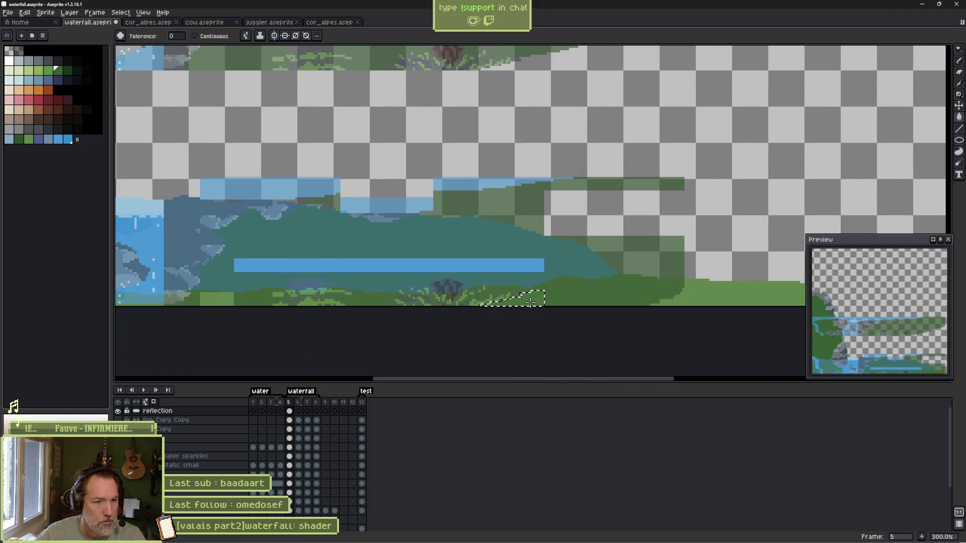
click(417, 270)
key(Delete)
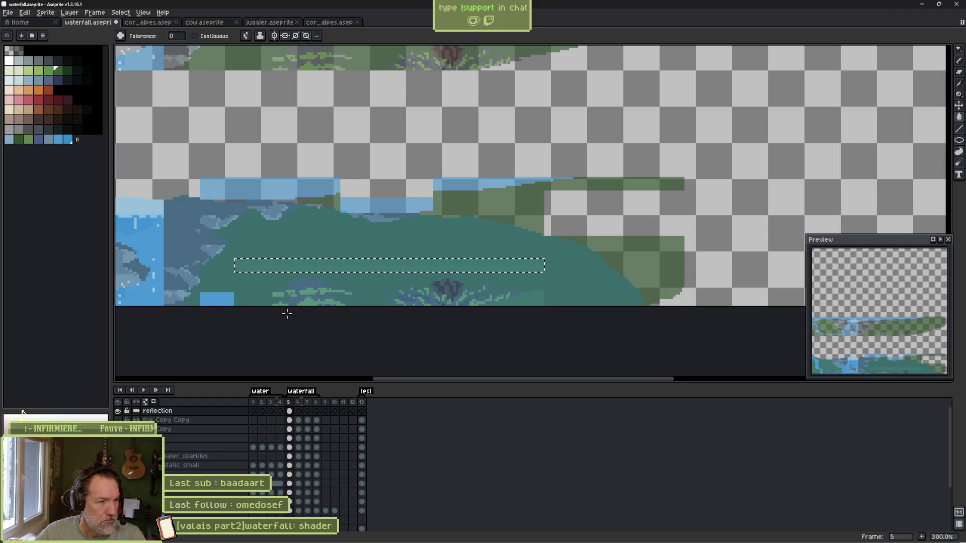
click(233, 293)
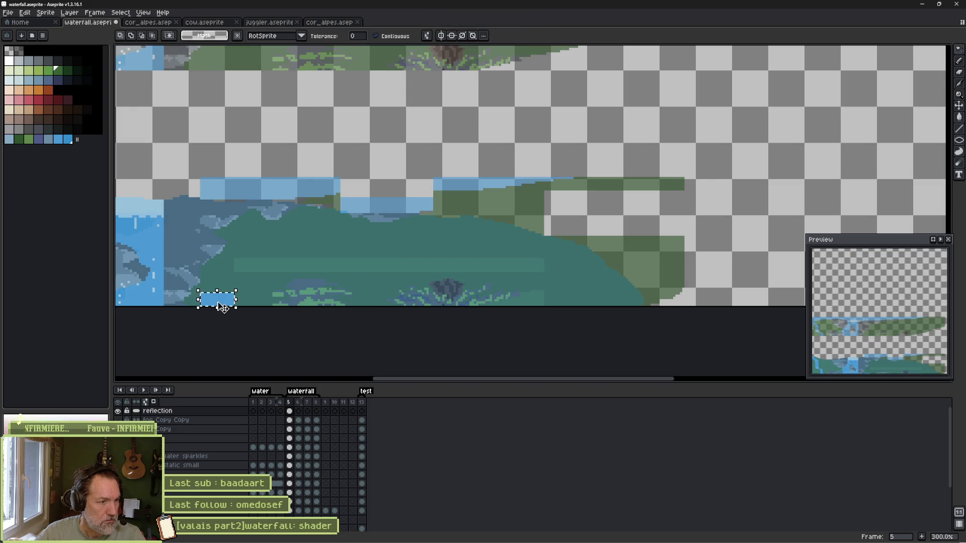
key(v)
key(ctrl+d)
key(w)
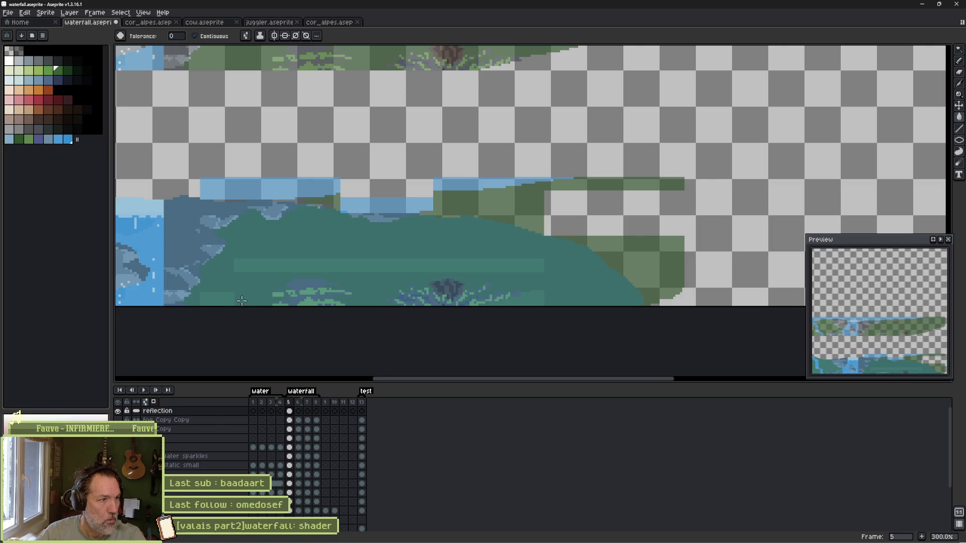
click(68, 70)
click(219, 300)
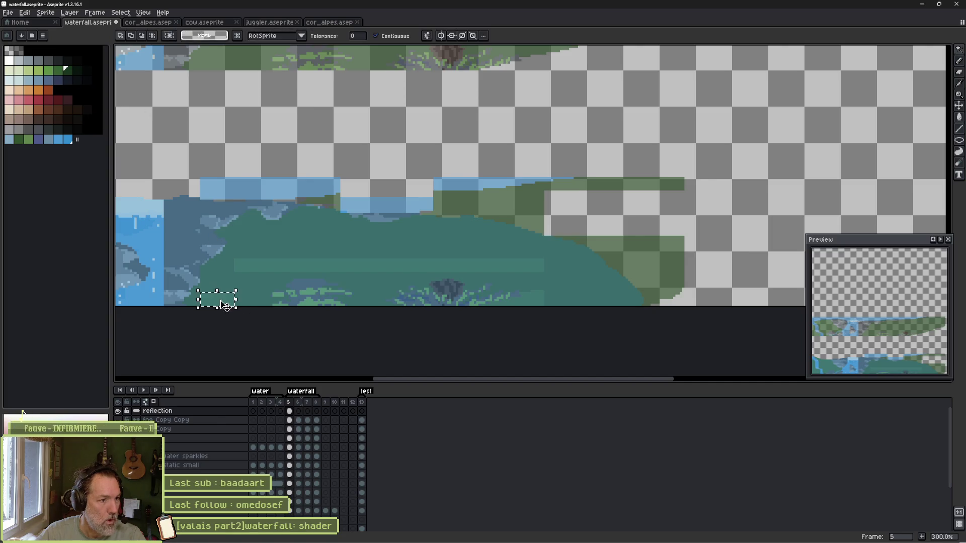
shift+click(266, 266)
shift+click(524, 300)
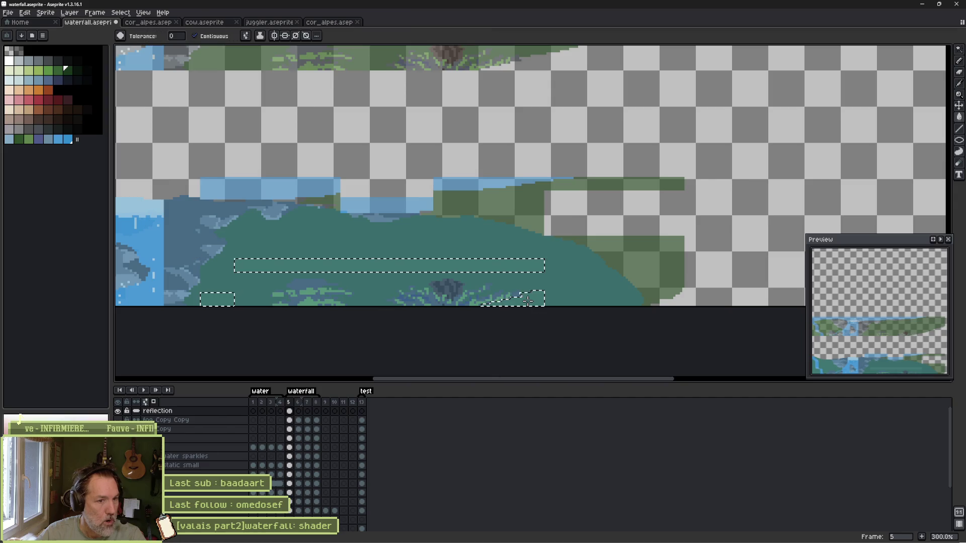
key(f)
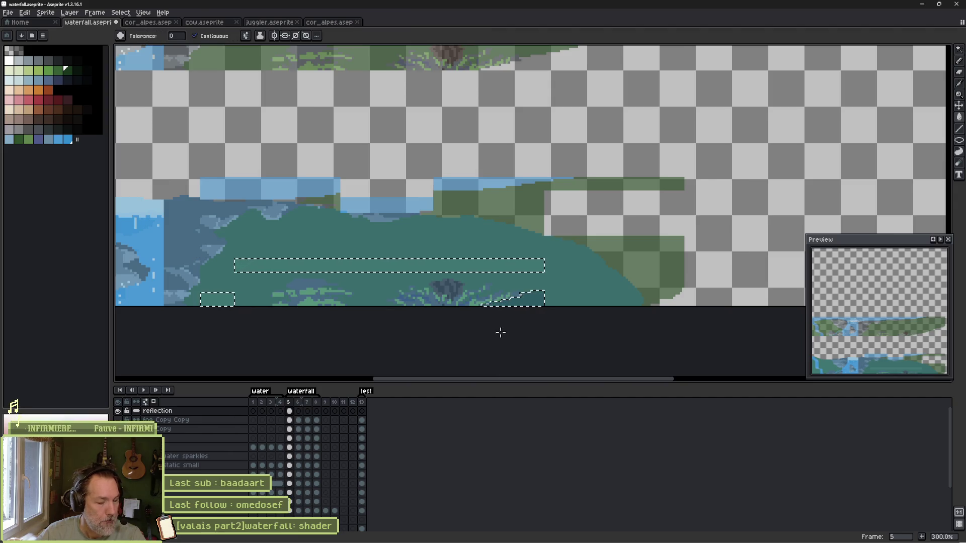
key(ctrl+d)
key(ctrl+z)
key(ctrl+z)
key(ctrl+z)
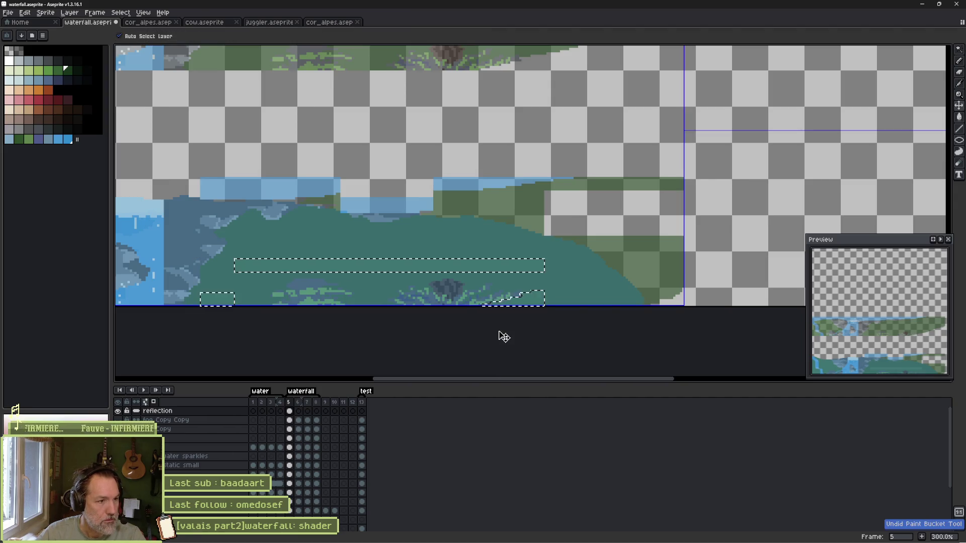
key(ctrl+z)
key(ctrl+z)
key(ctrl+z)
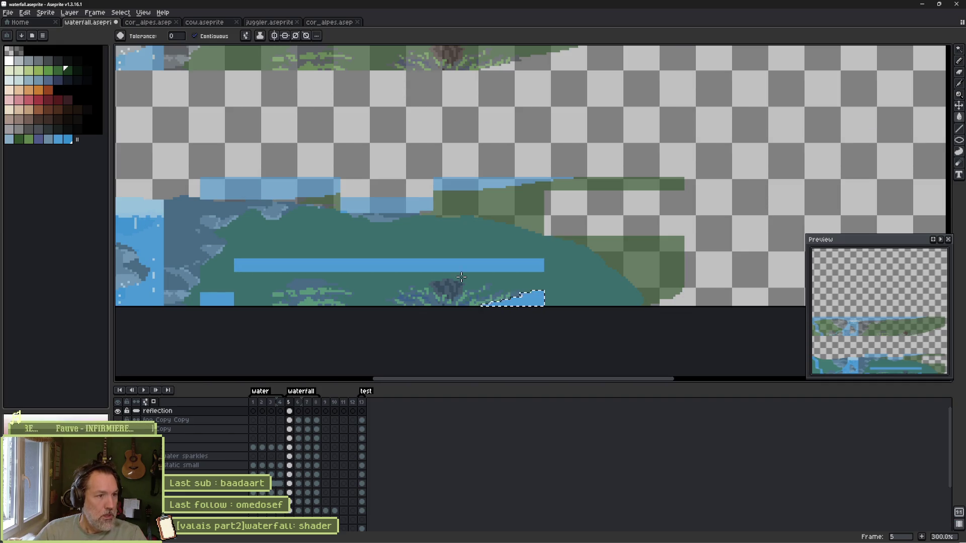
drag(379, 135, 428, 203)
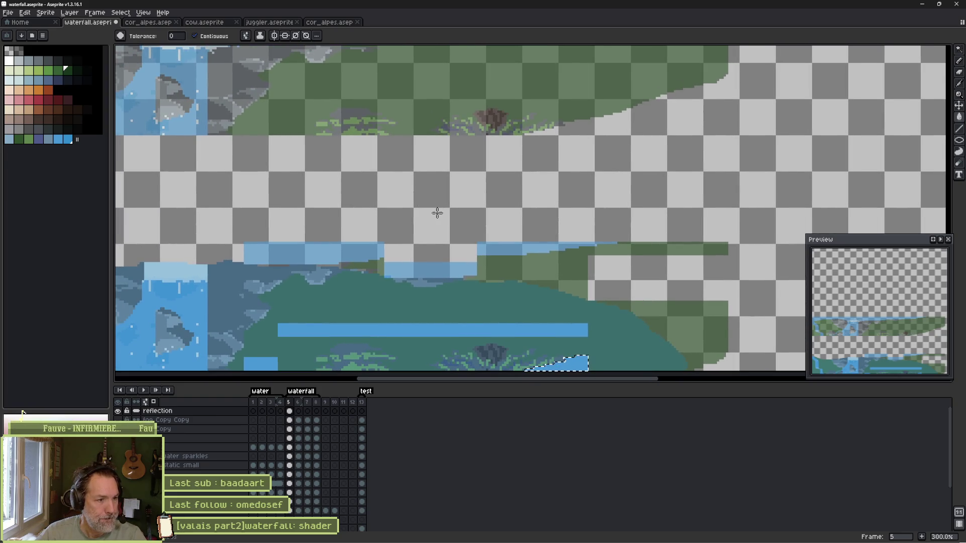
scroll(384, 209, down, 4)
scroll(384, 209, up, 3)
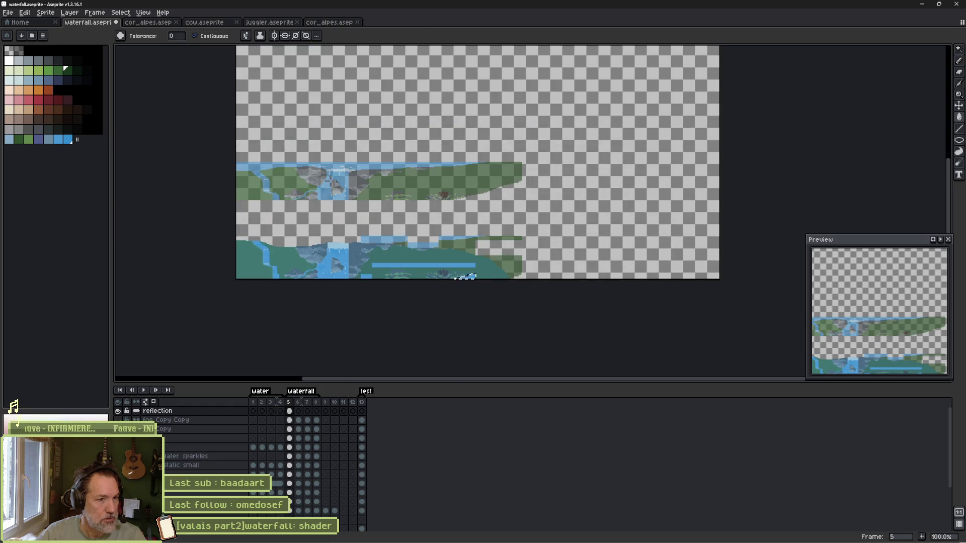
Set the reflection layer's opacity to 100%.
key(m)
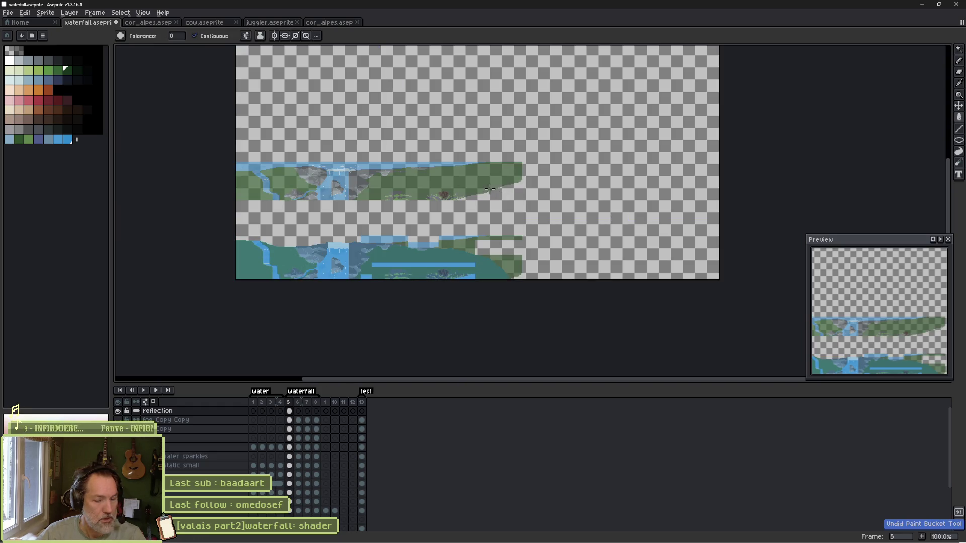
mouse_move(234, 143)
mouse_down()
mouse_move(323, 151)
mouse_move(539, 207)
mouse_up()
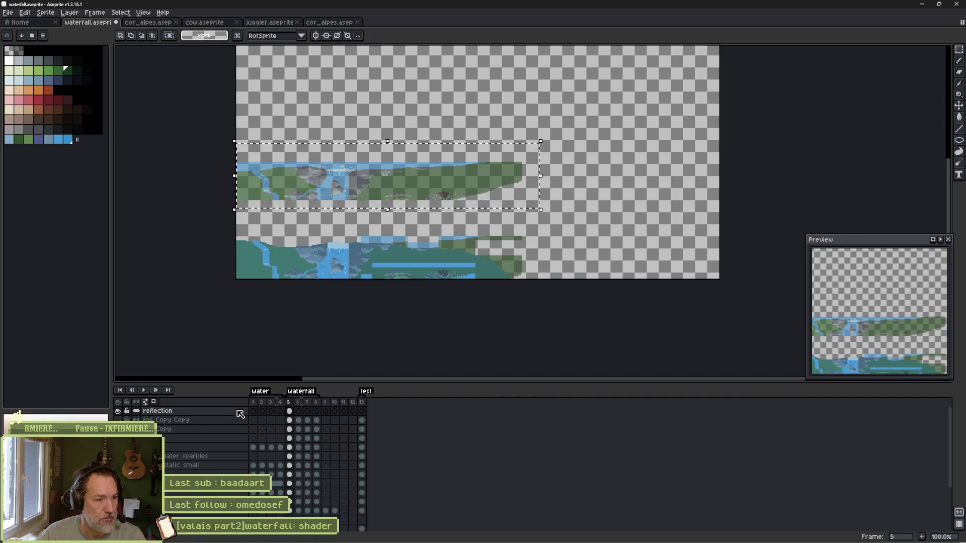
double_click(157, 410)
drag(877, 85, 905, 95)
Fill the long blue strip and the two lower blue patches with dark grass green.
key(b)
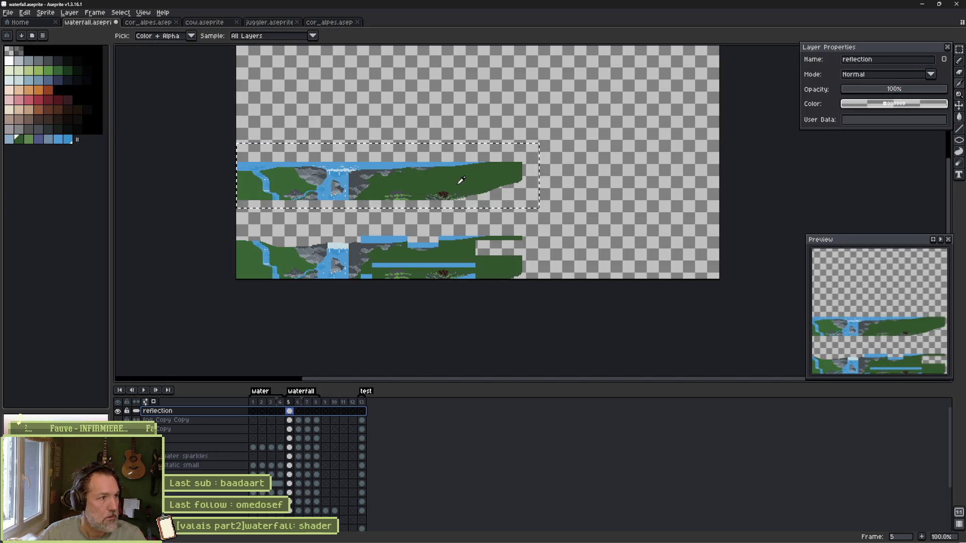
alt+click(504, 191)
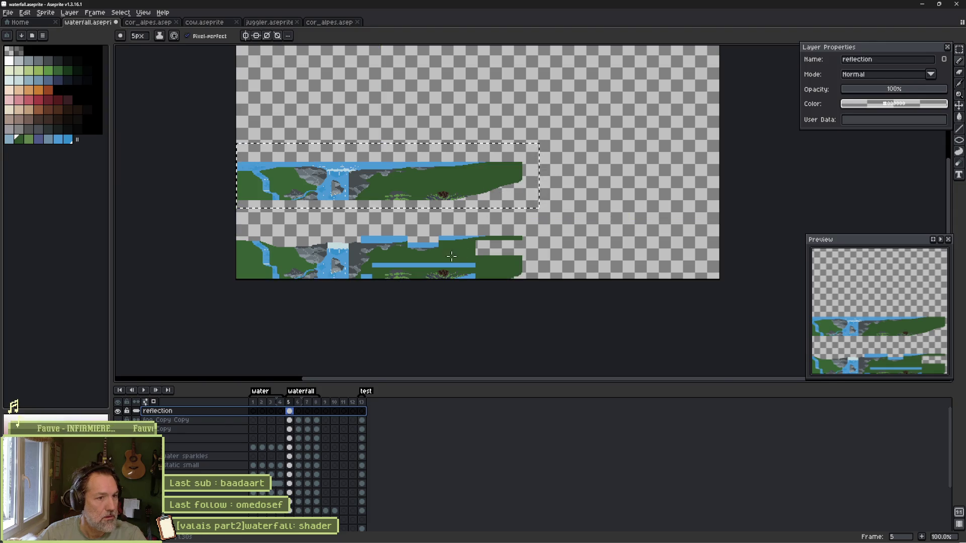
scroll(449, 259, up, 2)
key(w)
click(417, 282)
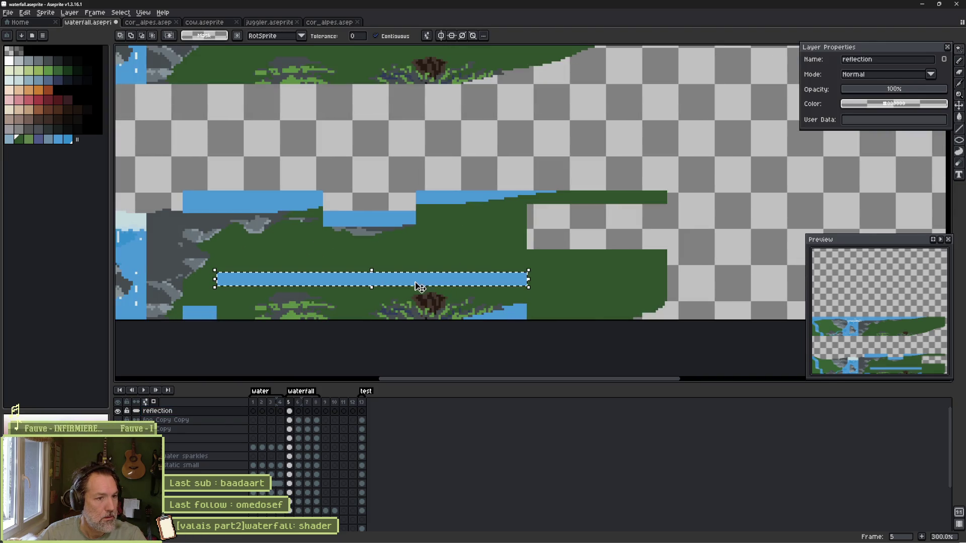
shift+click(509, 313)
shift+click(203, 312)
key(g)
click(201, 312)
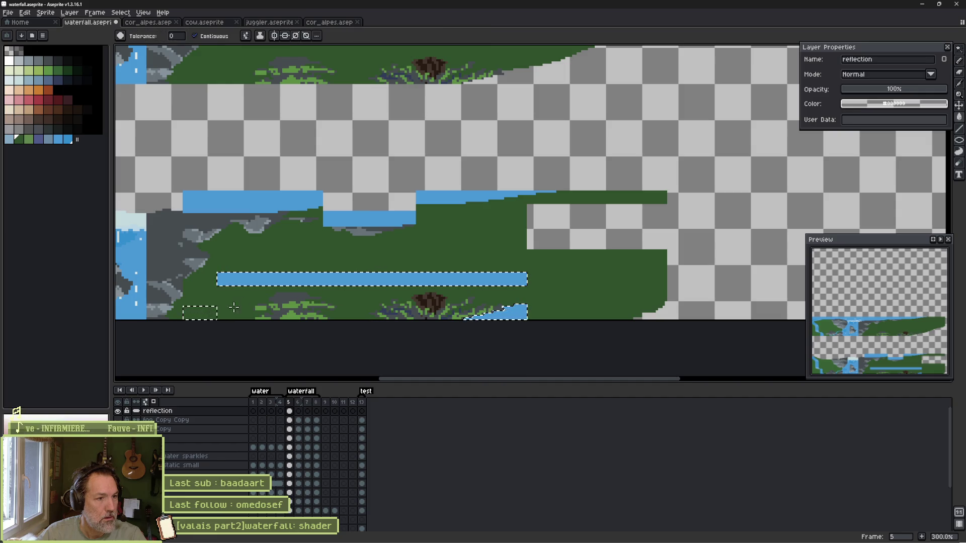
click(352, 279)
click(503, 312)
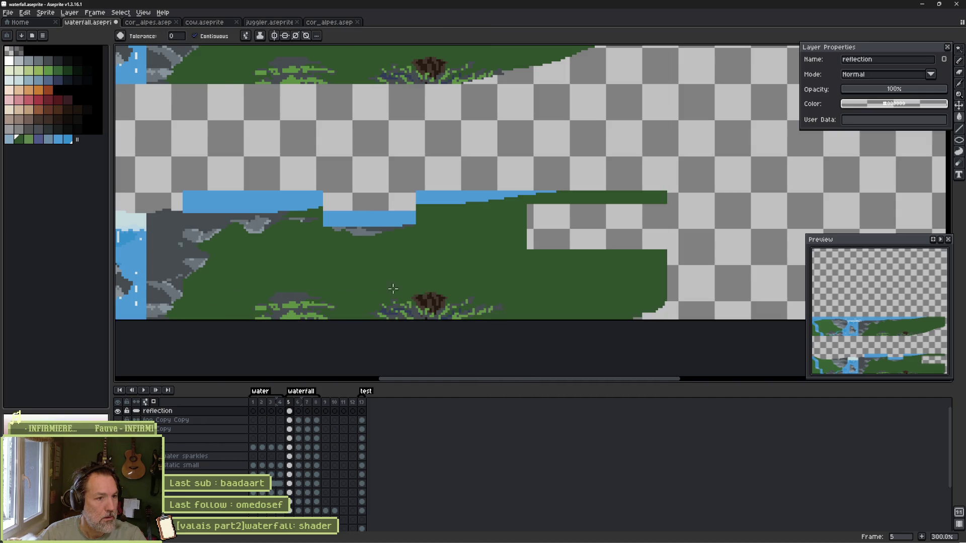
Delete the upper copy of the scene from the reflection layer.
scroll(428, 281, down, 3)
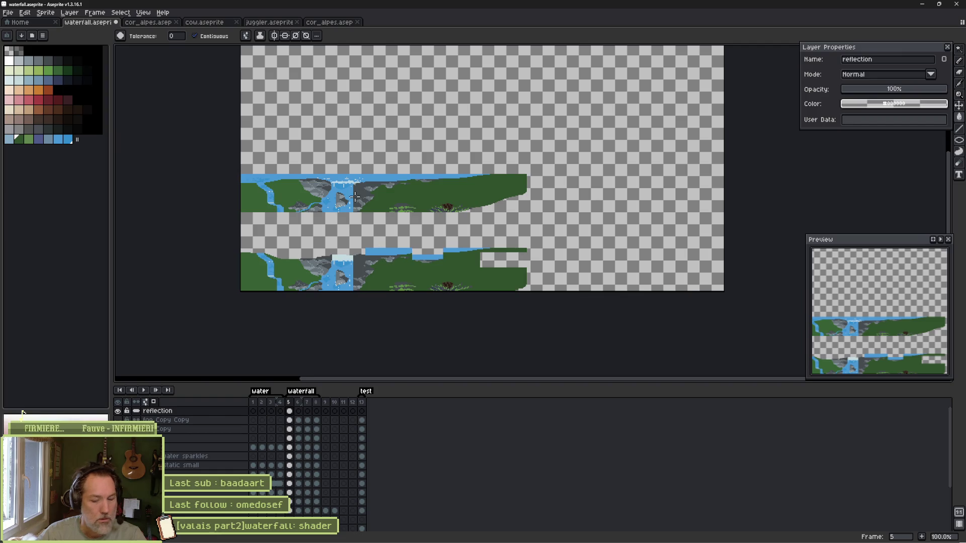
key(m)
drag(240, 153, 569, 226)
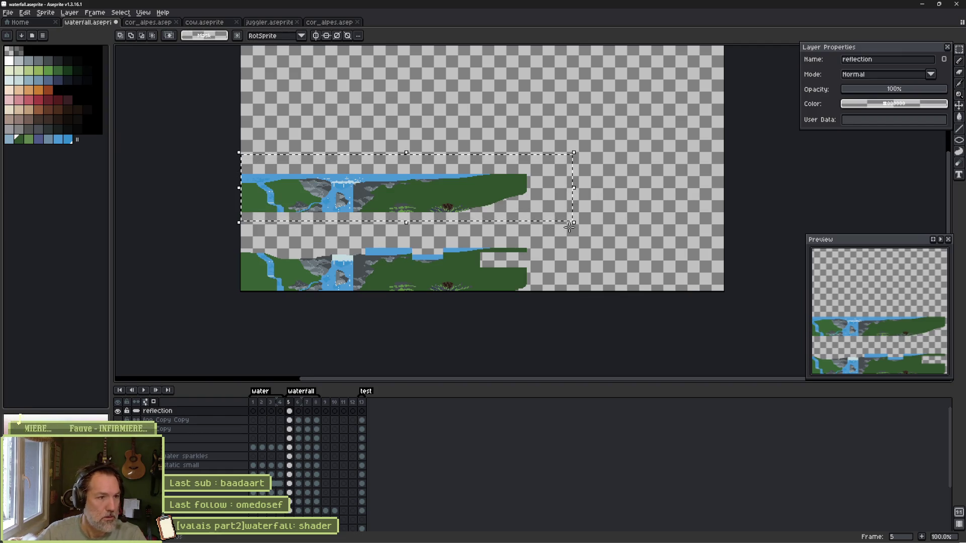
key(Delete)
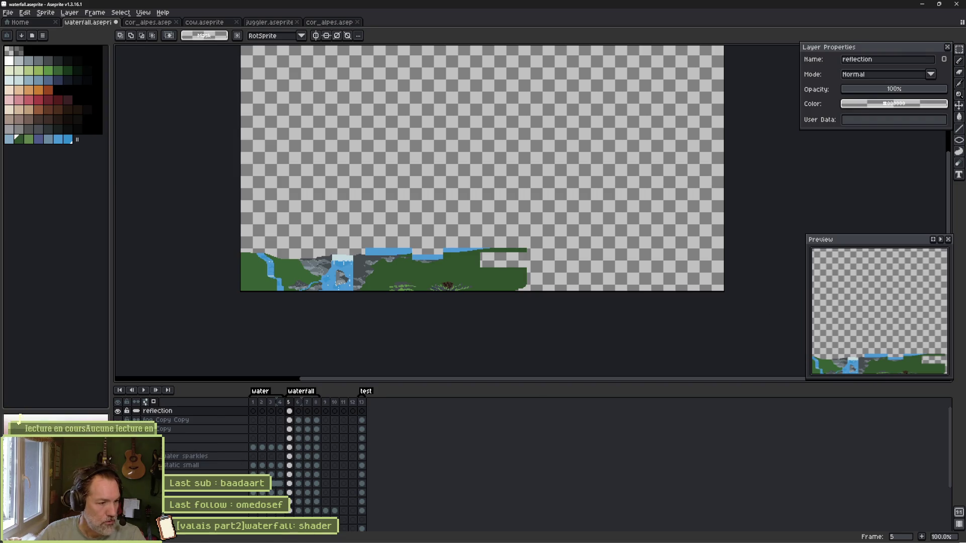
ctrl+click(290, 411)
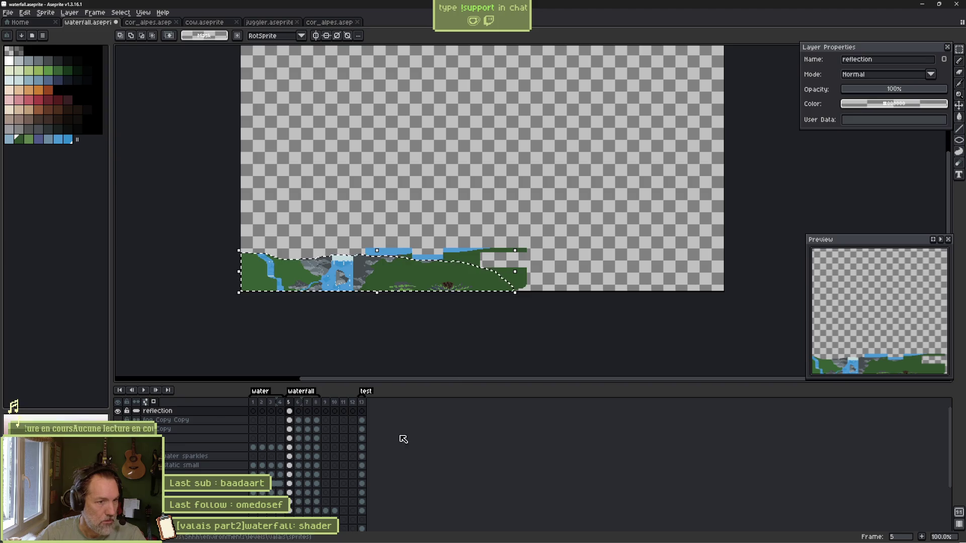
Trim the reflection to the pond outline and set the reflection layer to 60% opacity.
key(ctrl+a)
key(Delete)
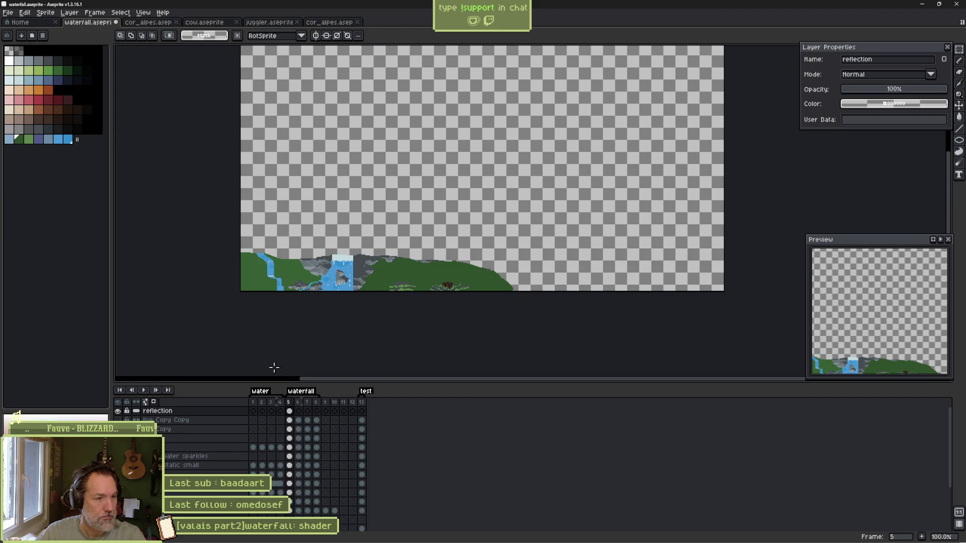
click(907, 90)
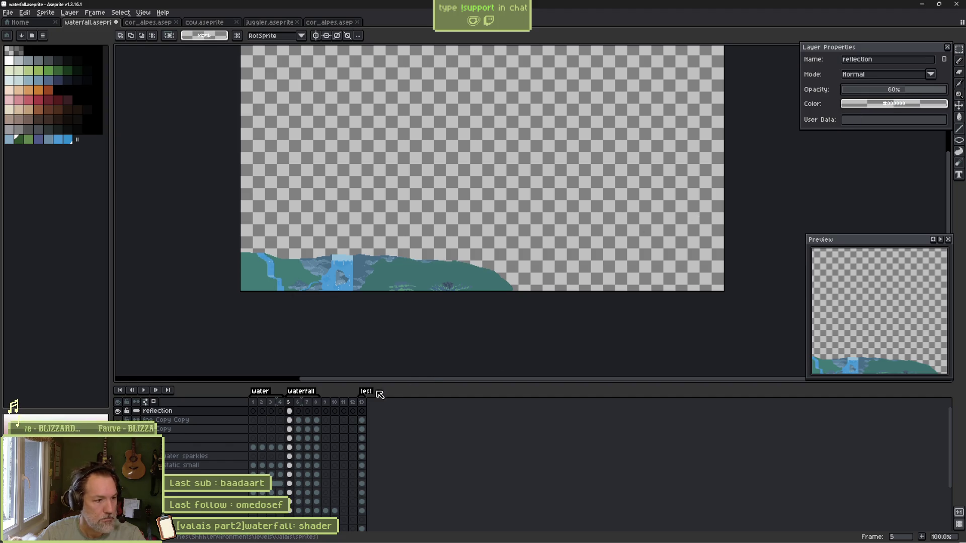
Extend the reflection cel from frame 5 across frames 5 to 8.
click(290, 412)
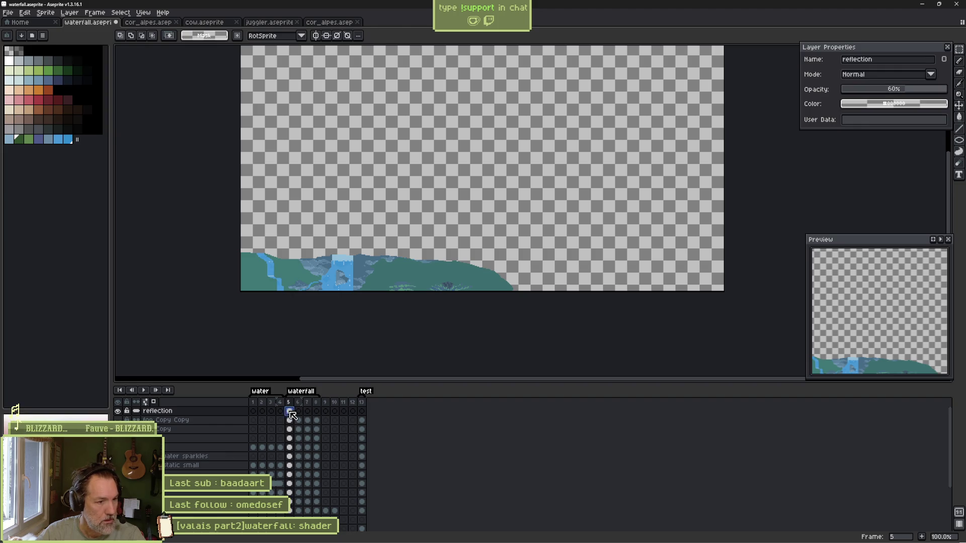
click(298, 412)
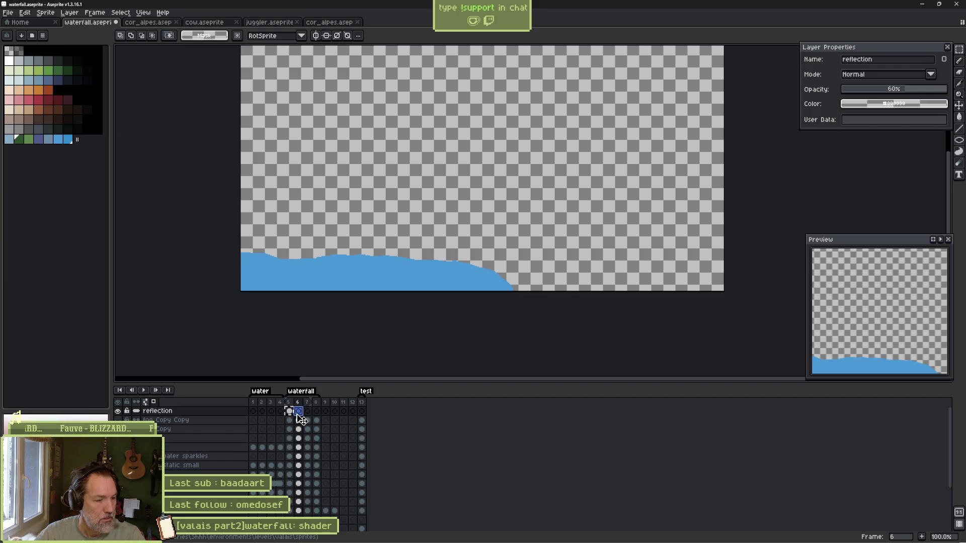
mouse_move(301, 419)
mouse_down()
mouse_move(316, 412)
mouse_move(301, 419)
mouse_up()
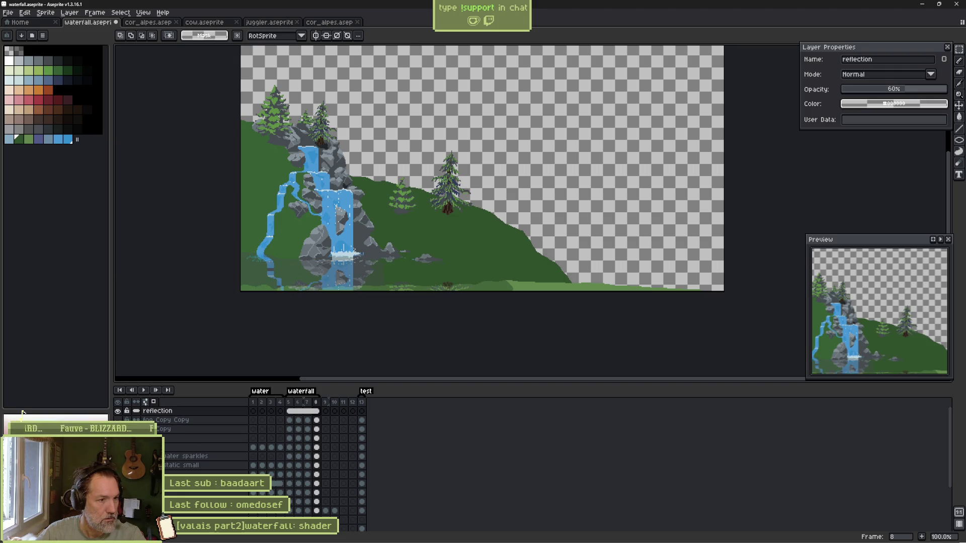
Select the pond layer and turn its opacity well below 100%.
click(316, 502)
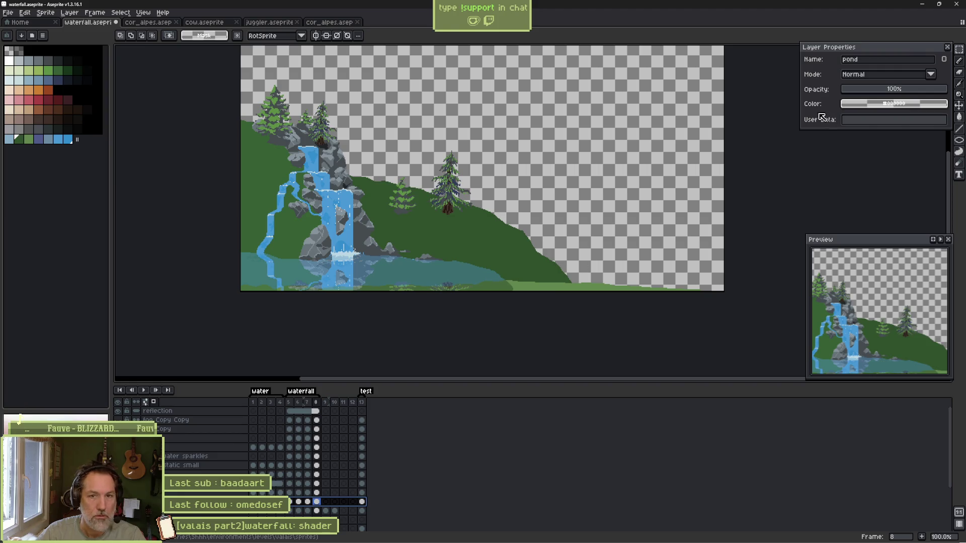
click(879, 90)
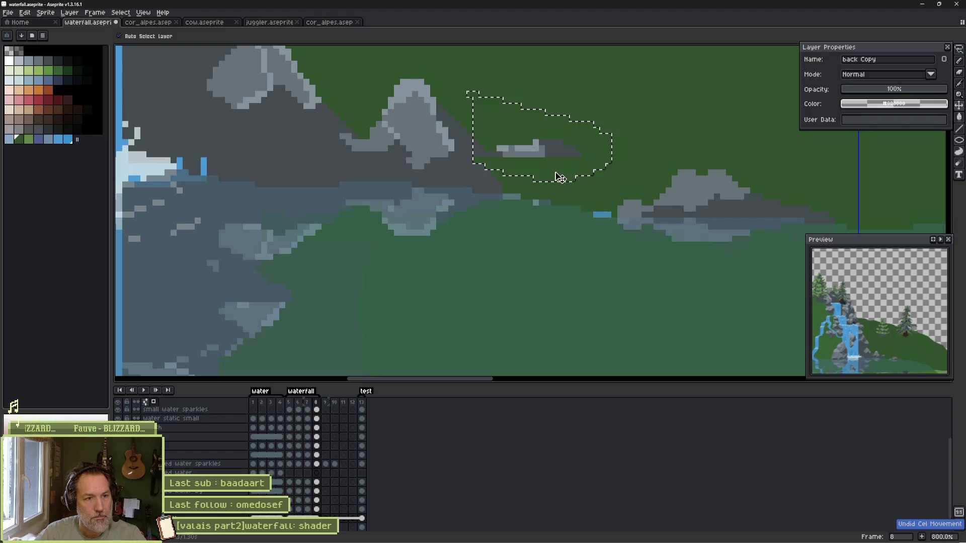
Move the grey sliver on back Copy down onto the mountain ridge, nudged up one pixel.
drag(555, 160, 560, 194)
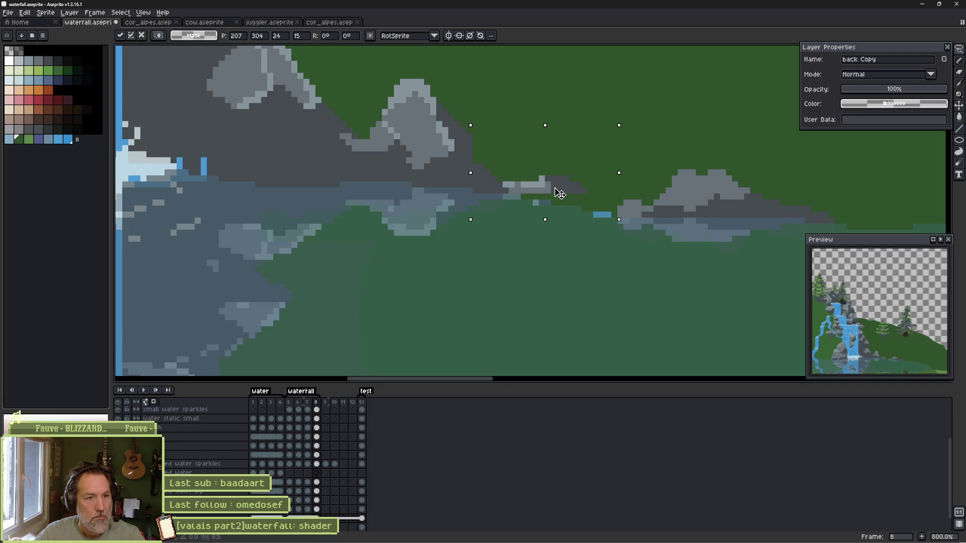
drag(558, 193, 554, 185)
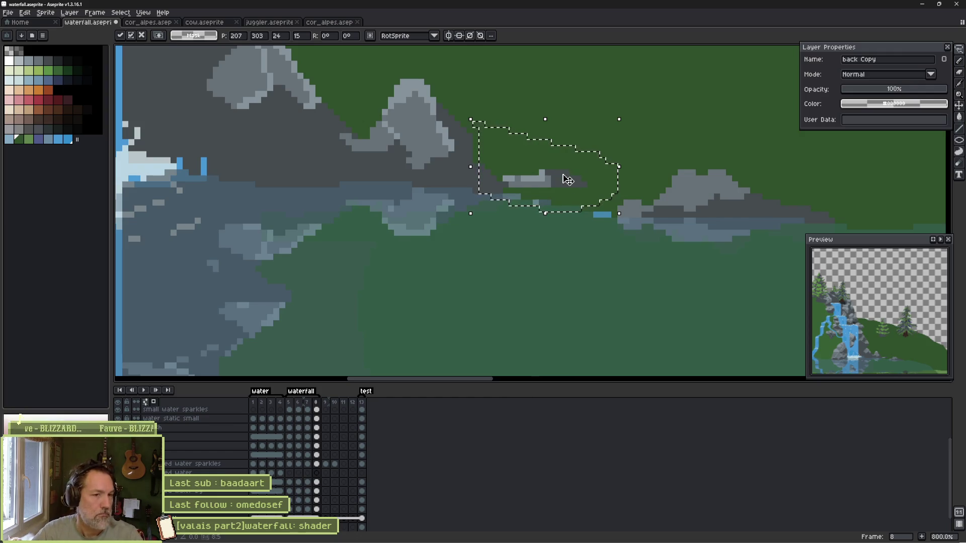
key(ctrl+d)
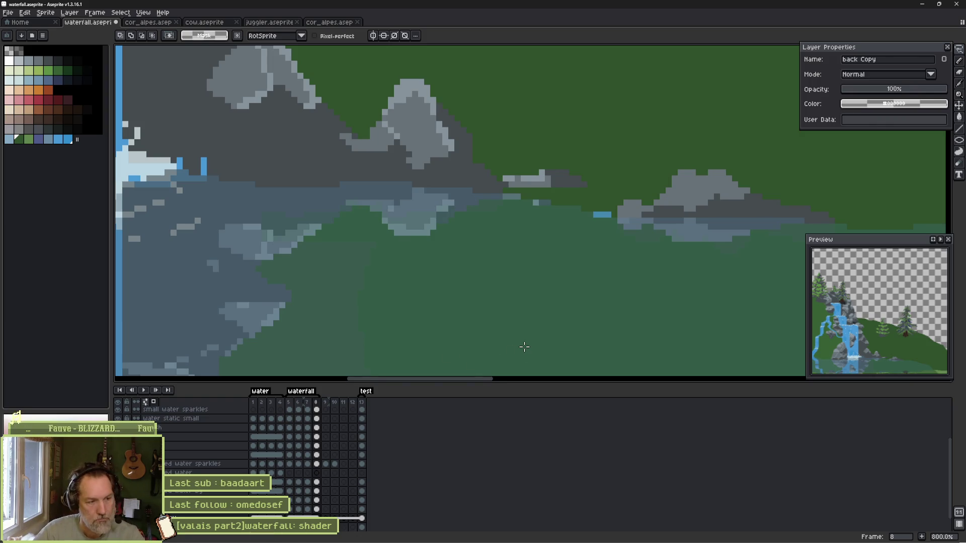
Return to the reflection layer's cel at frame 5 in the timeline.
scroll(307, 487, up, 5)
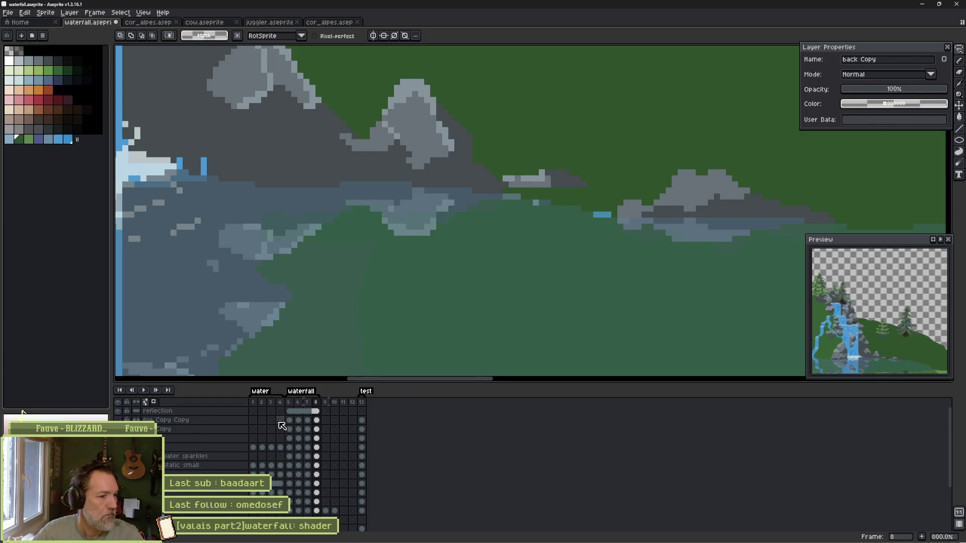
click(316, 411)
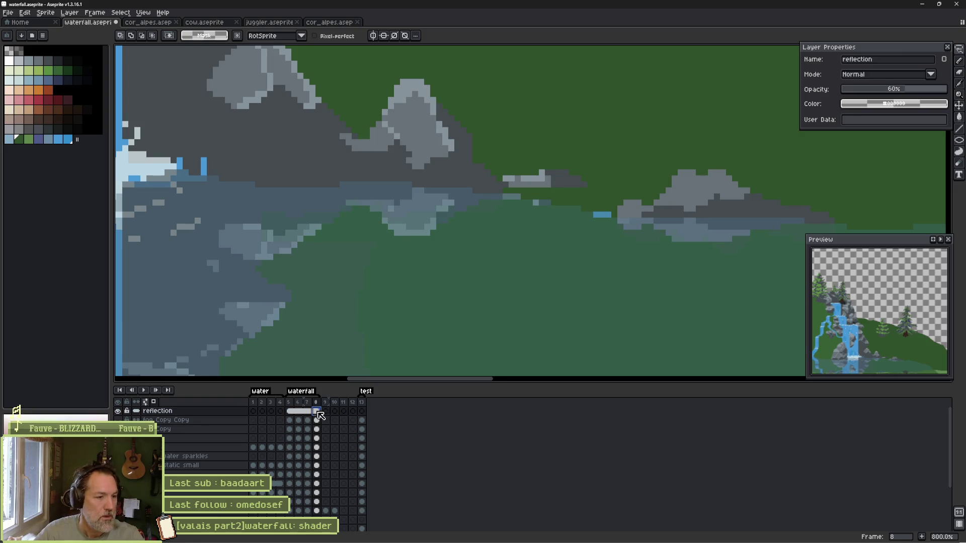
click(291, 411)
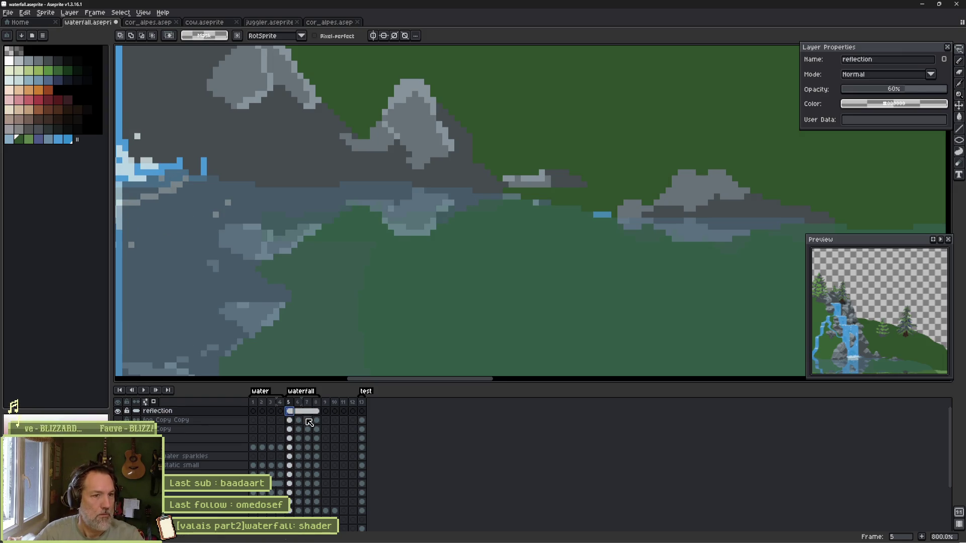
Step back and forth through the animation frames, ending on frame 5.
key(Right)
key(Right)
key(Right)
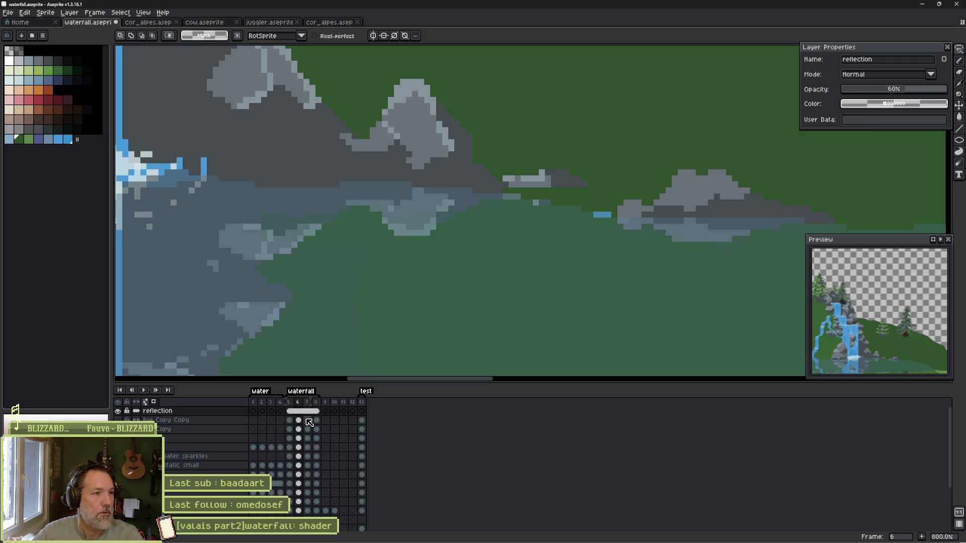
key(Left)
key(Left)
key(Left)
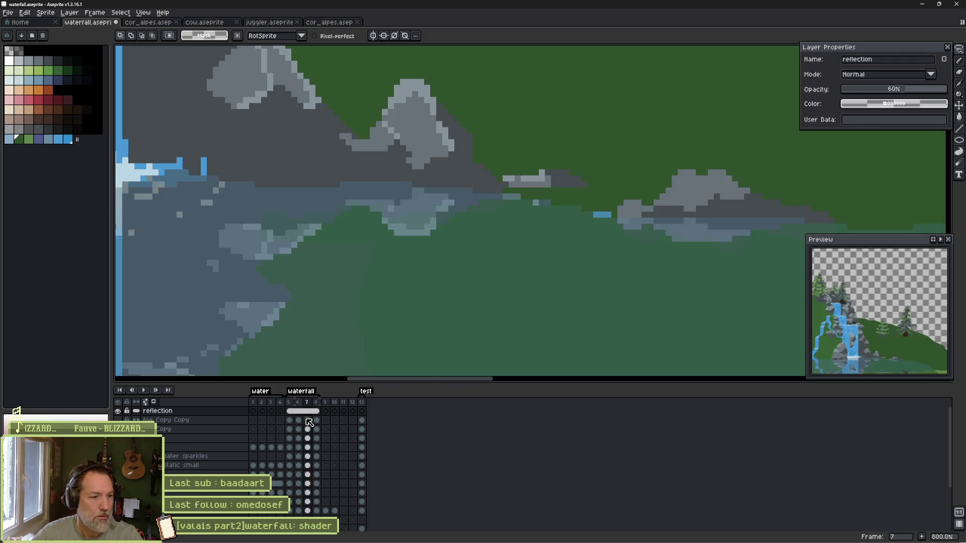
key(Right)
key(Right)
key(Right)
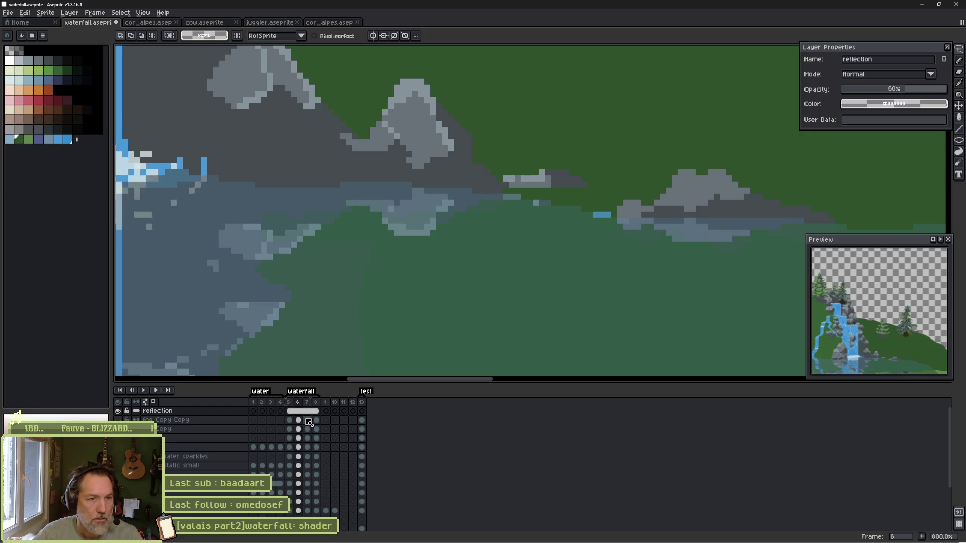
key(Left)
key(Left)
key(Right)
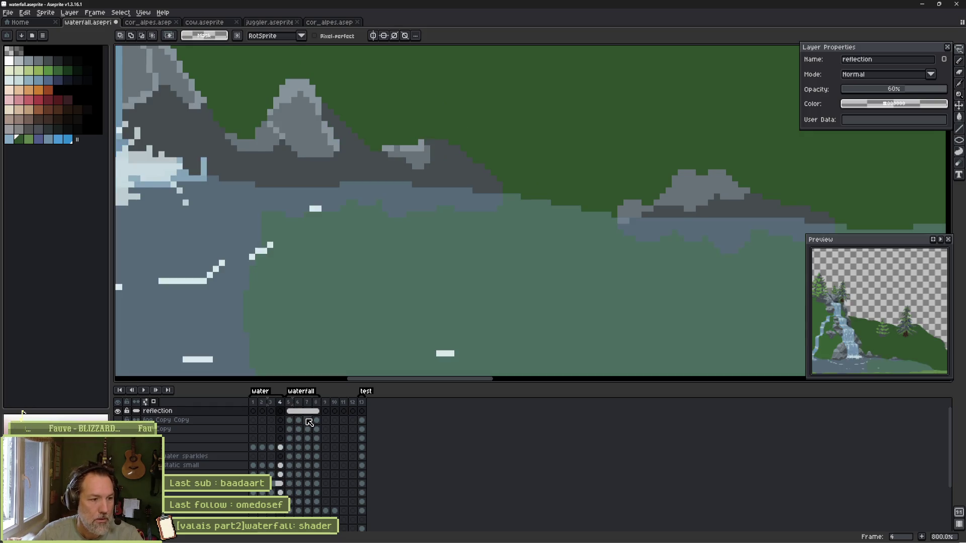
key(Left)
key(Left)
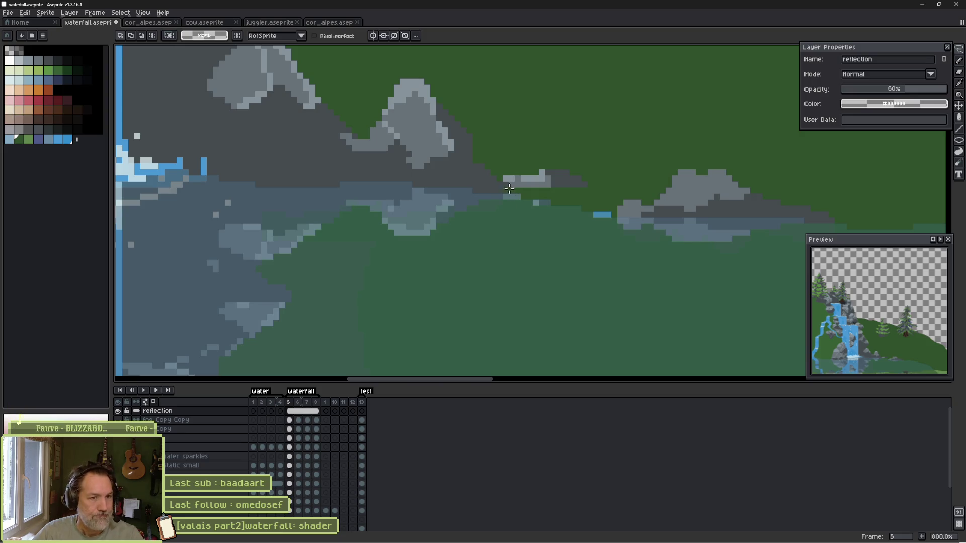
On the back Copy layer, lasso the small grey cloud, then switch to a 1px pencil.
ctrl+click(556, 185)
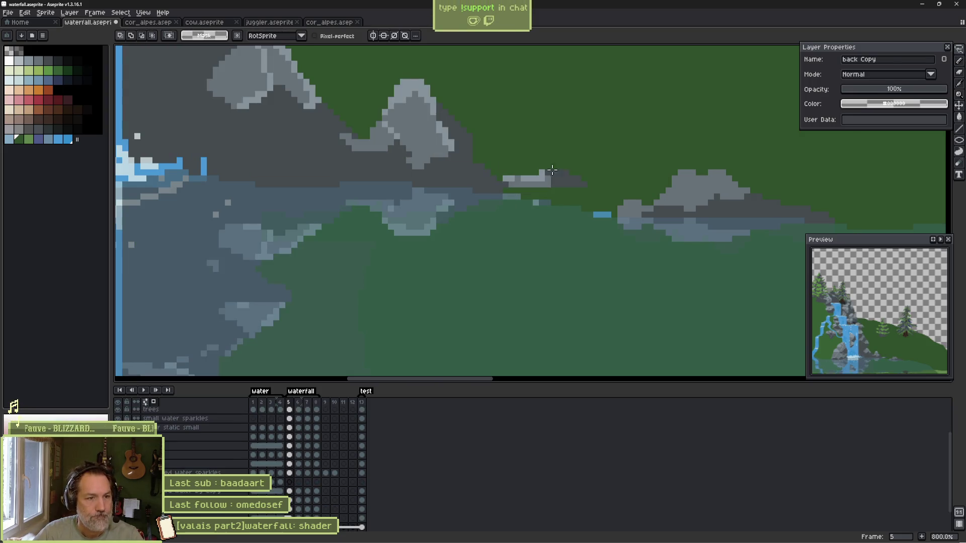
mouse_move(525, 157)
mouse_down()
mouse_move(572, 157)
mouse_move(566, 189)
mouse_move(492, 173)
mouse_move(498, 156)
mouse_move(542, 178)
mouse_move(554, 166)
mouse_move(584, 204)
mouse_move(539, 190)
mouse_move(538, 176)
mouse_move(533, 194)
mouse_move(558, 194)
mouse_up()
key(ctrl+d)
scroll(543, 201, up, 1)
key(b)
key(minus)
key(minus)
key(minus)
Paint grey pixels into the cloud shape and dark grey along the horizon.
alt+click(539, 168)
click(510, 188)
alt+click(572, 187)
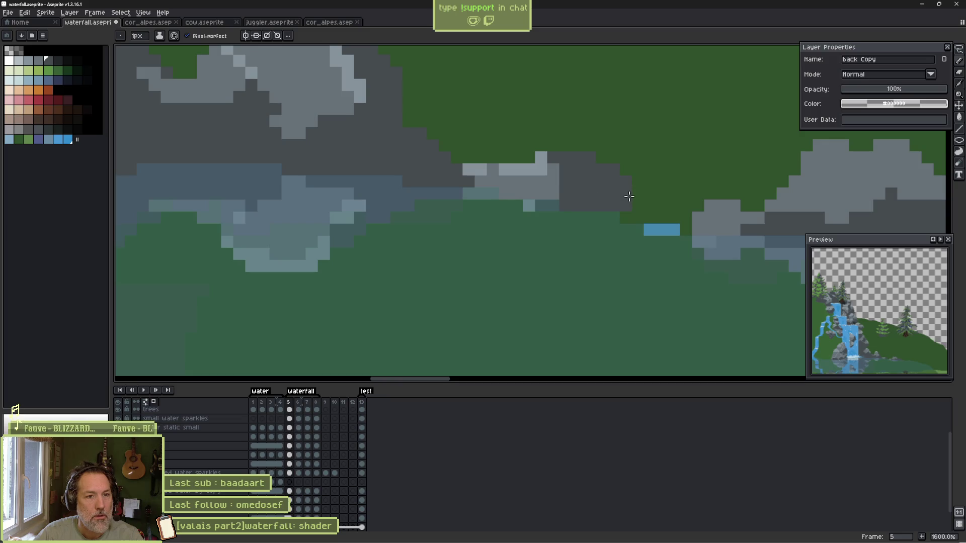
click(634, 214)
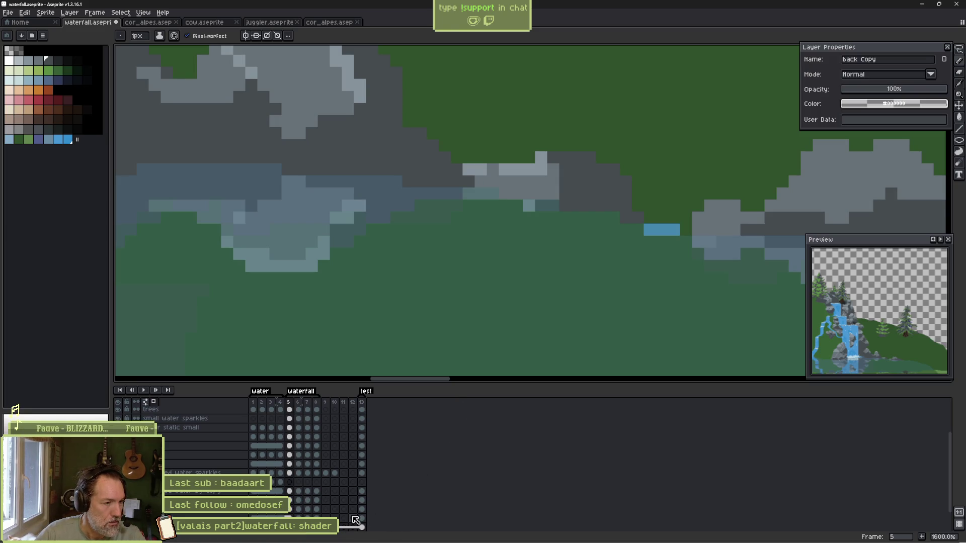
Check the frames and return to the reflection layer at frame 5.
scroll(349, 514, down, 3)
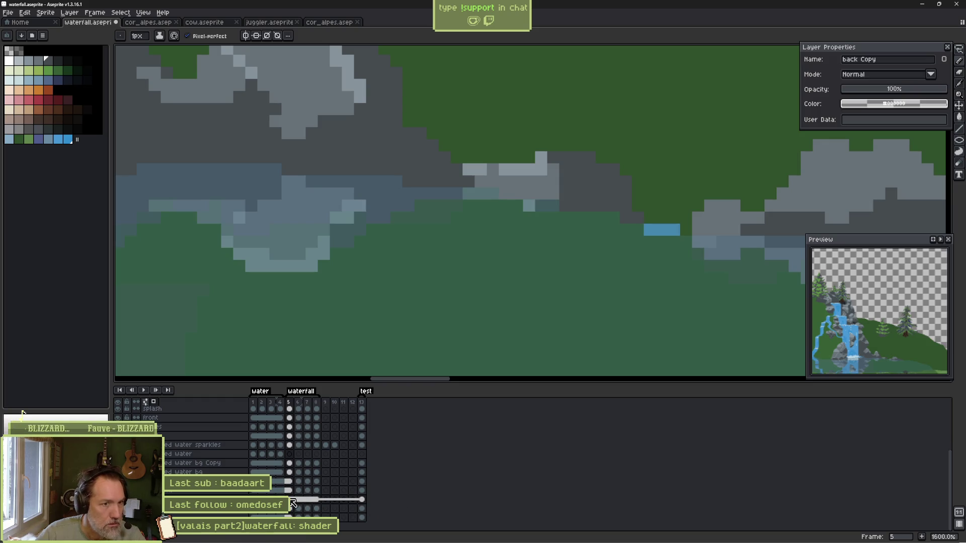
key(Return)
key(Return)
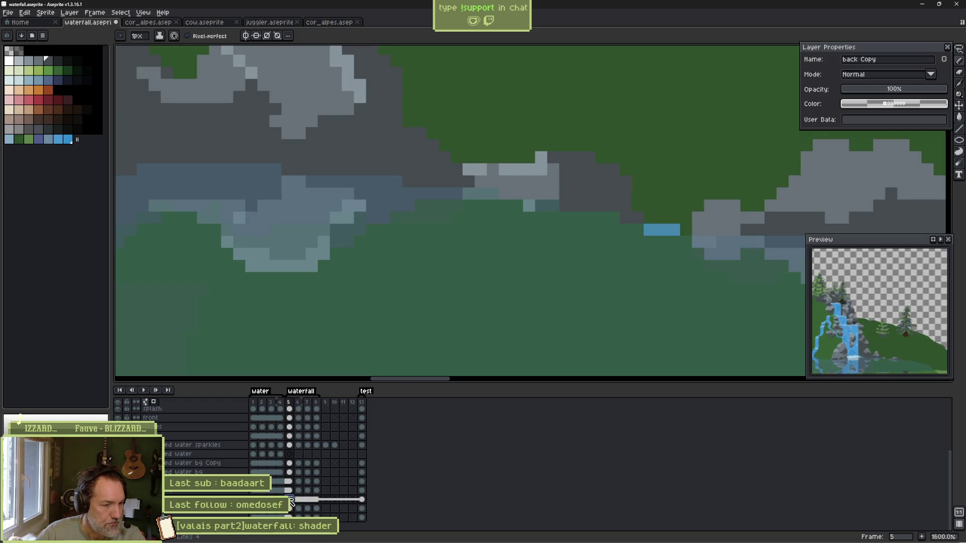
scroll(301, 452, up, 3)
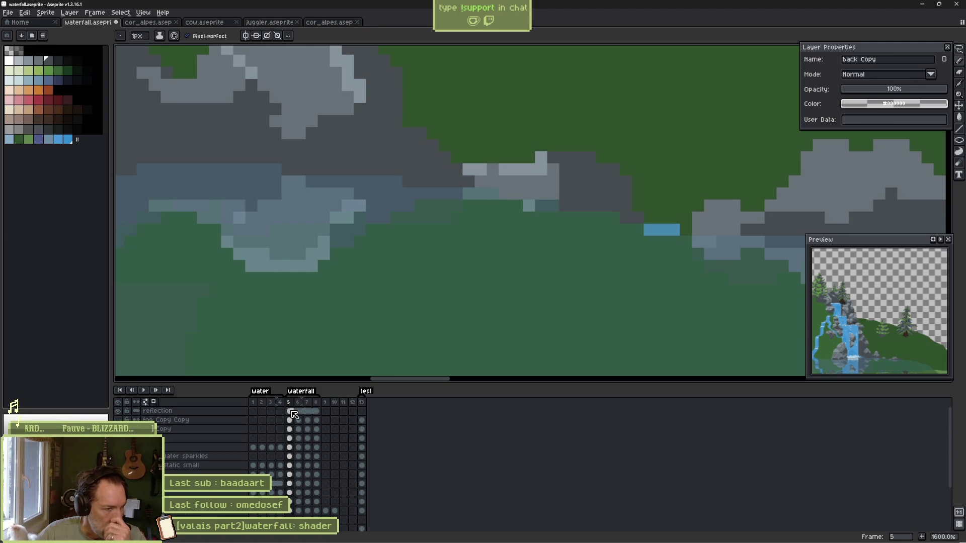
click(291, 411)
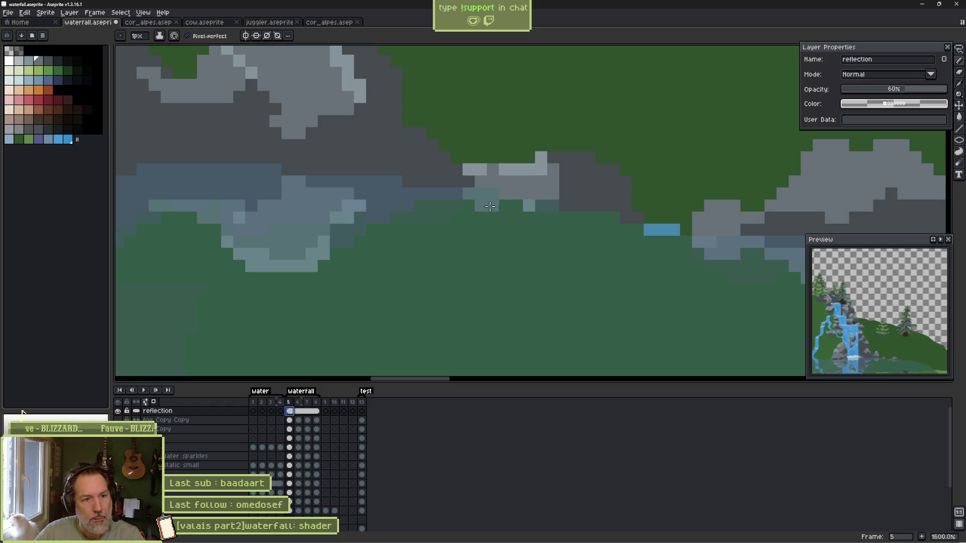
Extend the rock's reflection with dark grey diagonal pixels and paint over the small blue strip.
mouse_move(490, 206)
mouse_down()
mouse_move(538, 230)
mouse_move(553, 227)
mouse_move(550, 210)
mouse_move(491, 204)
mouse_move(550, 209)
mouse_move(505, 219)
mouse_move(527, 226)
mouse_move(551, 217)
mouse_up()
alt+click(538, 158)
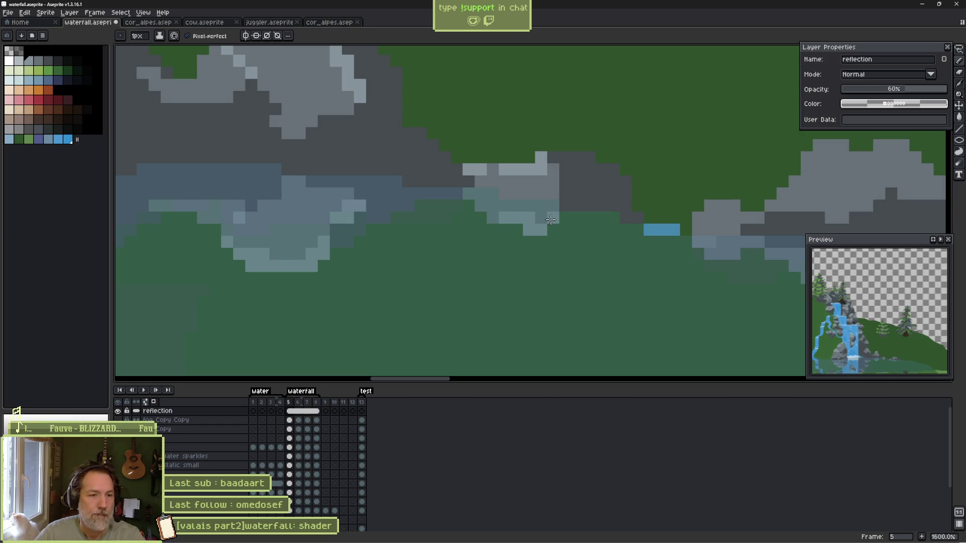
alt+click(561, 207)
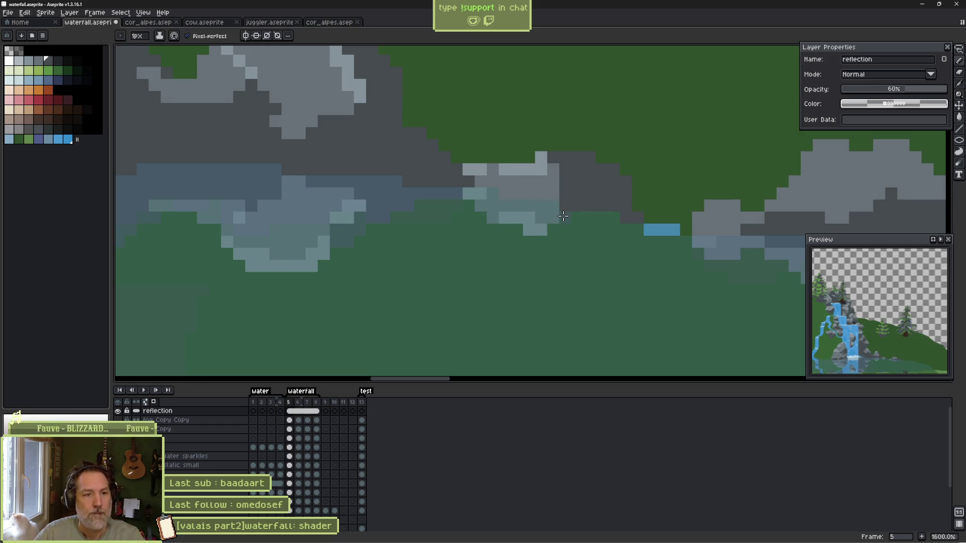
drag(553, 227, 568, 243)
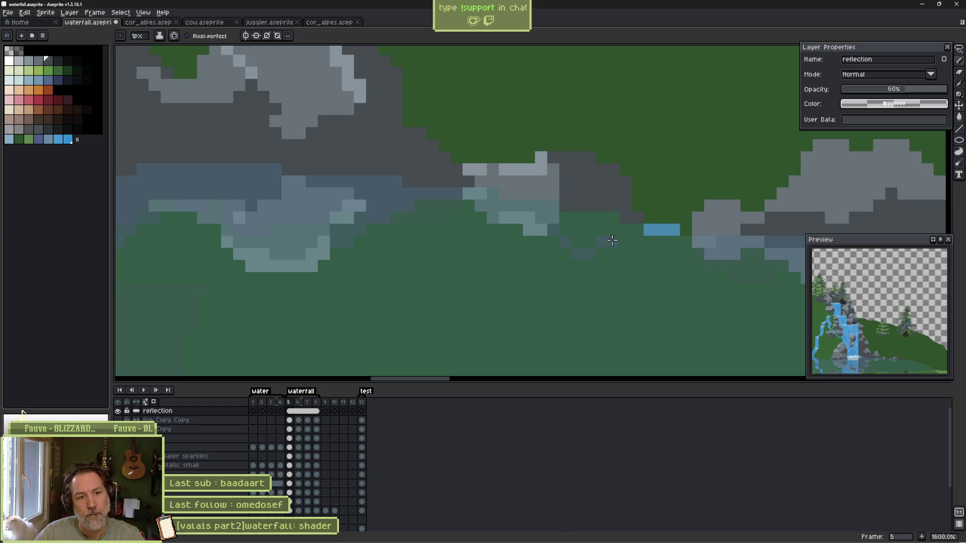
click(565, 230)
drag(646, 229, 674, 230)
alt+click(655, 228)
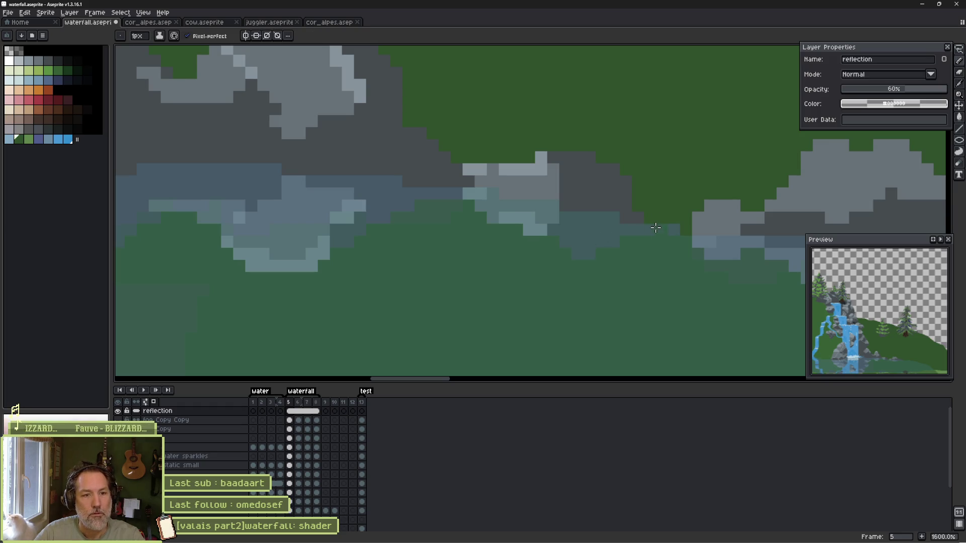
Inspect the reflection across the canvas and save the waterfall file.
scroll(638, 245, down, 4)
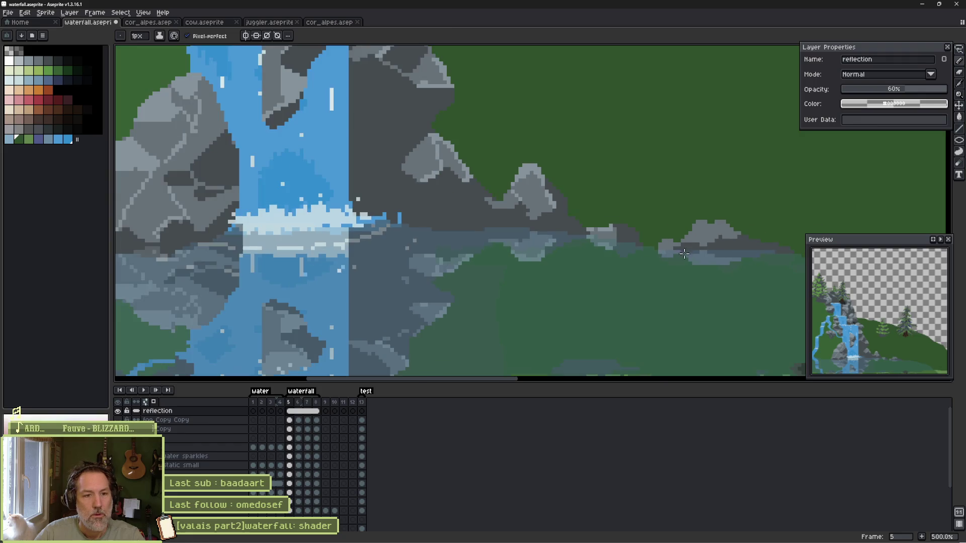
scroll(601, 230, down, 3)
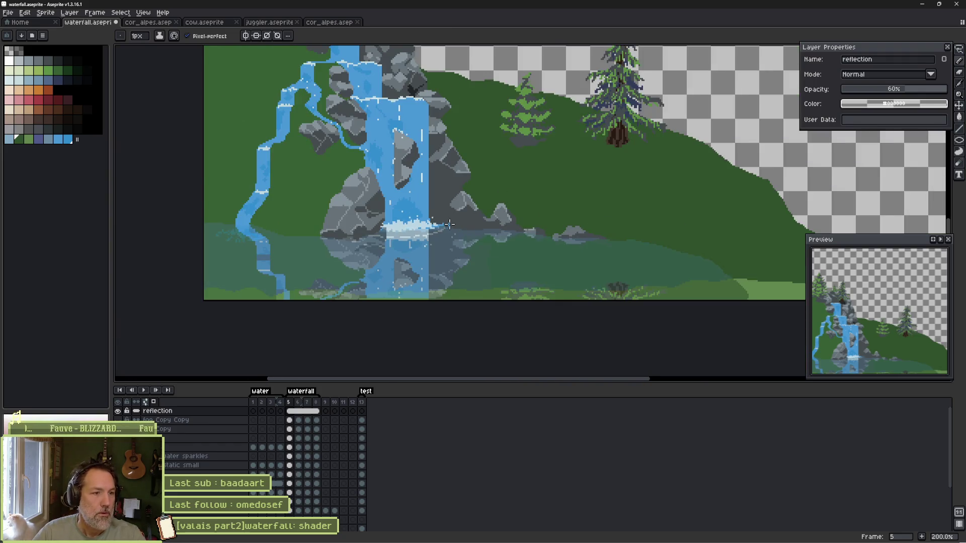
scroll(453, 221, up, 2)
drag(340, 222, 391, 225)
scroll(352, 239, up, 5)
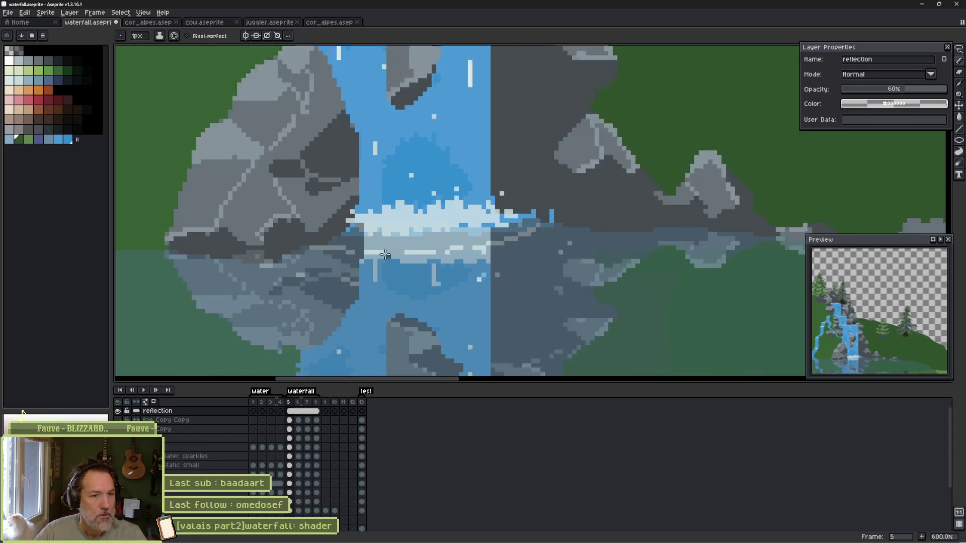
scroll(348, 242, up, 2)
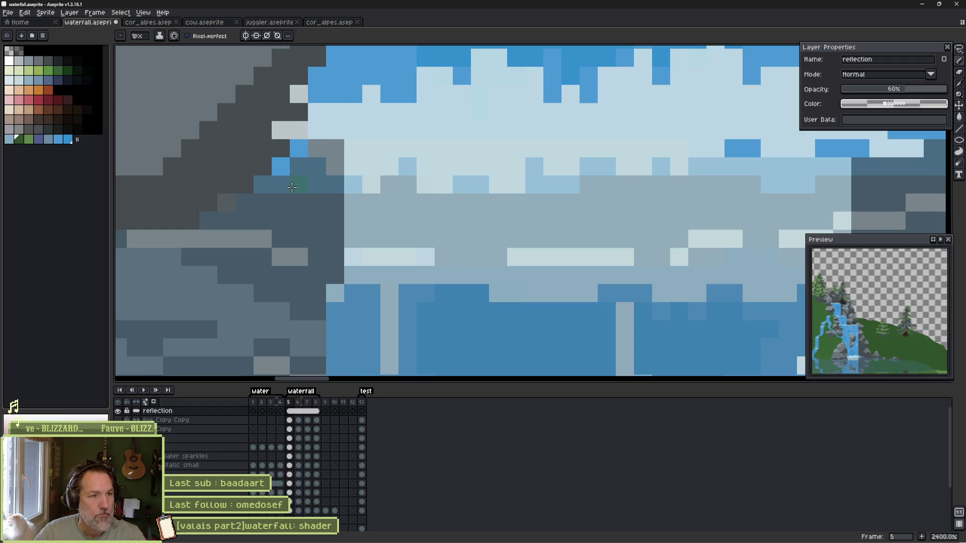
scroll(292, 187, down, 7)
scroll(448, 223, down, 2)
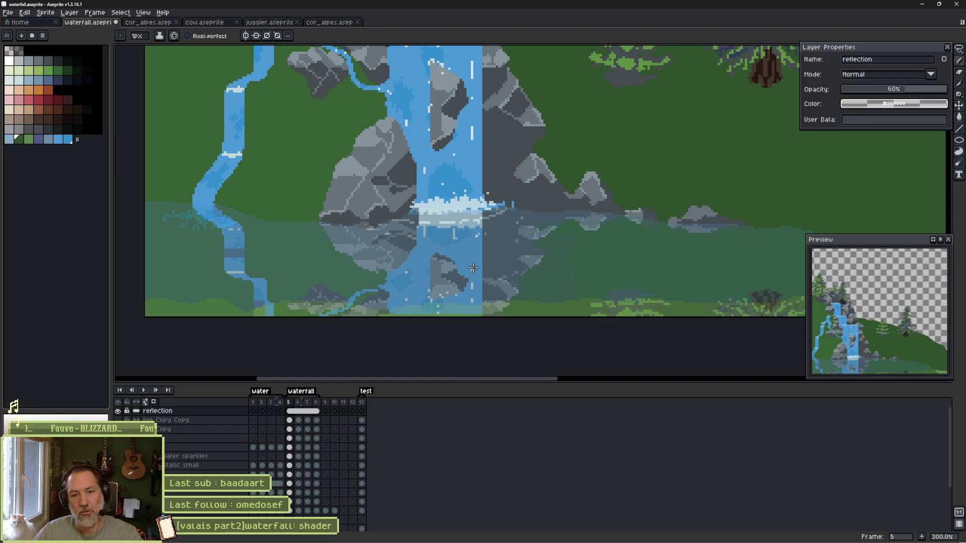
key(ctrl+s)
Pan over the waterfall, select reflection frame 6, and switch back to Godot.
scroll(477, 274, down, 2)
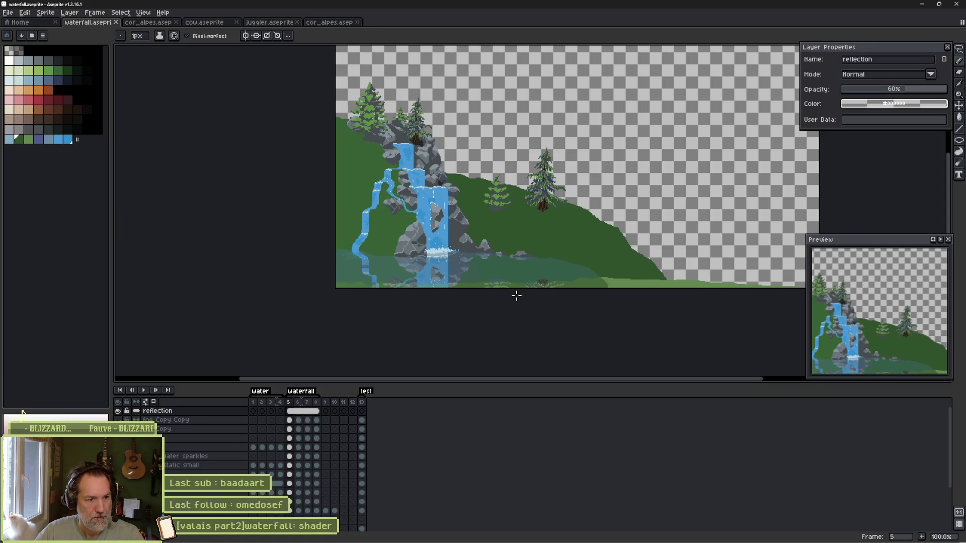
scroll(546, 301, up, 1)
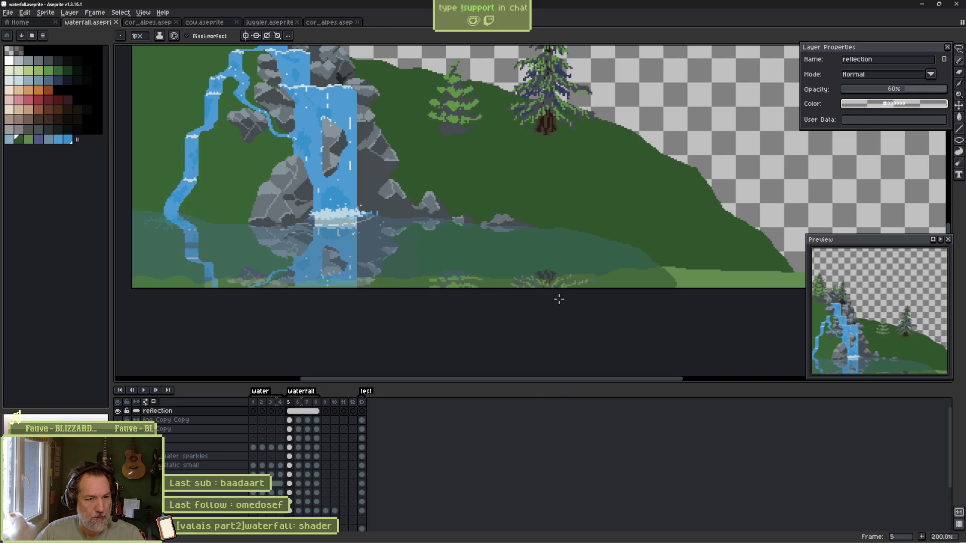
mouse_move(459, 192)
mouse_down()
mouse_move(515, 228)
mouse_move(524, 257)
mouse_up()
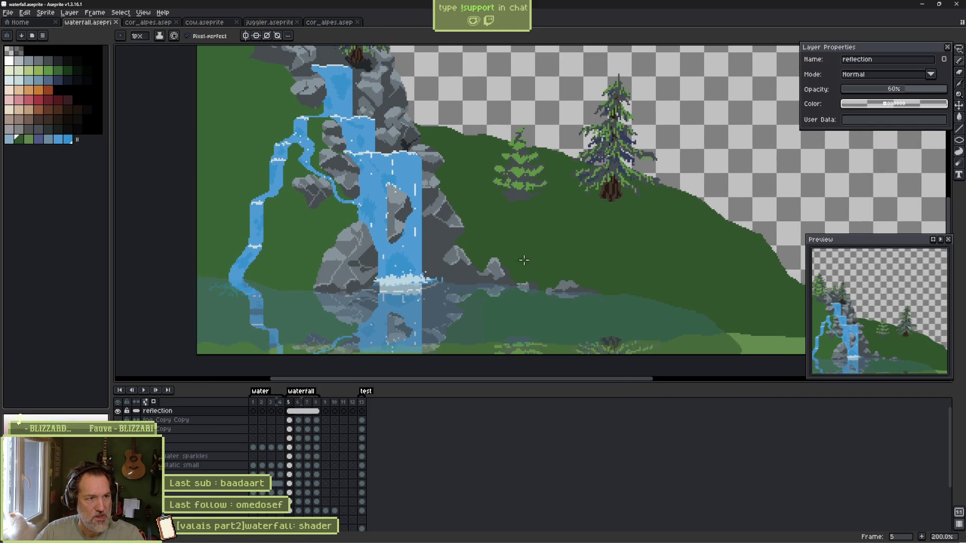
drag(377, 141, 414, 210)
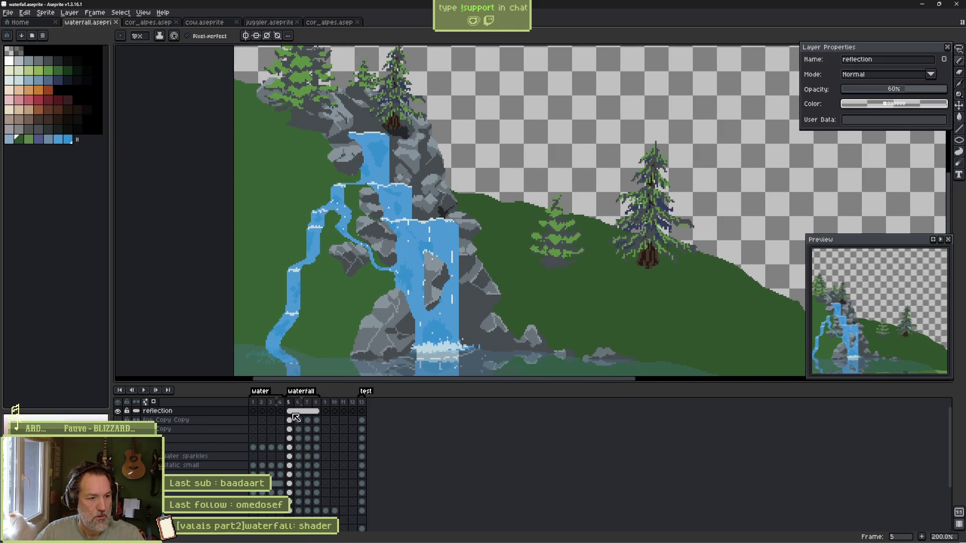
shift+click(309, 412)
click(297, 410)
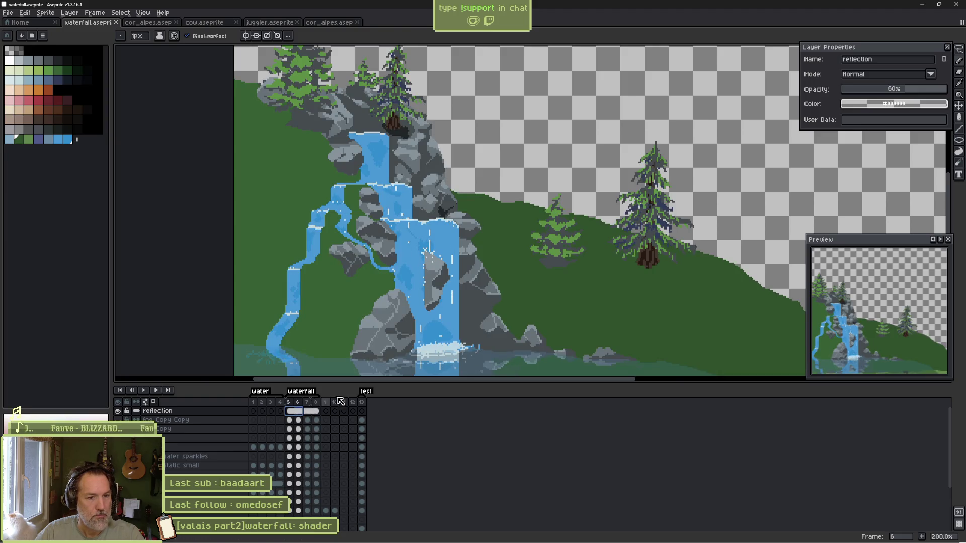
key(alt+Tab)
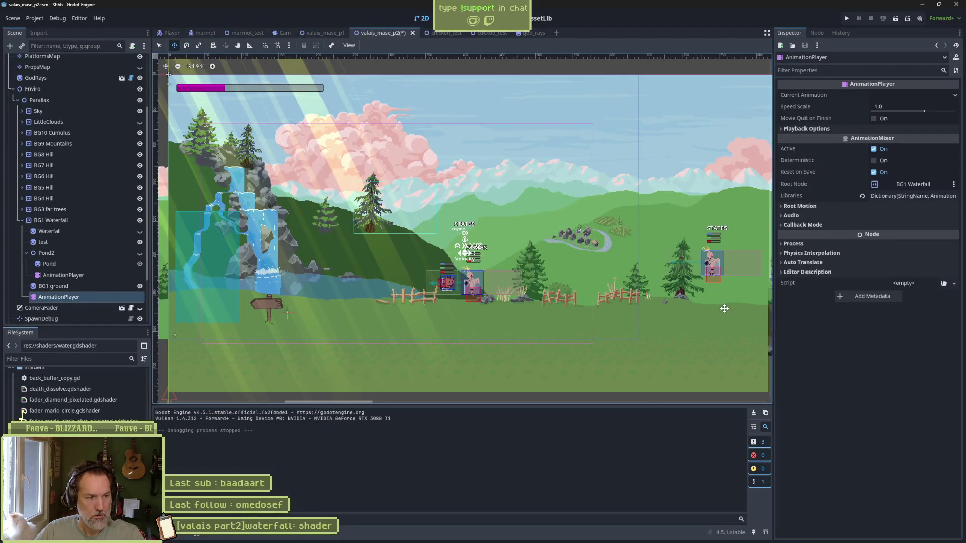
Compare the test pond water and Waterfall sprite by toggling their visibility, leaving Waterfall shown.
scroll(280, 286, up, 2)
scroll(281, 285, up, 2)
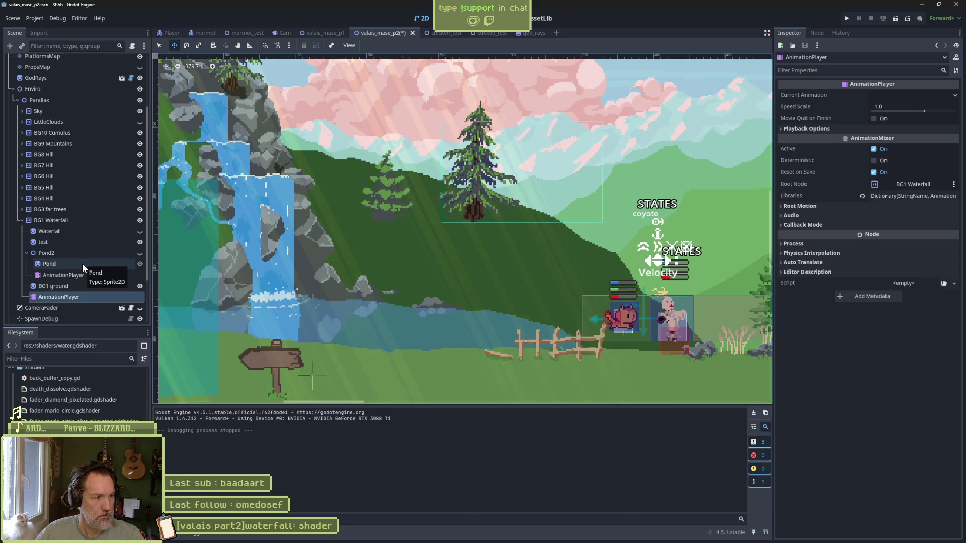
click(140, 242)
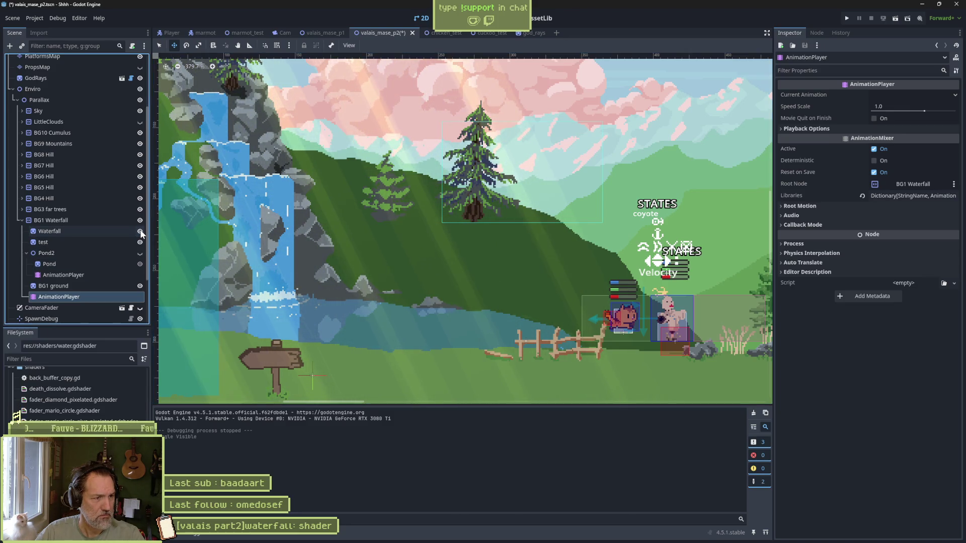
click(140, 242)
click(139, 242)
click(140, 231)
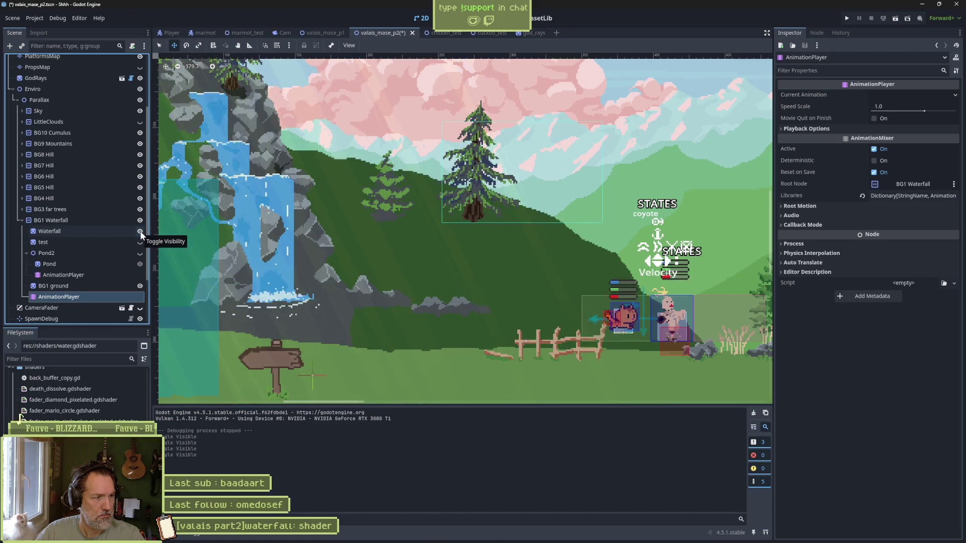
click(140, 231)
click(140, 242)
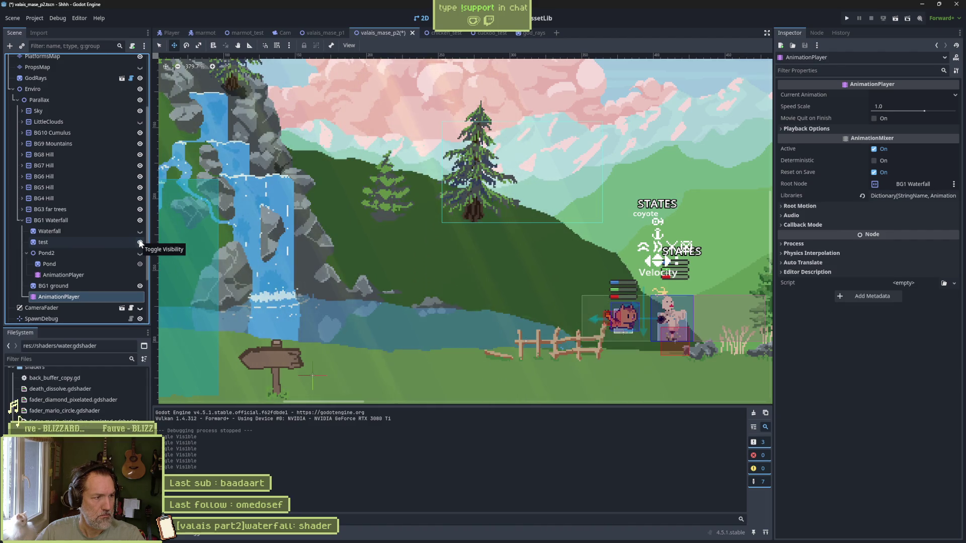
click(140, 242)
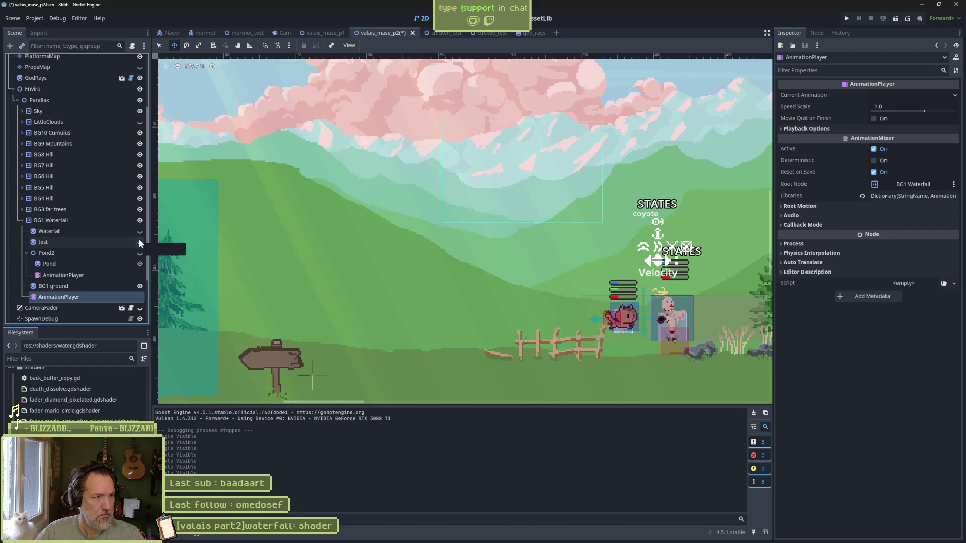
click(140, 231)
Reimport the Waterfall sprite from its Aseprite file, then show and re-hide the Pond2 water.
click(126, 231)
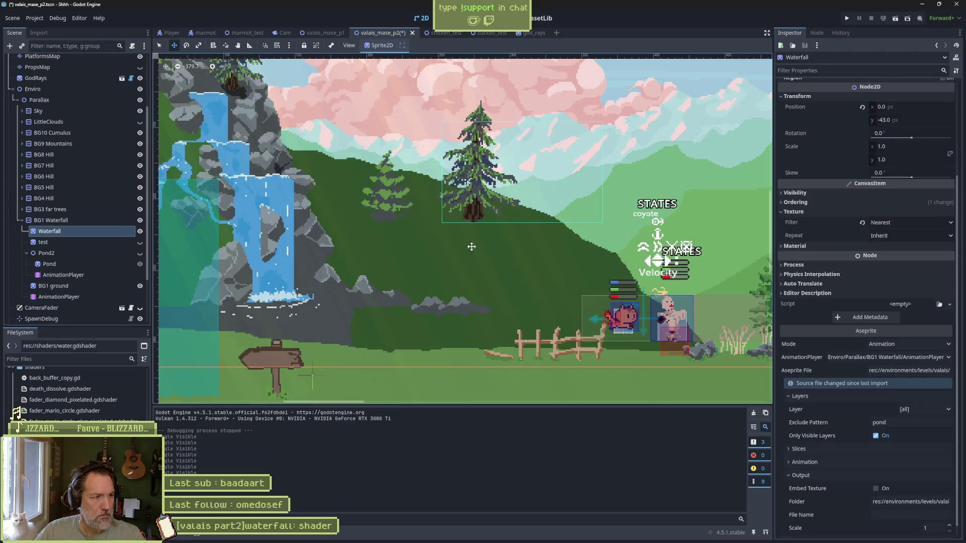
scroll(895, 402, down, 3)
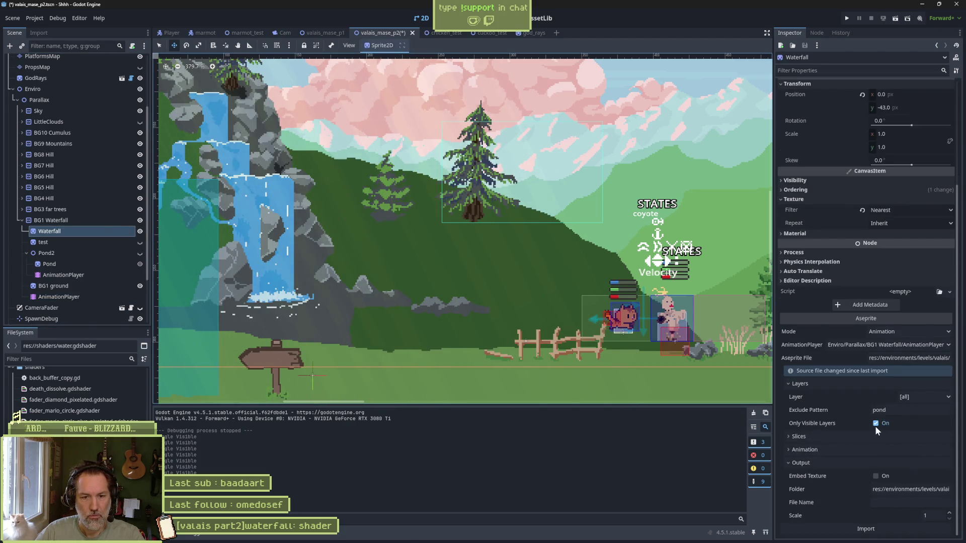
click(883, 527)
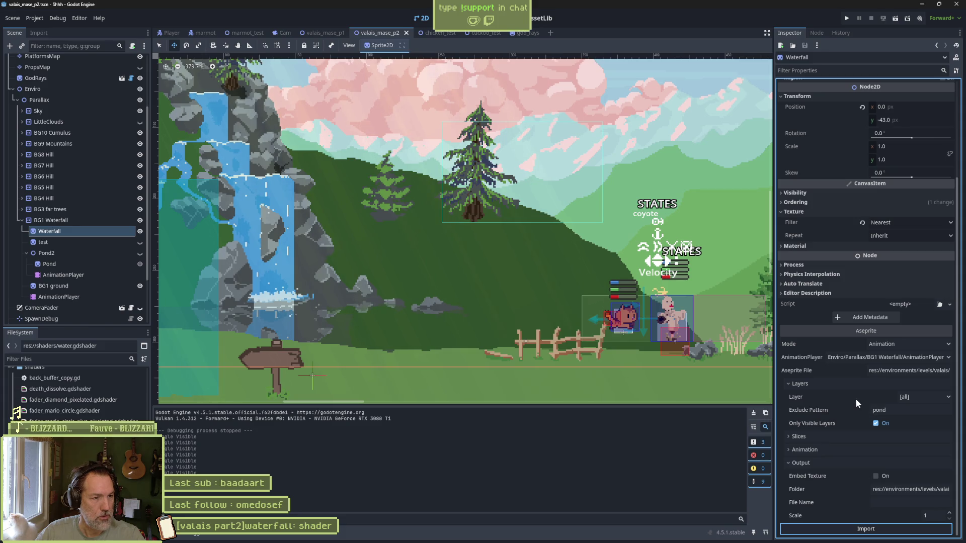
click(141, 254)
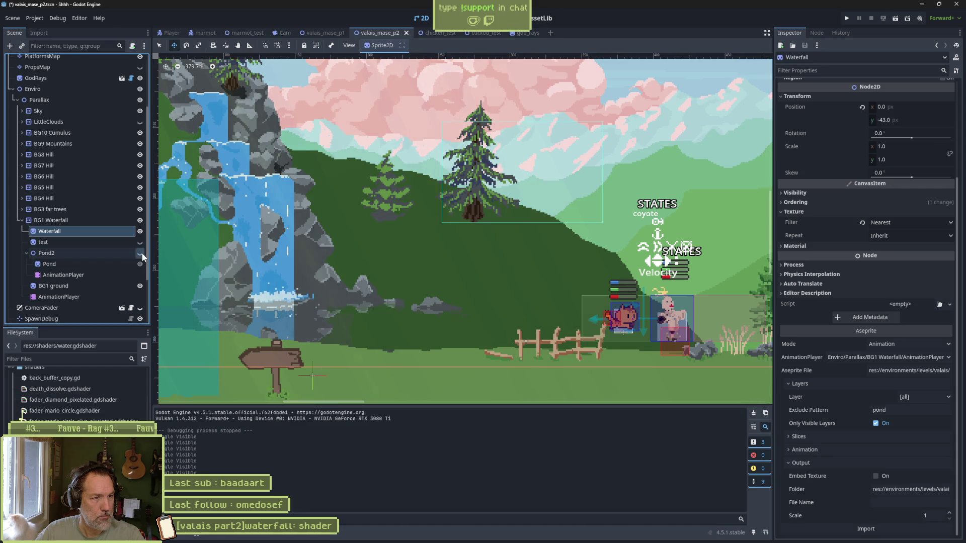
click(140, 254)
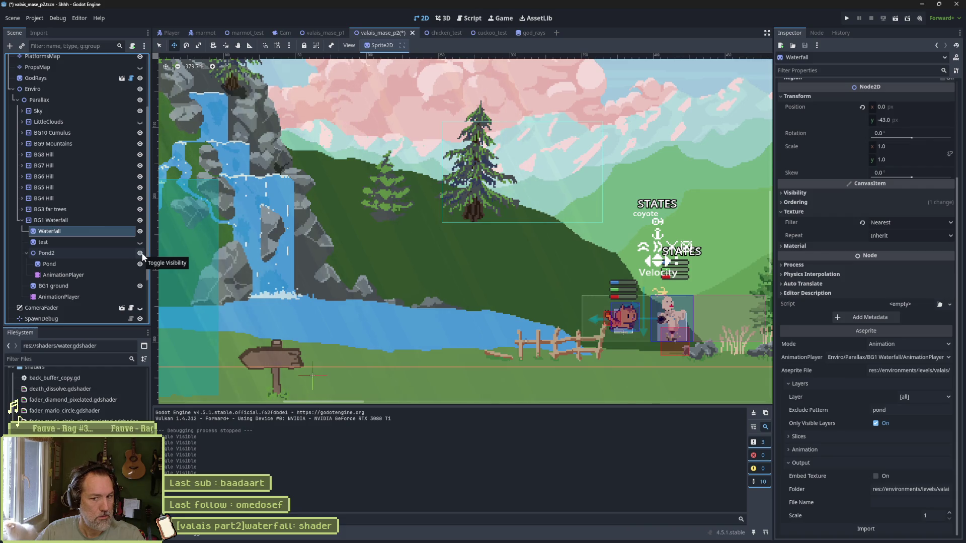
click(142, 255)
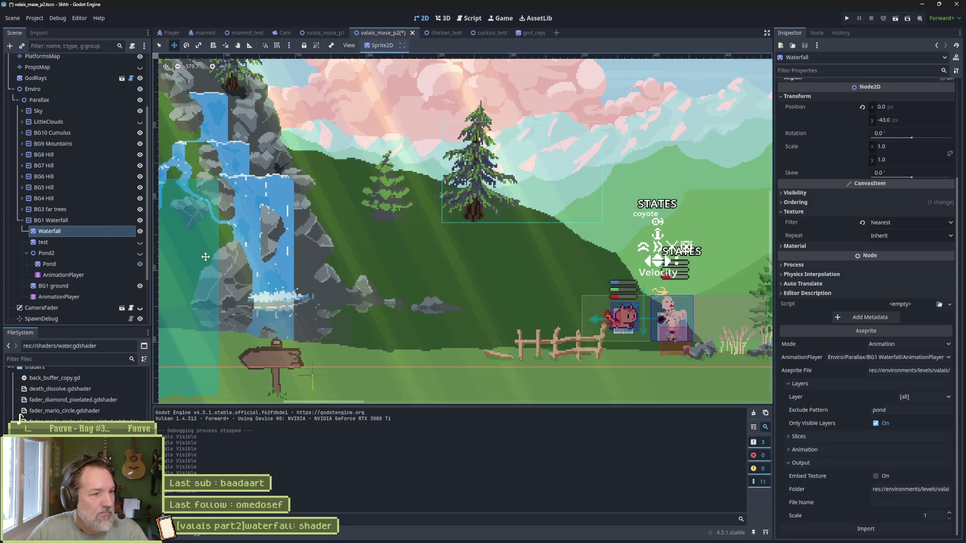
key(alt+Tab)
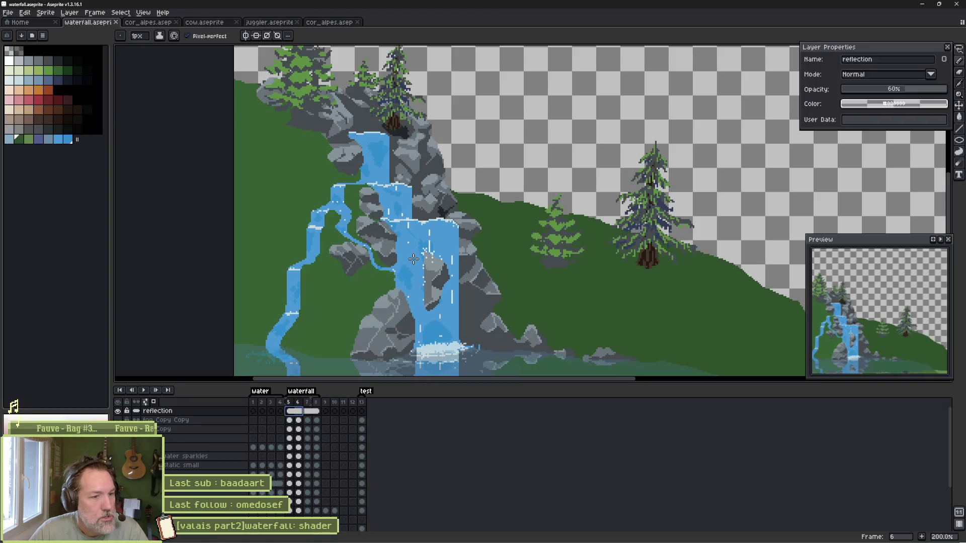
drag(546, 302, 496, 236)
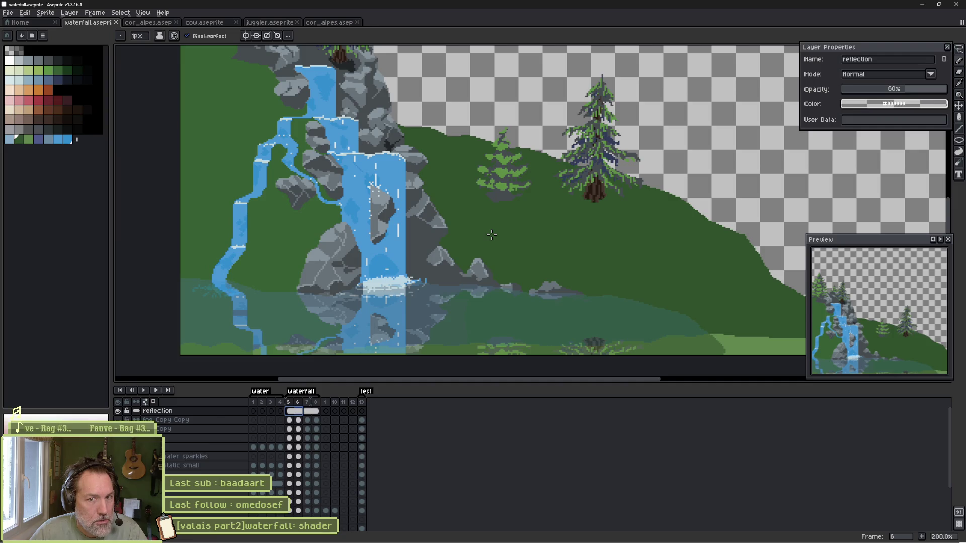
key(alt+Tab)
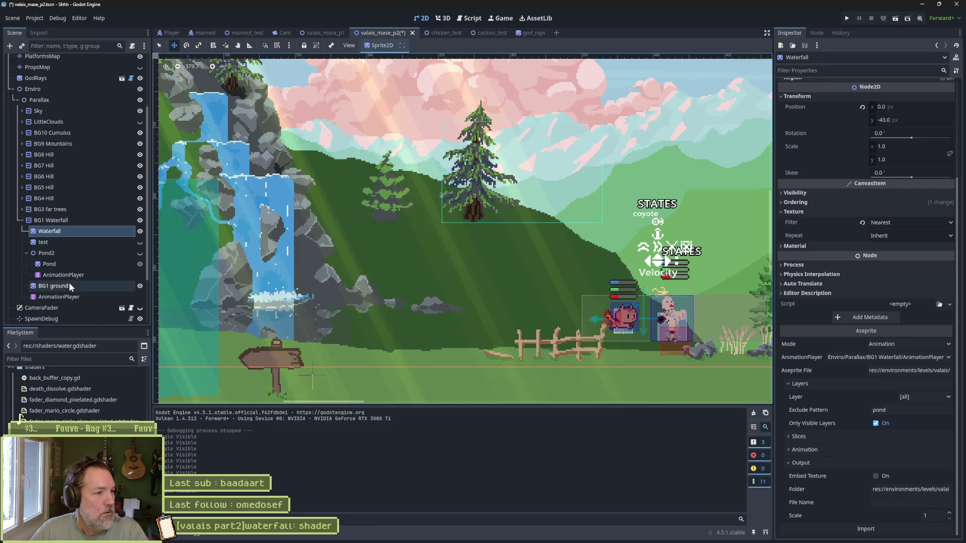
Open the BG1 Waterfall AnimationPlayer timeline, then return to the waterfall artwork in Aseprite.
click(62, 297)
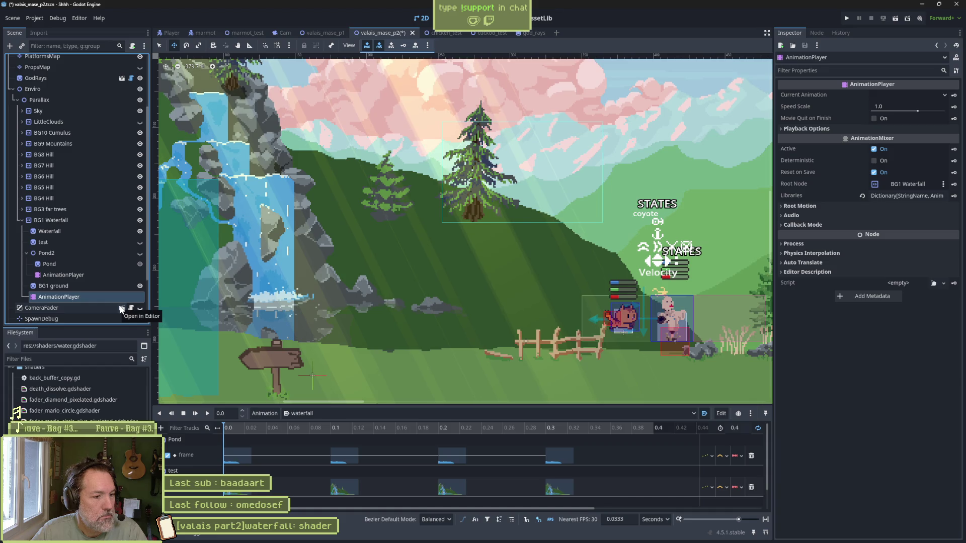
key(alt+Tab)
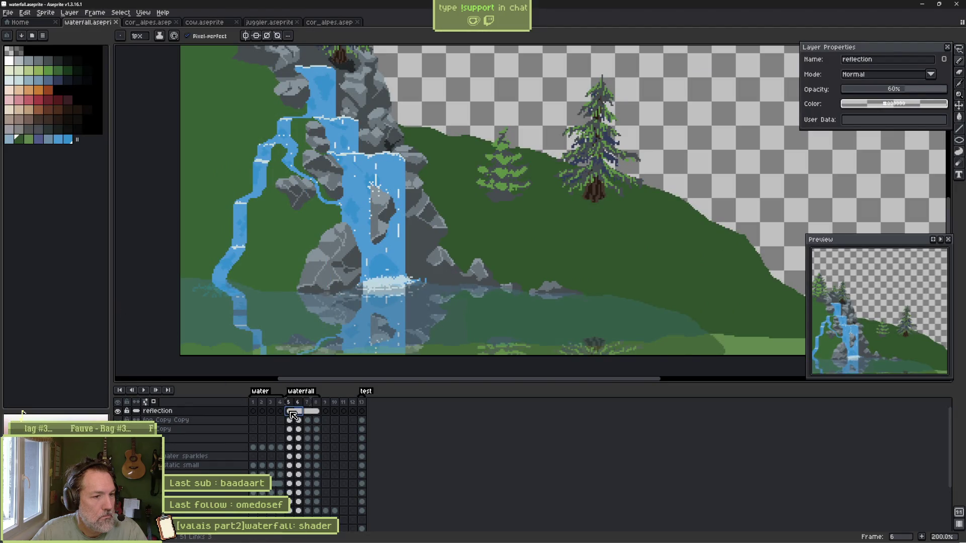
Put the reflection cel on frames 5–8 of the reflection layer, then return to Godot.
drag(291, 413, 318, 417)
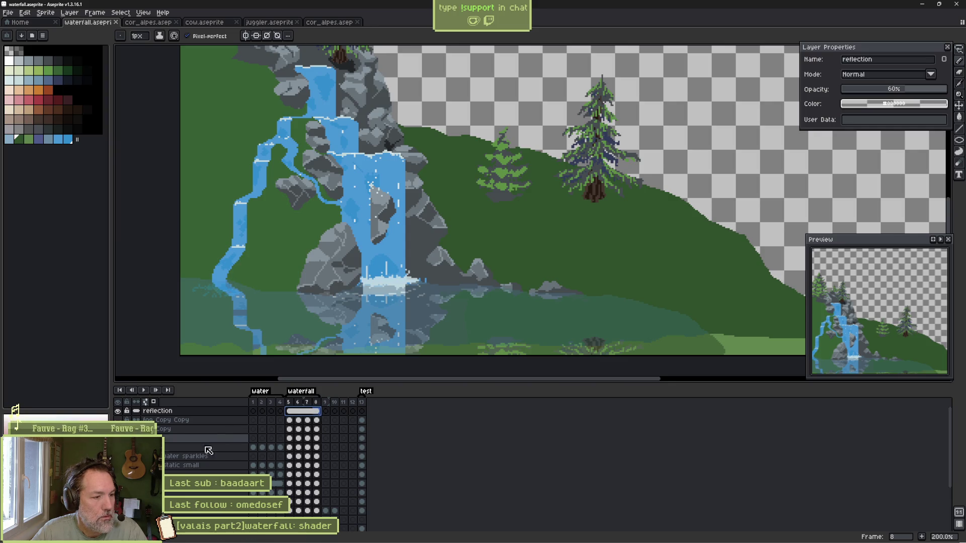
key(ctrl+z)
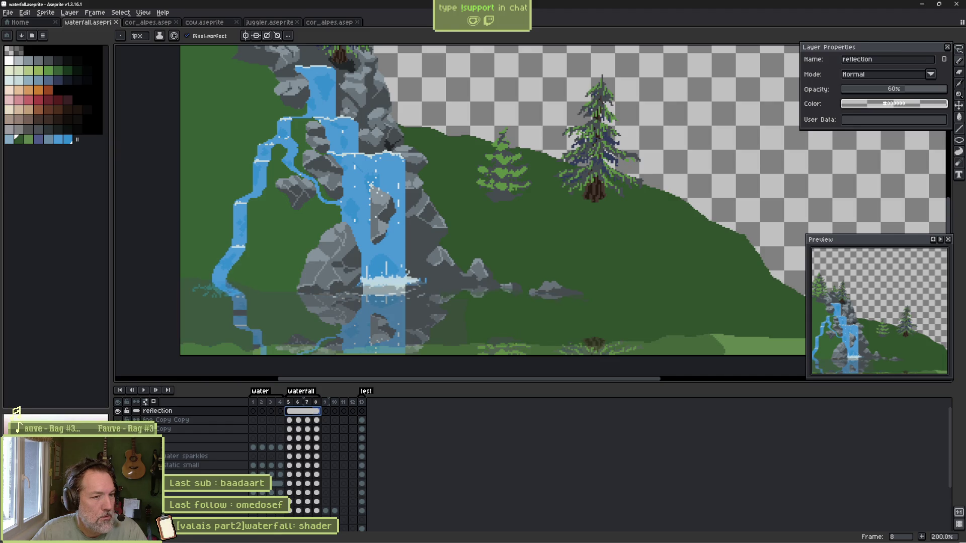
key(alt+Tab)
key(alt+Tab)
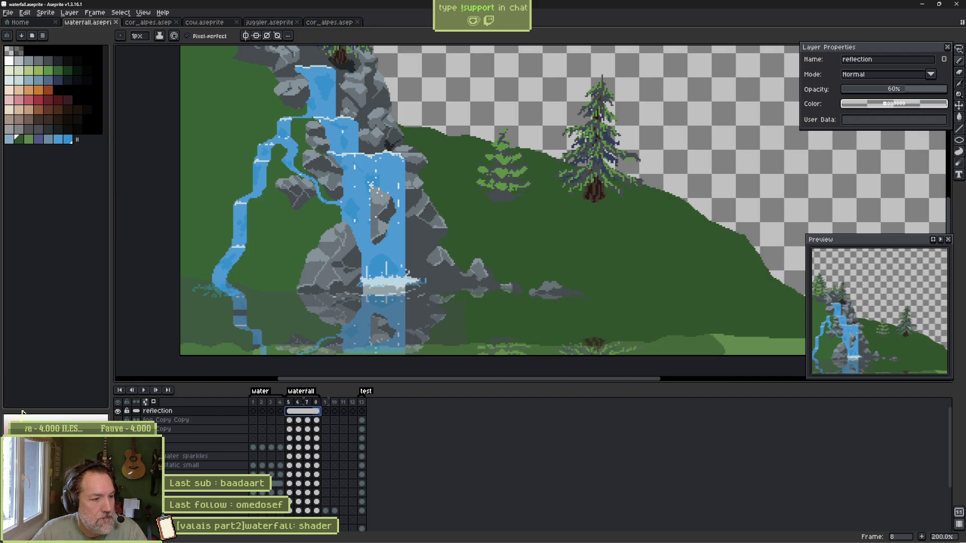
key(alt+Tab)
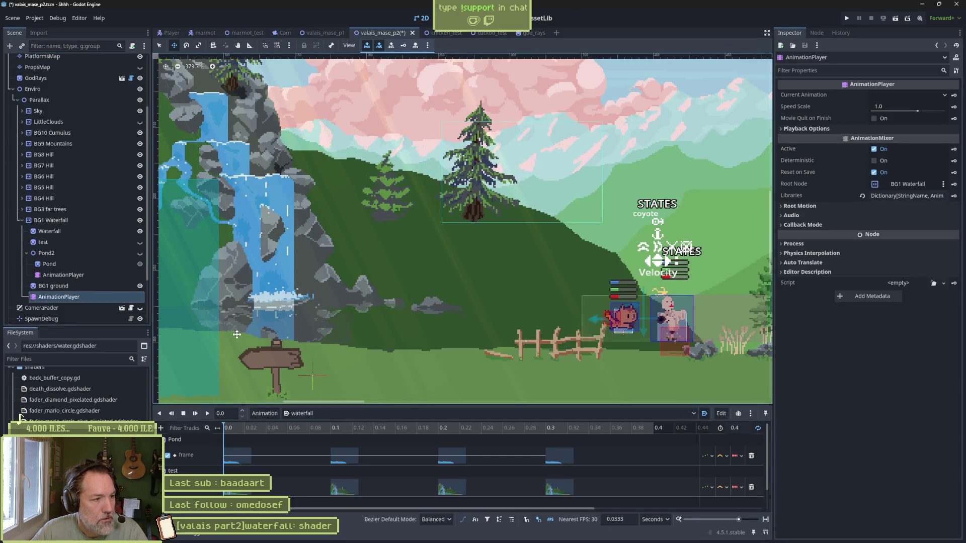
Unhide Pond2, reimport the Pond sprite from Aseprite, then run the scene (F6) and stop it (F8).
click(140, 254)
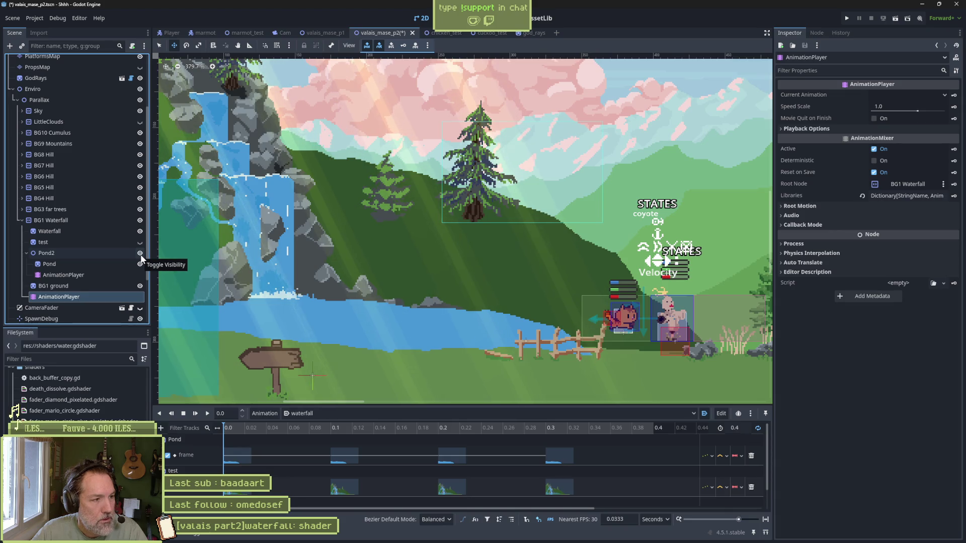
click(126, 264)
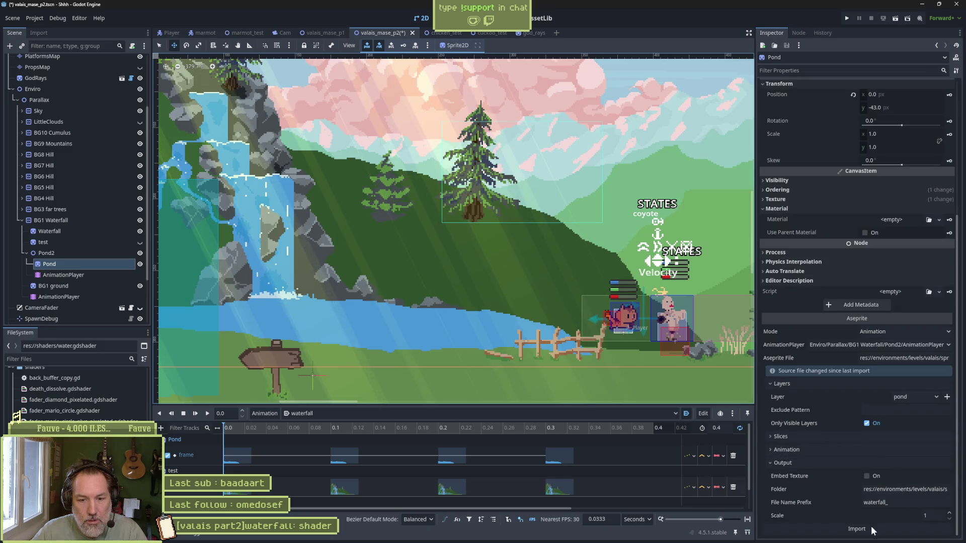
click(871, 527)
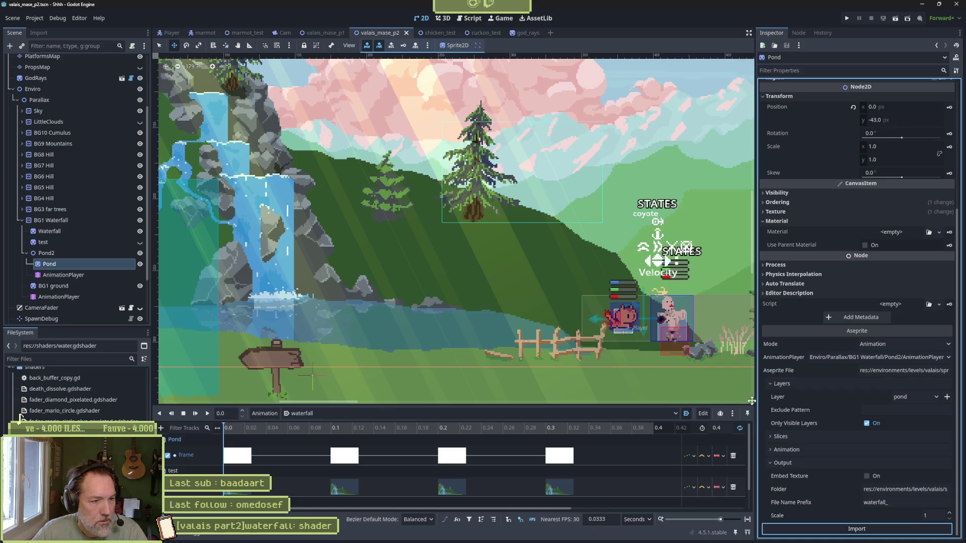
key(F6)
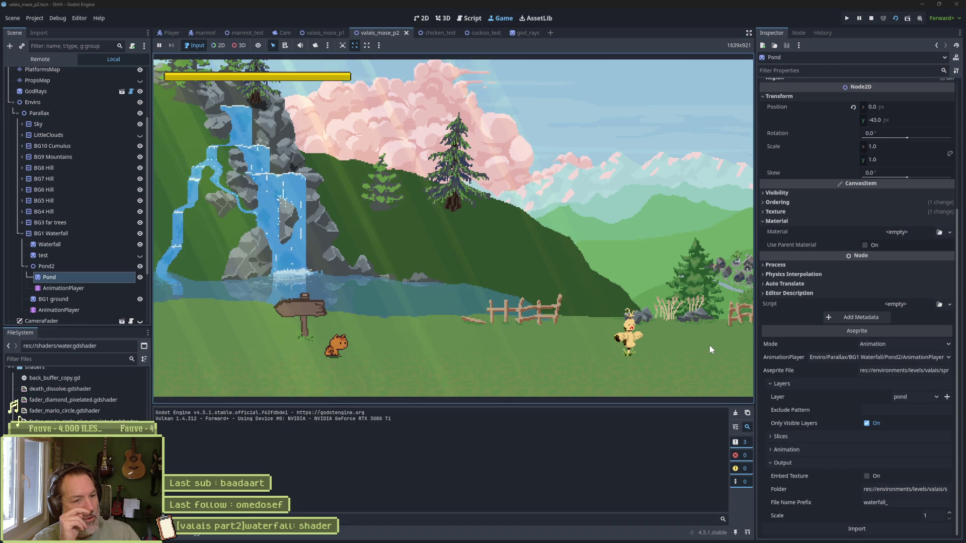
key(F8)
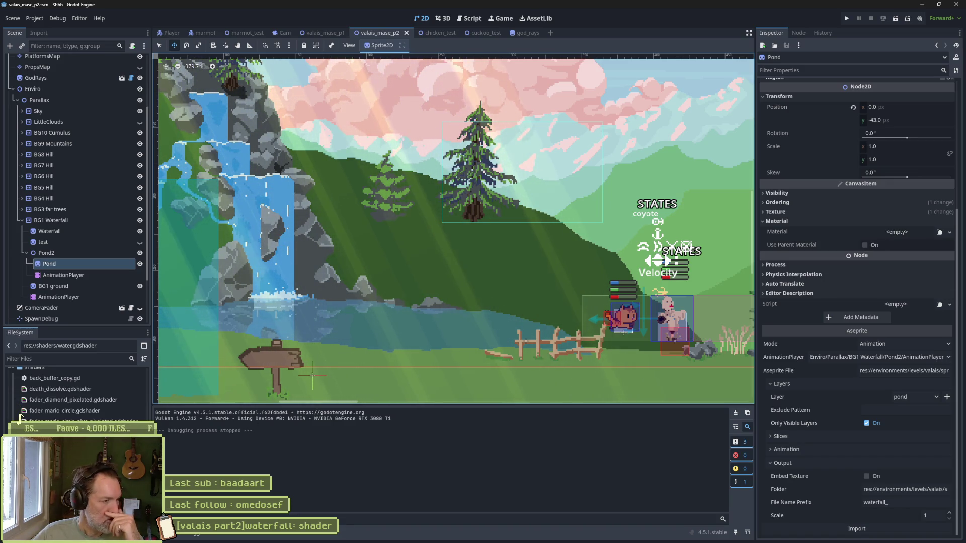
Delete the test node from the scene tree.
scroll(20, 416, down, 2)
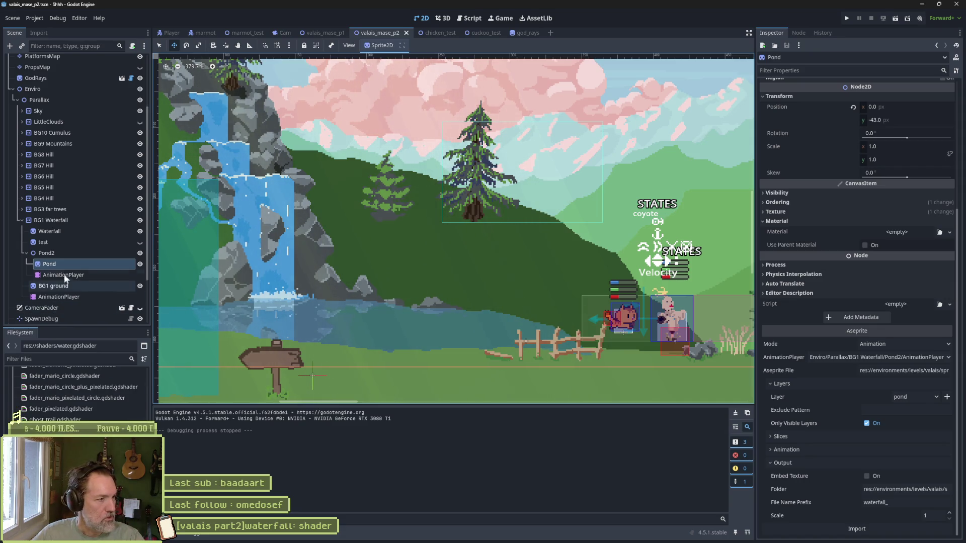
click(83, 244)
key(Delete)
key(Return)
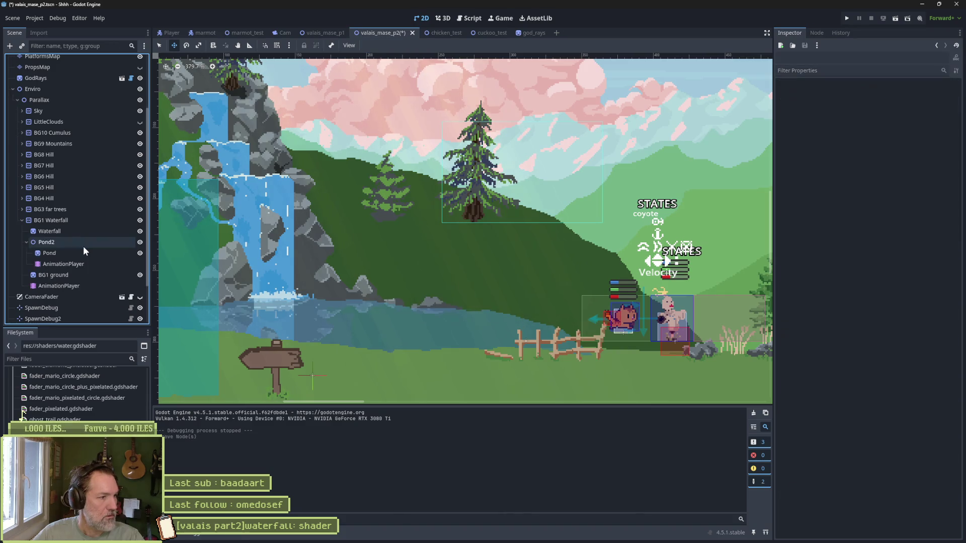
Inspect the Waterfall sprite's material and the Pond and BG1 sprite properties.
click(66, 230)
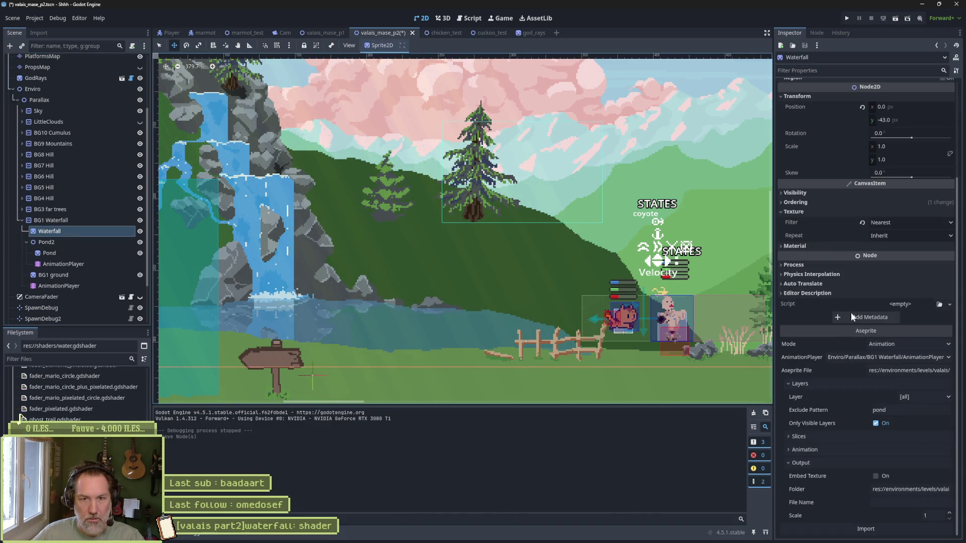
click(830, 245)
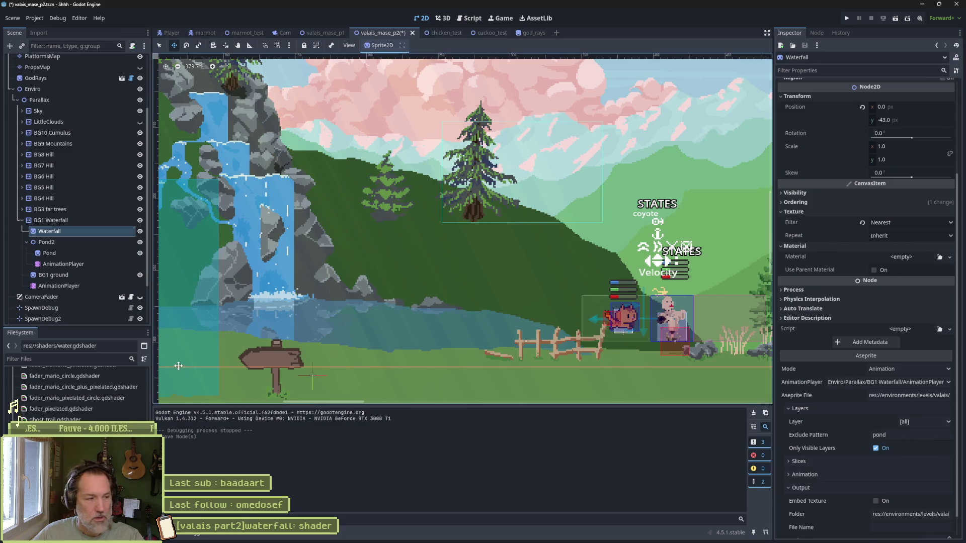
click(70, 275)
click(83, 250)
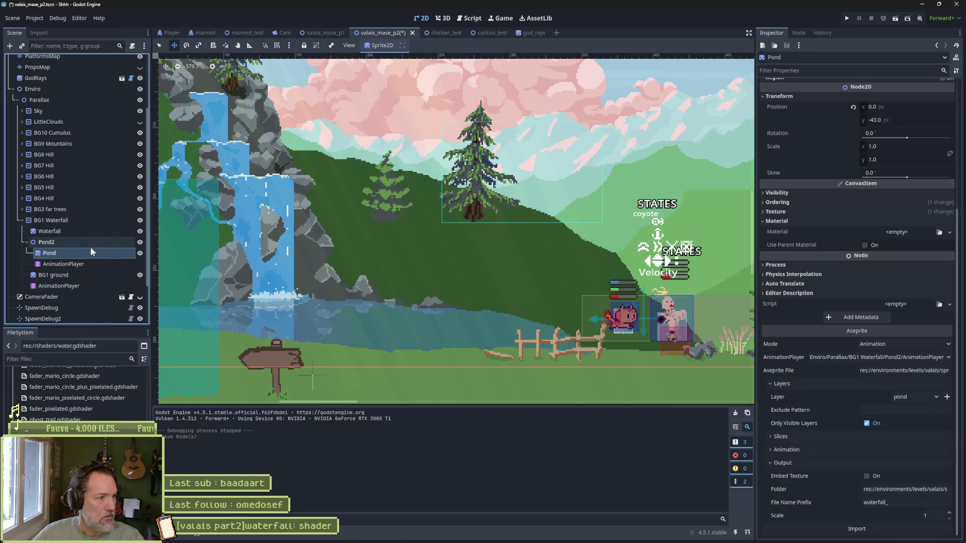
click(53, 275)
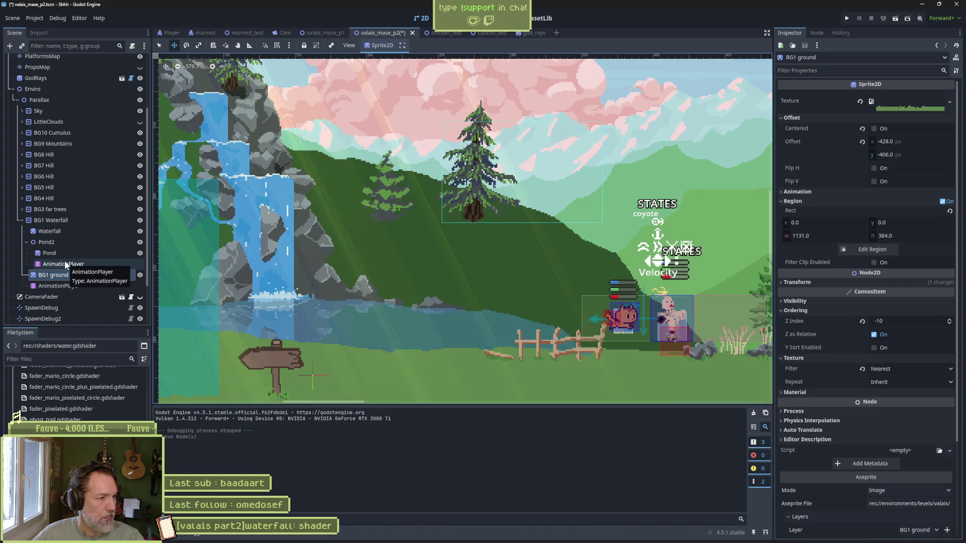
Delete Pond2's AnimationPlayer, move Pond under BG1 Waterfall, and delete the empty Pond2 node.
click(59, 264)
key(Delete)
key(Return)
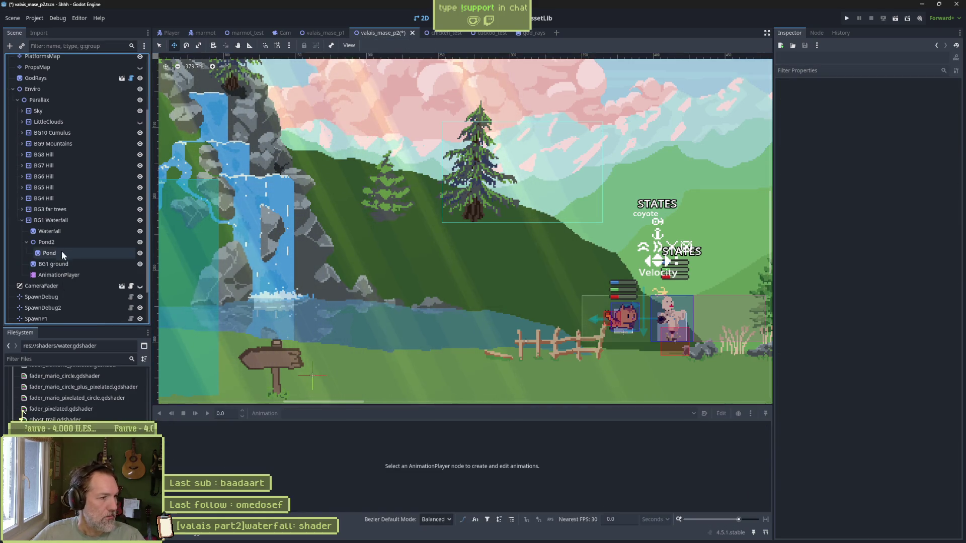
drag(48, 254, 49, 237)
click(52, 252)
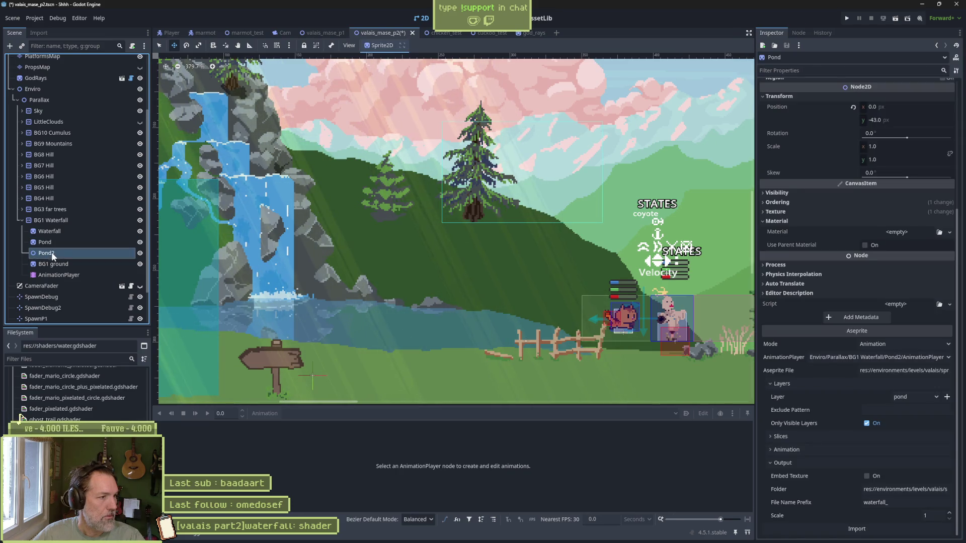
key(Delete)
key(Return)
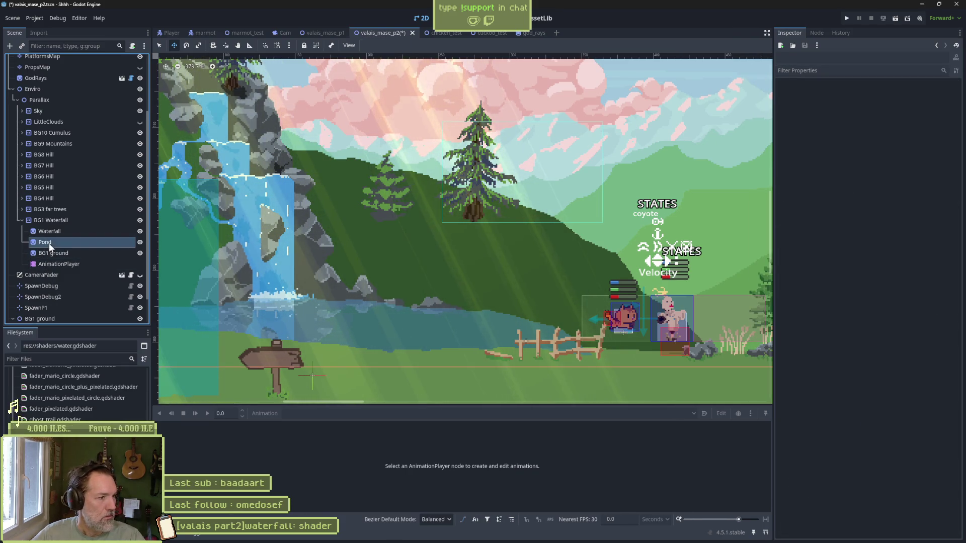
Select Pond, then pick water_reflection.gdshader in the FileSystem dock.
click(50, 243)
click(76, 393)
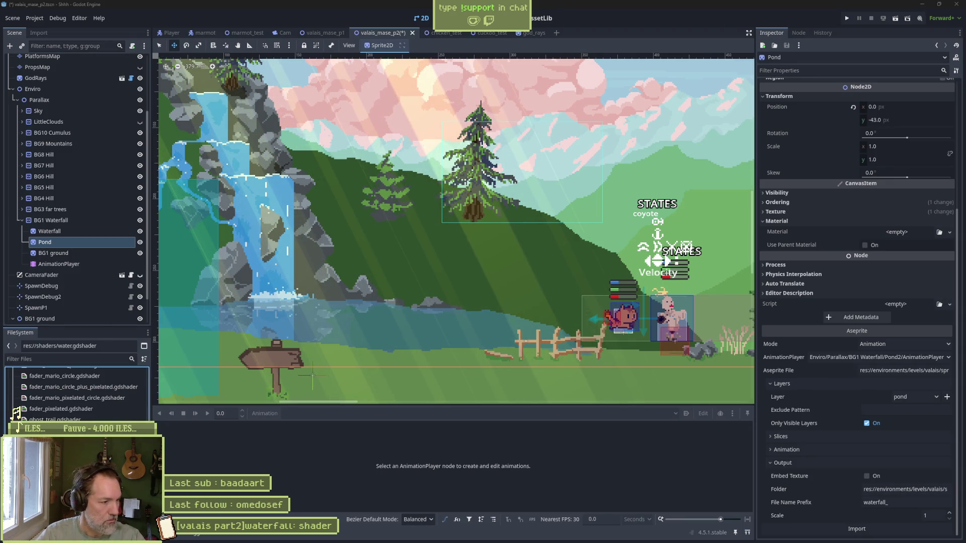
key(Down)
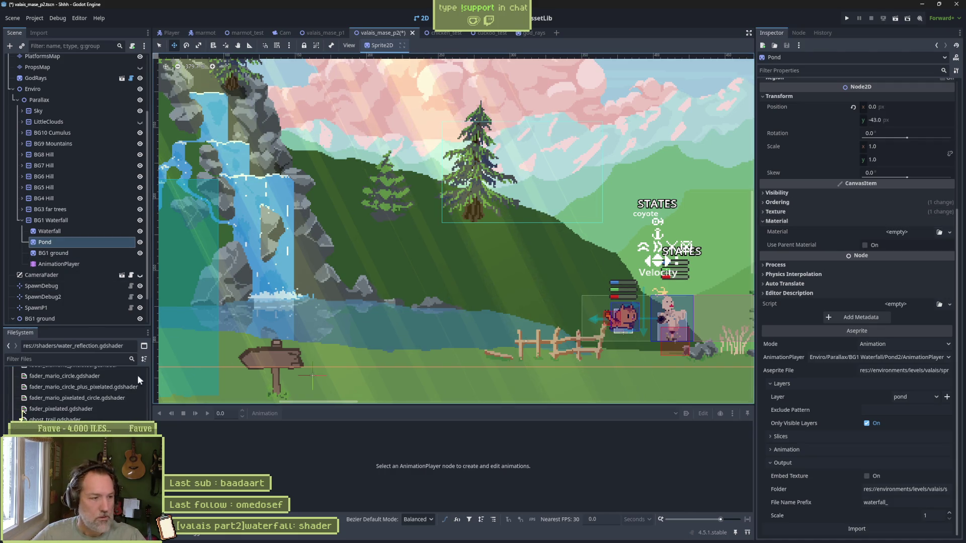
Undo a stray duplicate, then duplicate water_reflection.gdshader, naming the copy starting with 'water_'.
key(ctrl+d)
key(ctrl+z)
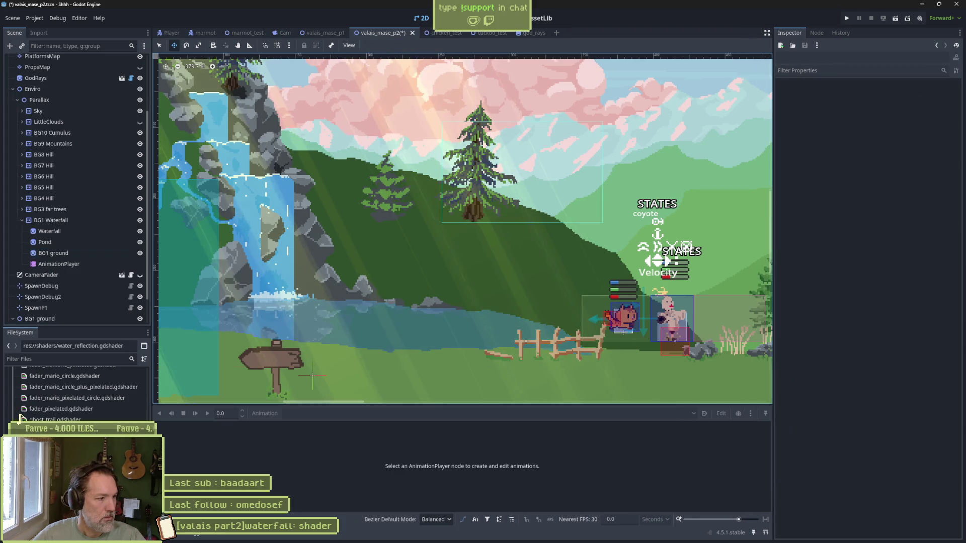
key(ctrl+d)
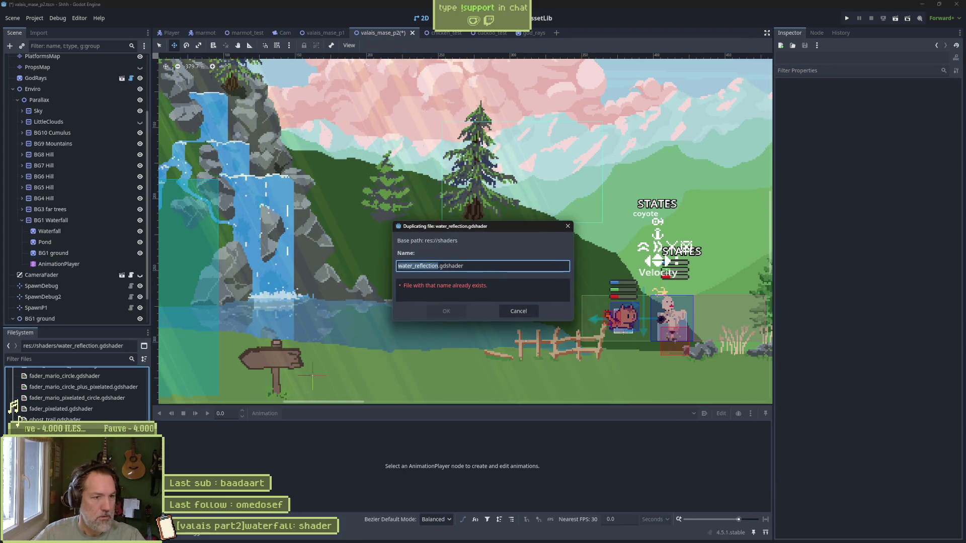
text(water_)
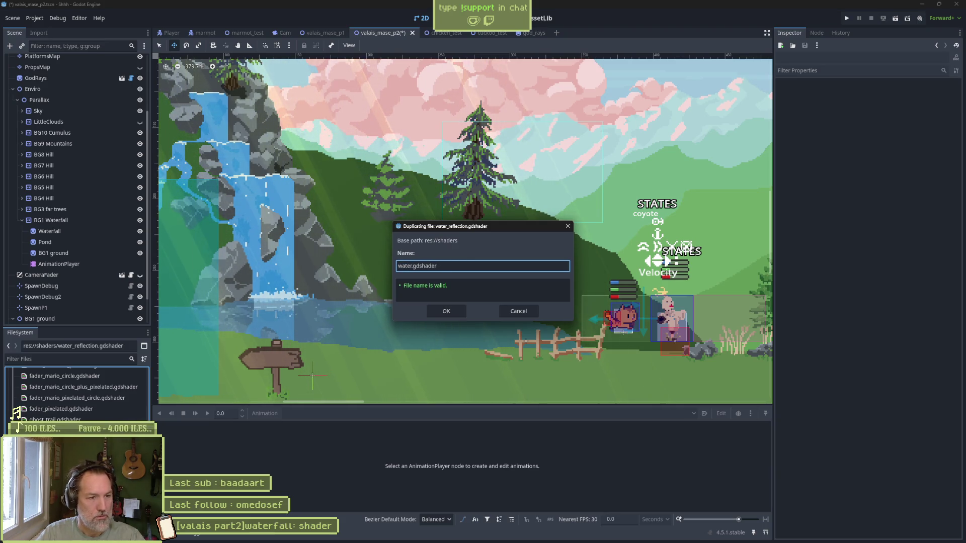
key(Return)
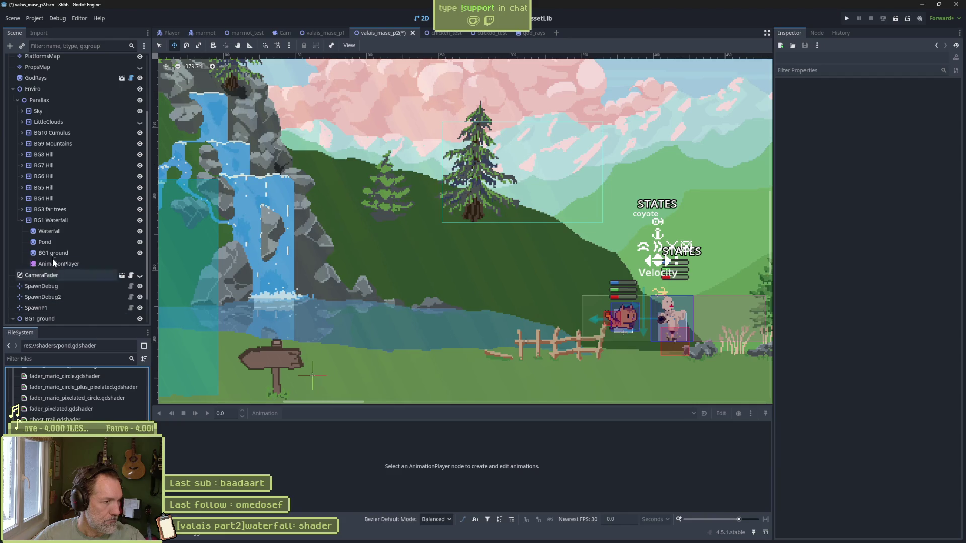
Assign pond.gdshader as the Pond sprite's material and bring up its code in the Shader Editor.
click(45, 242)
drag(61, 375, 892, 229)
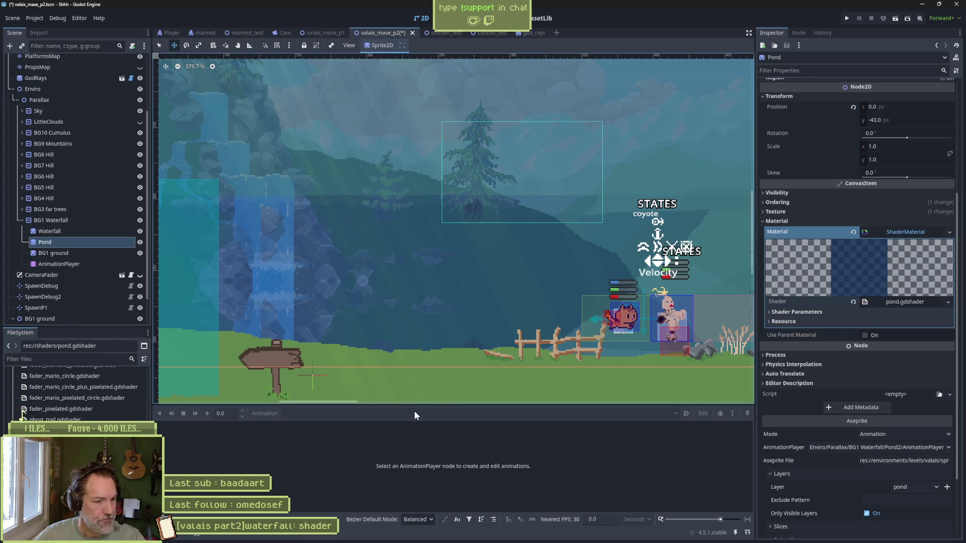
drag(415, 406, 423, 328)
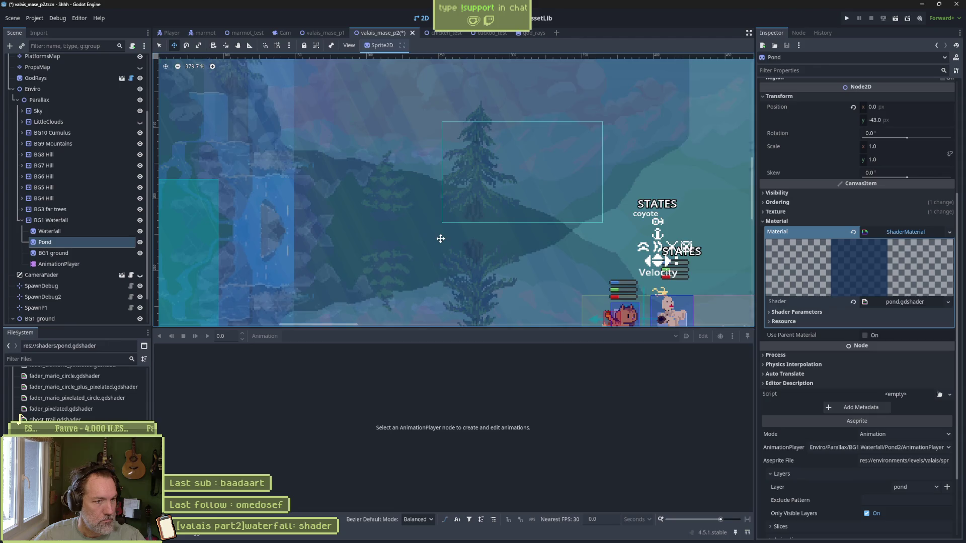
scroll(453, 201, down, 2)
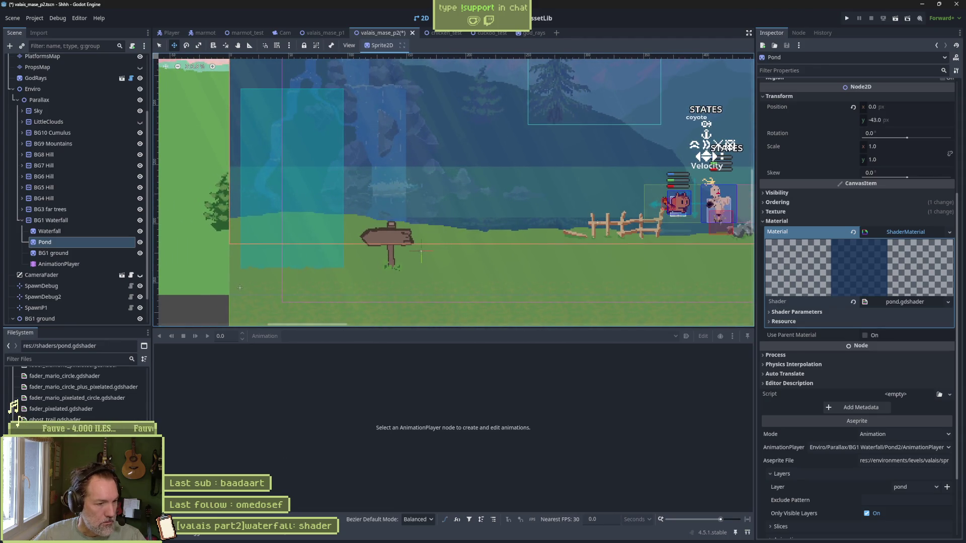
click(281, 538)
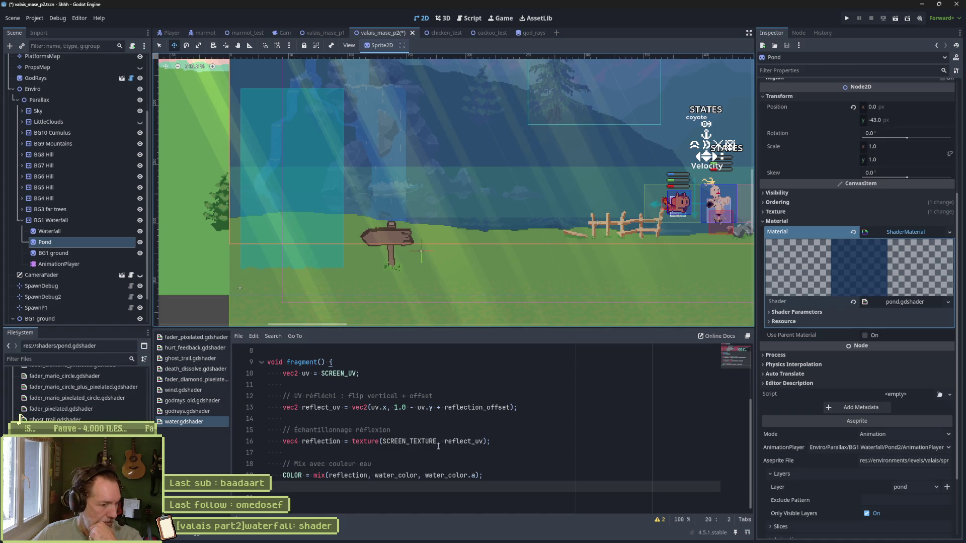
Delete the reflection_offset uniform and remove its term from the reflect_uv calculation.
scroll(471, 448, up, 3)
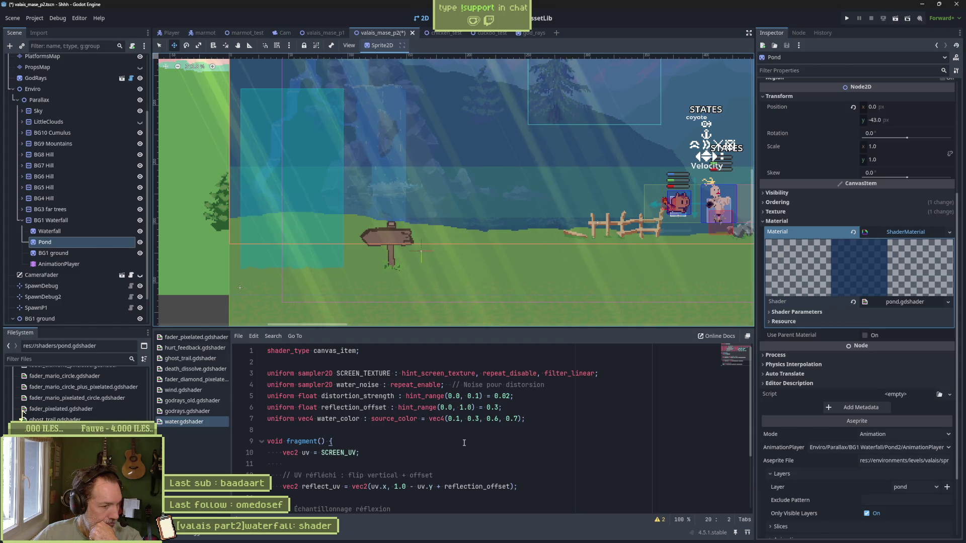
click(511, 409)
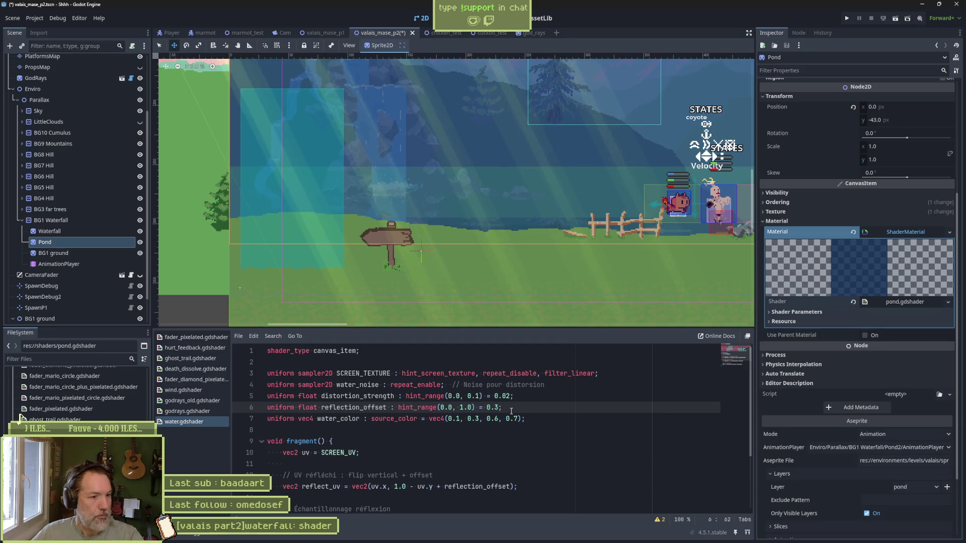
key(ctrl+x)
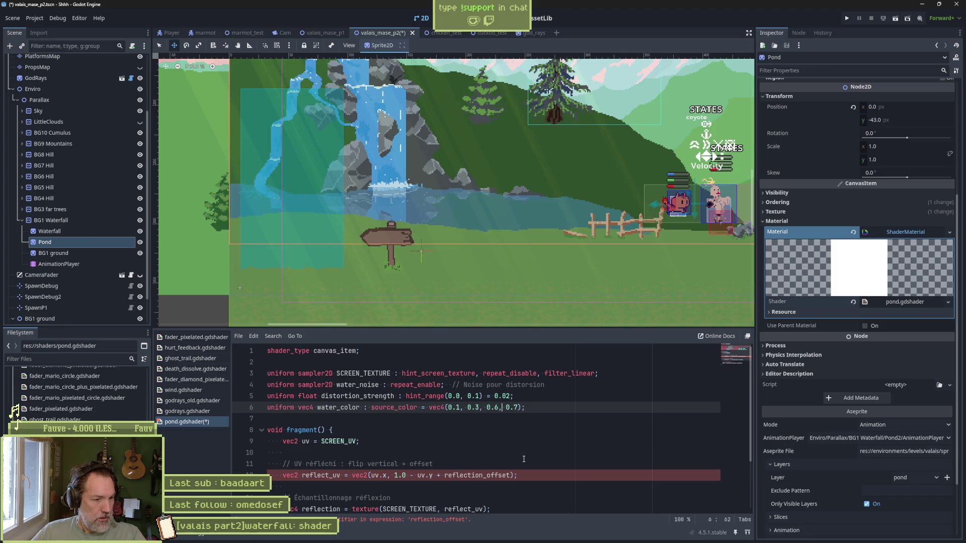
double_click(497, 476)
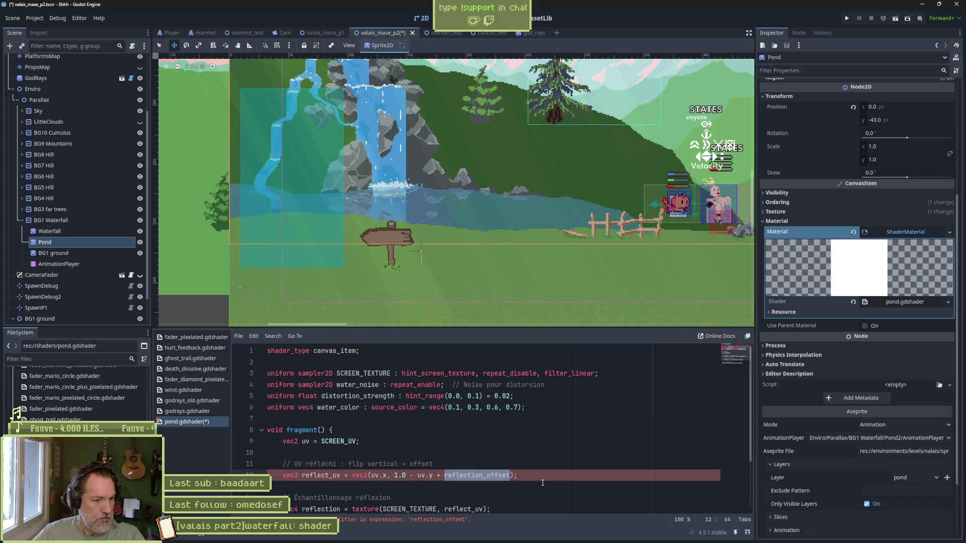
key(BackSpace)
key(BackSpace)
key(BackSpace)
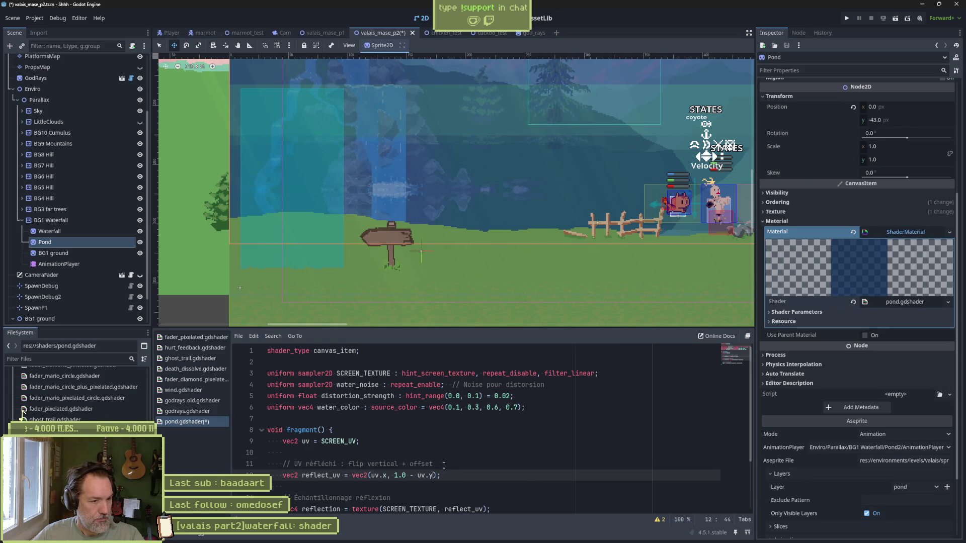
Remove the reflect_uv lines so SCREEN_TEXTURE samples plain uv, then expand Shader Parameters.
click(466, 463)
key(ctrl+shift+k)
key(ctrl+shift+k)
key(ctrl+shift+k)
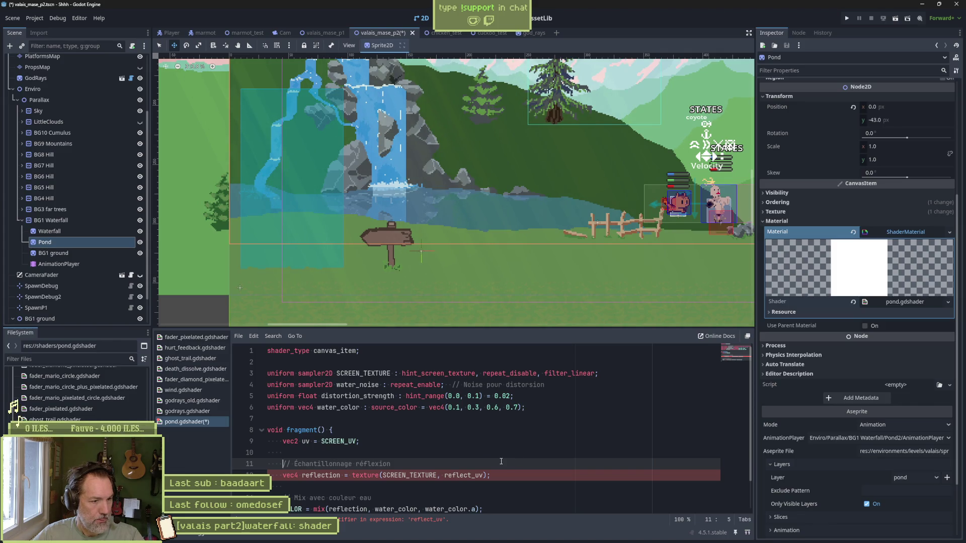
drag(446, 476, 470, 475)
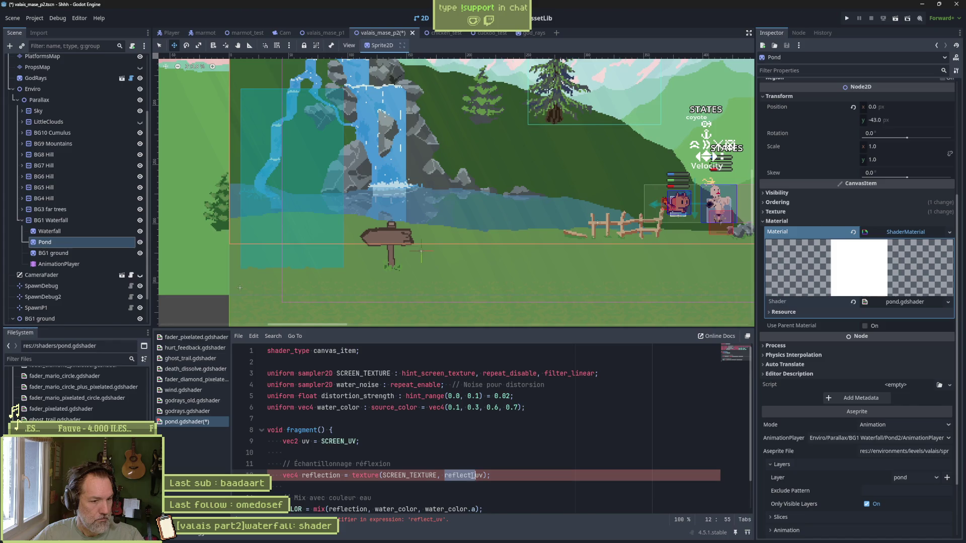
key(BackSpace)
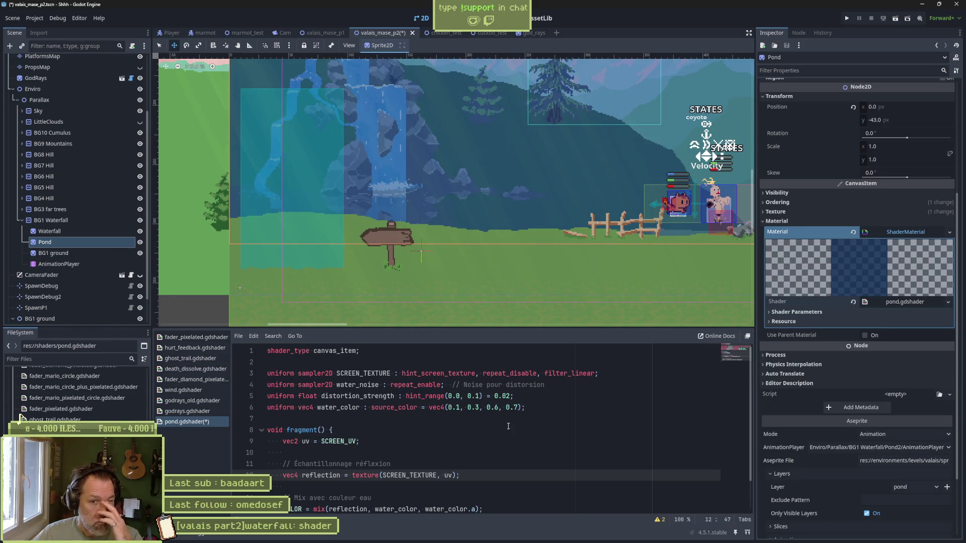
click(811, 312)
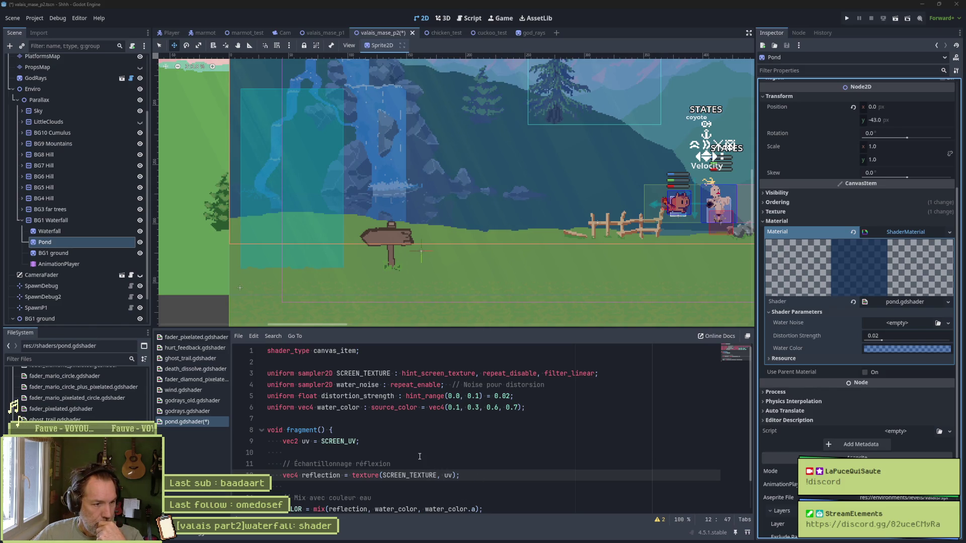
Paste the reflection offset code back into pond.gdshader, then switch to waterfall.aseprite in Aseprite.
scroll(400, 412, down, 1)
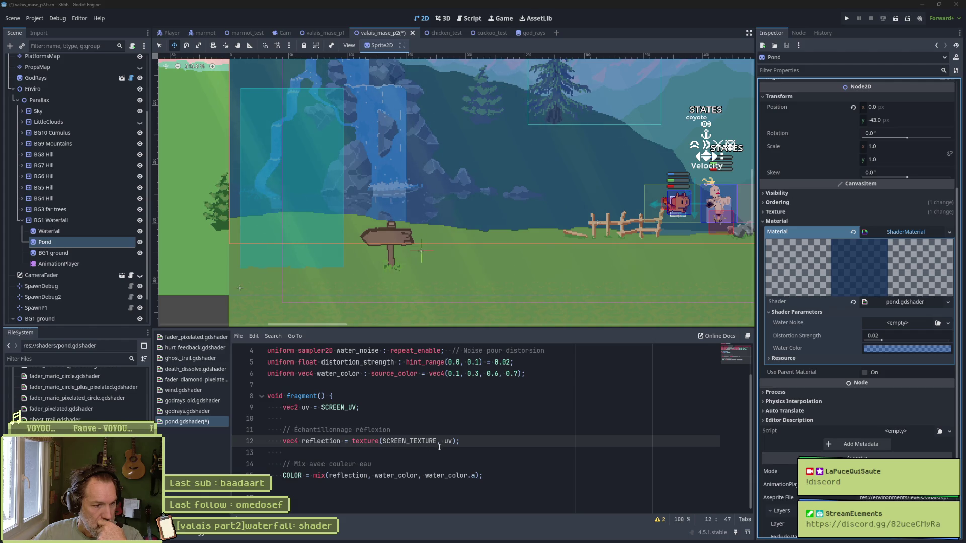
key(ctrl+v)
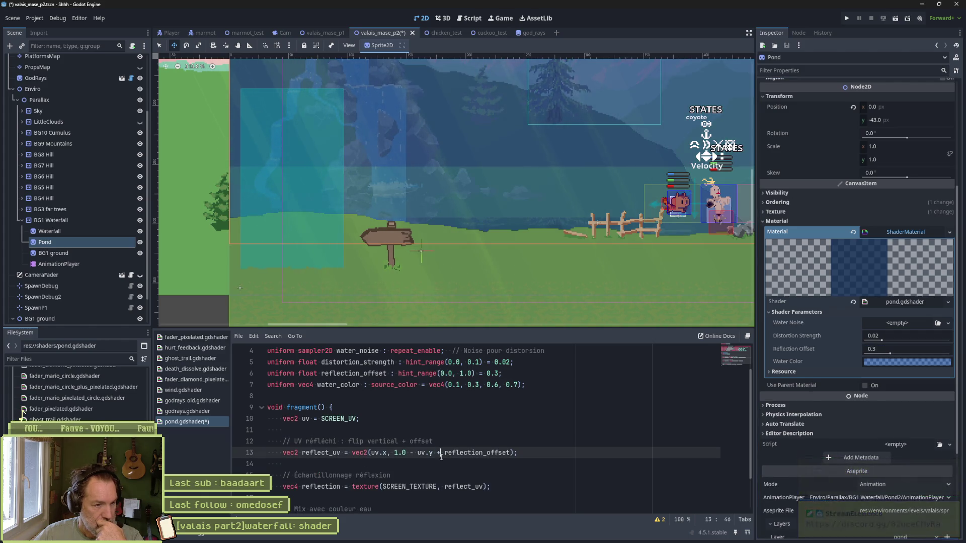
click(444, 443)
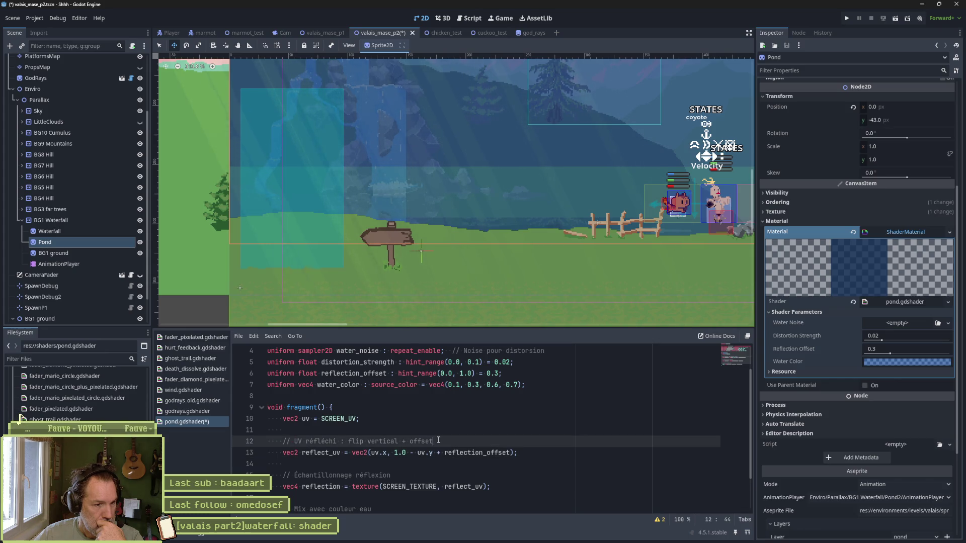
key(ctrl+shift+Left)
key(Left)
key(Left)
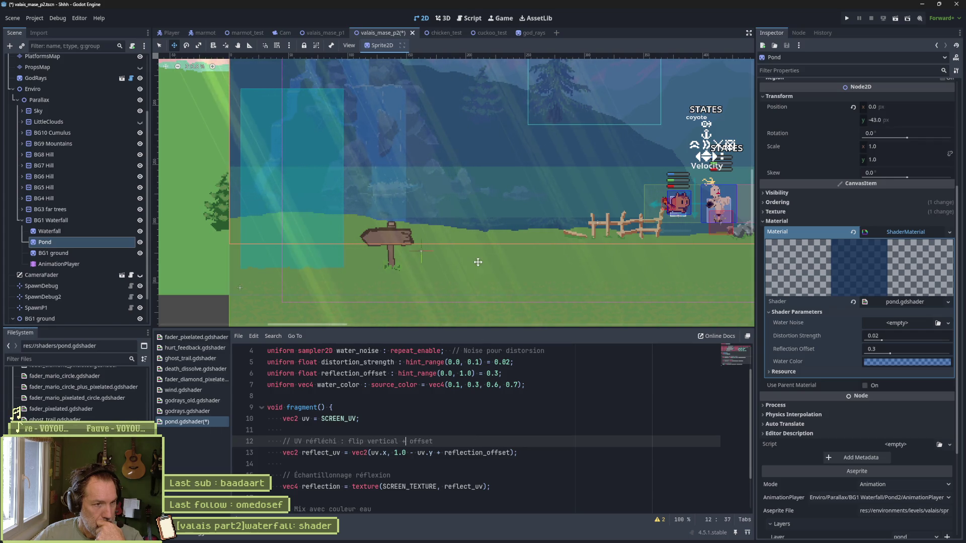
scroll(476, 261, up, 1)
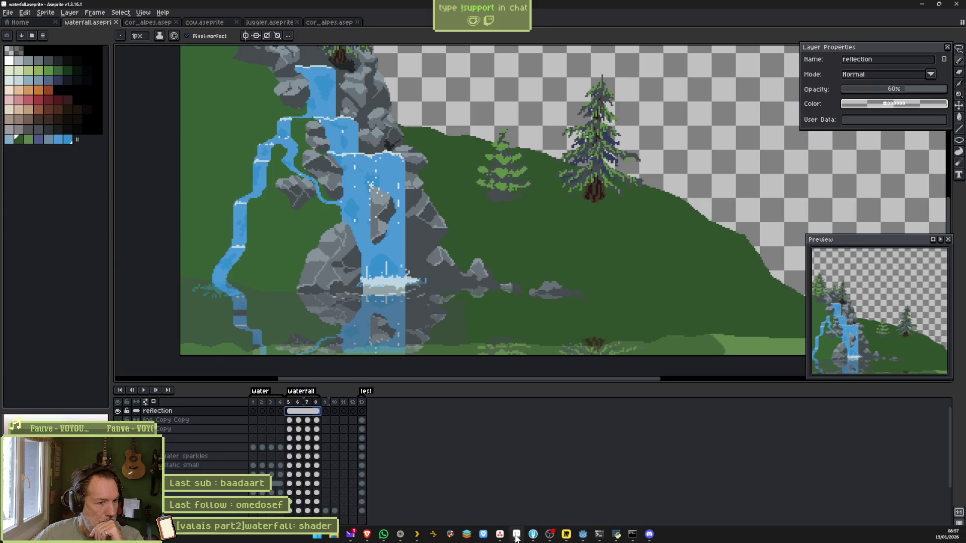
click(516, 534)
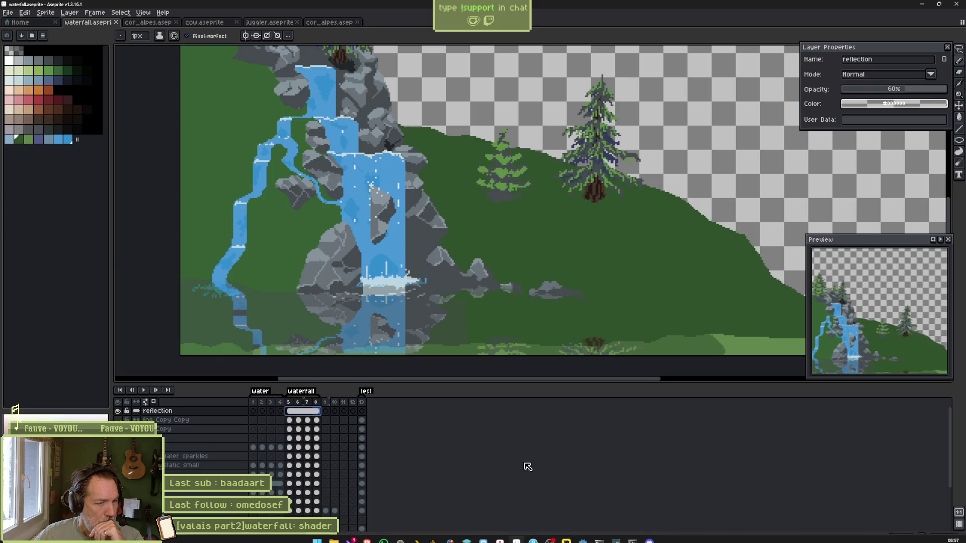
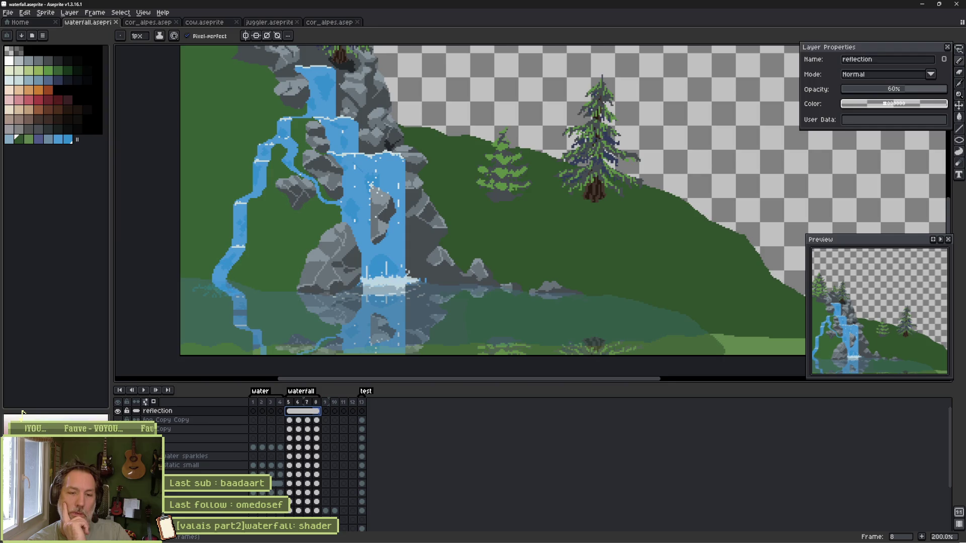
Bring the sketch app with its blank Untitled canvas to the front.
mouse_move(514, 542)
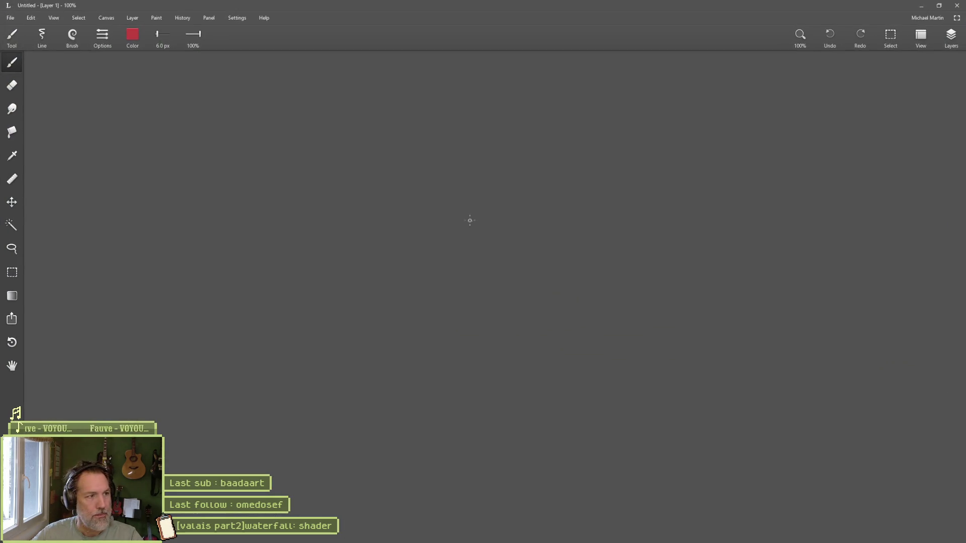
Paint a broad blue patch on the canvas with a 62 px blue brush.
click(132, 34)
drag(162, 58, 652, 102)
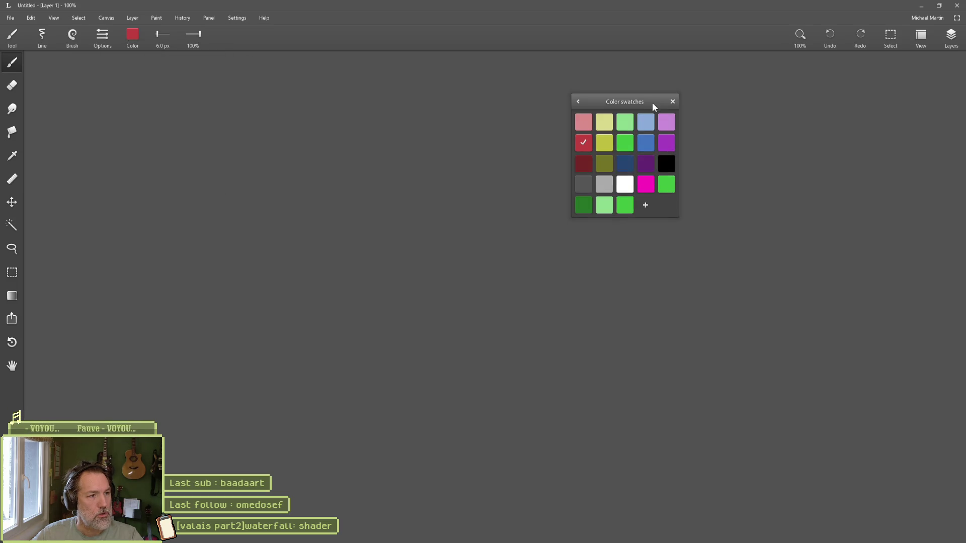
click(646, 144)
drag(159, 34, 162, 67)
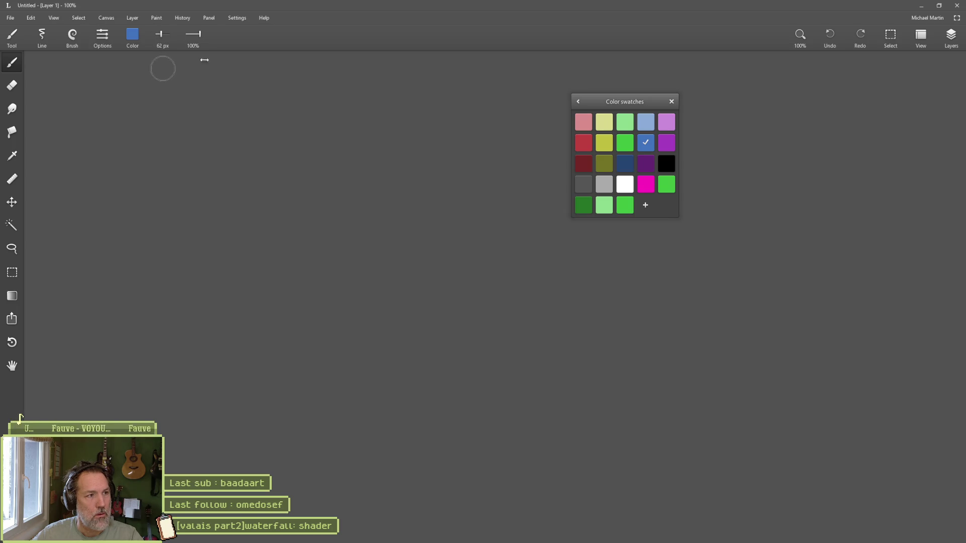
mouse_move(137, 242)
mouse_down()
mouse_move(203, 180)
mouse_move(298, 181)
mouse_move(218, 248)
mouse_move(362, 174)
mouse_move(407, 199)
mouse_up()
Add short white sparkle dashes across the patch and a downward arrow aimed at its top.
click(625, 184)
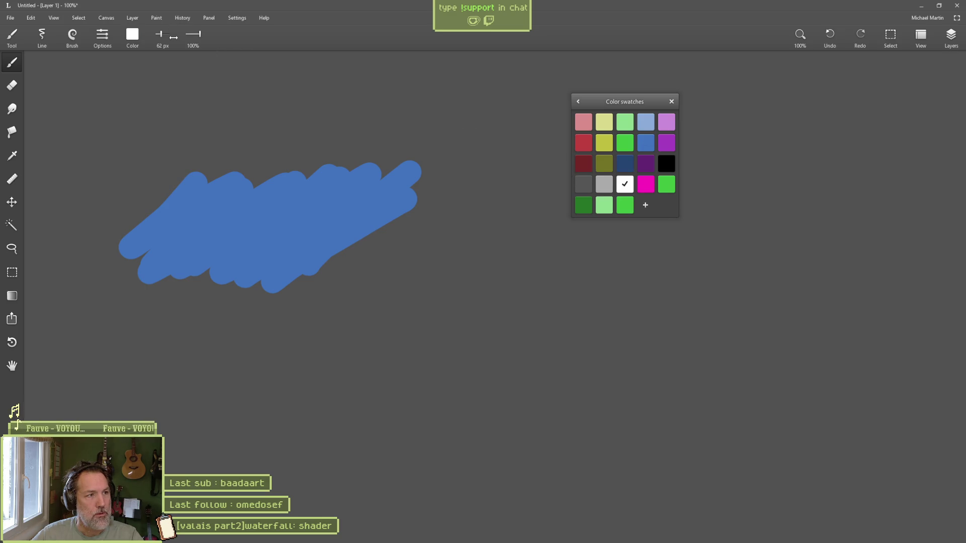
drag(162, 34, 161, 57)
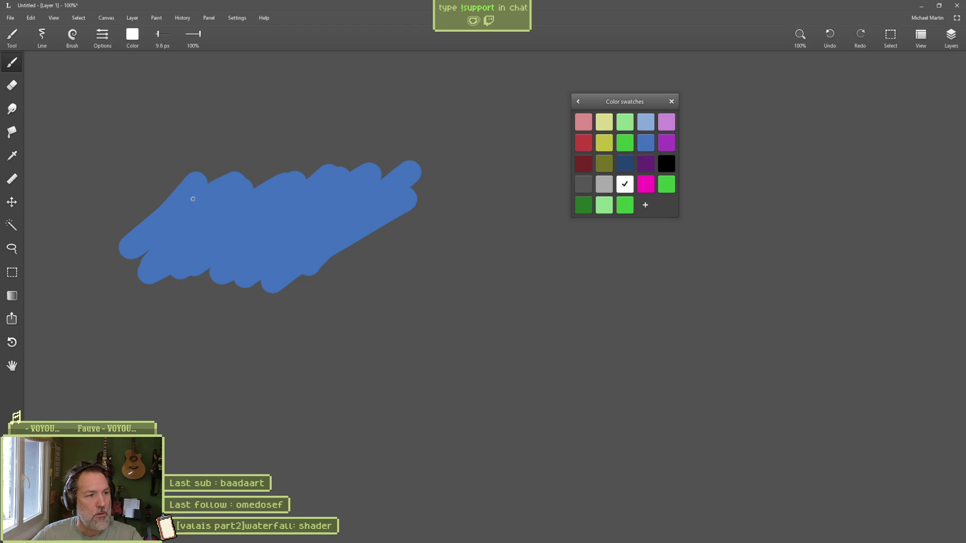
mouse_move(192, 198)
mouse_down()
mouse_move(250, 208)
mouse_move(287, 232)
mouse_up()
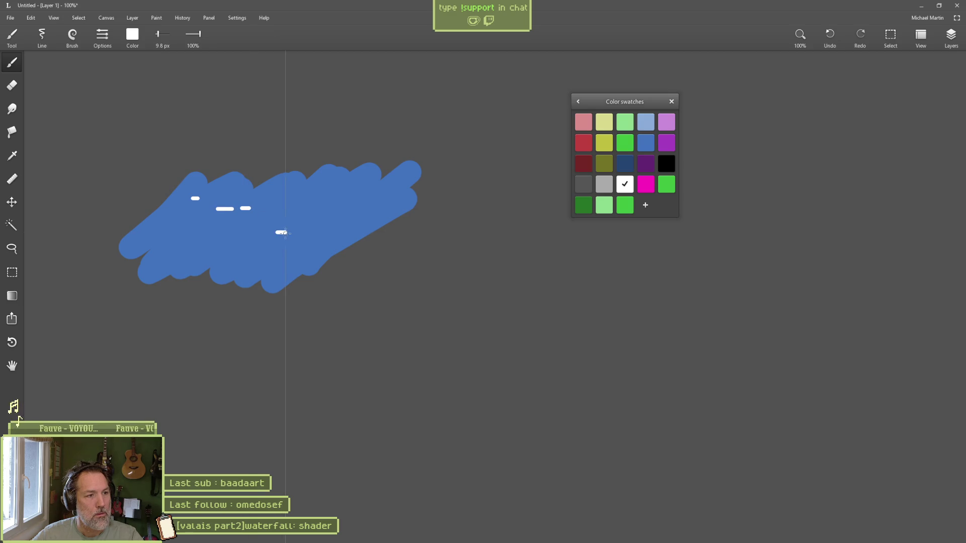
drag(174, 247, 225, 249)
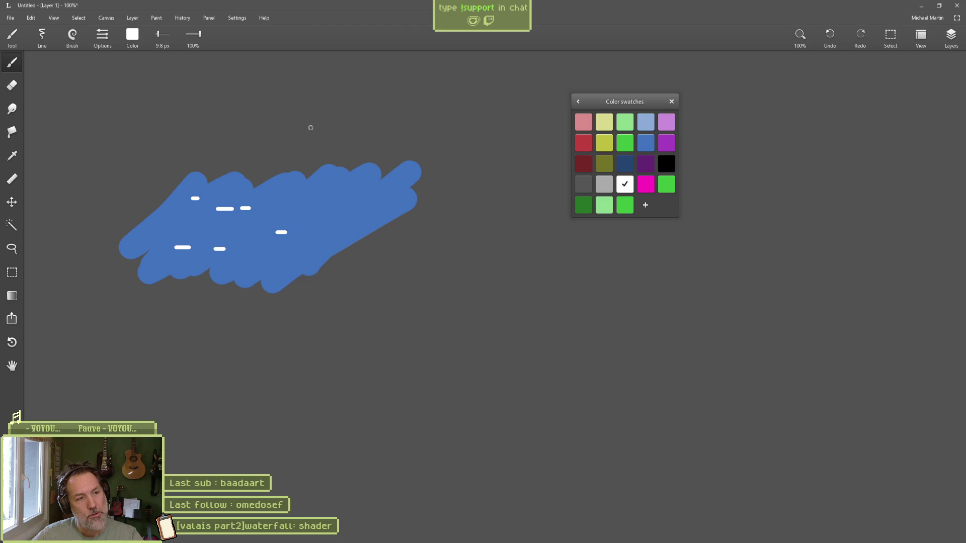
mouse_move(301, 61)
mouse_down()
mouse_move(299, 161)
mouse_move(338, 118)
mouse_up()
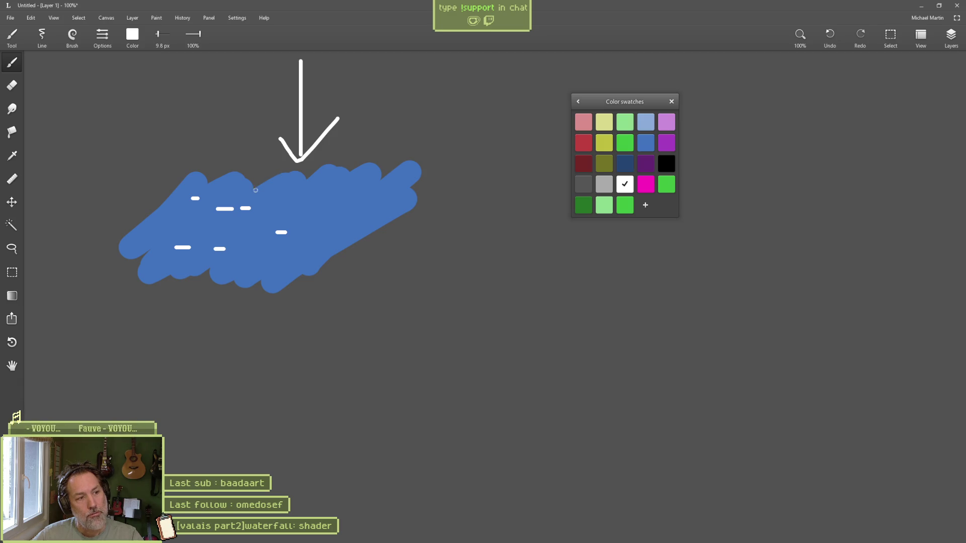
Draw two white down-arrows dropping from the dashes, then bring up the Godot scene.
drag(247, 216, 254, 285)
mouse_move(182, 255)
mouse_down()
mouse_move(183, 304)
mouse_move(189, 301)
mouse_up()
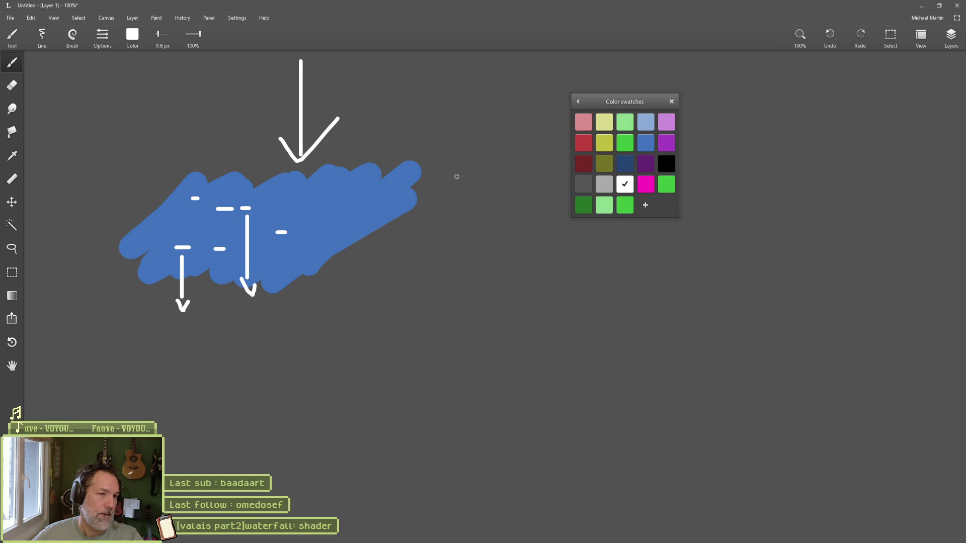
drag(466, 165, 468, 218)
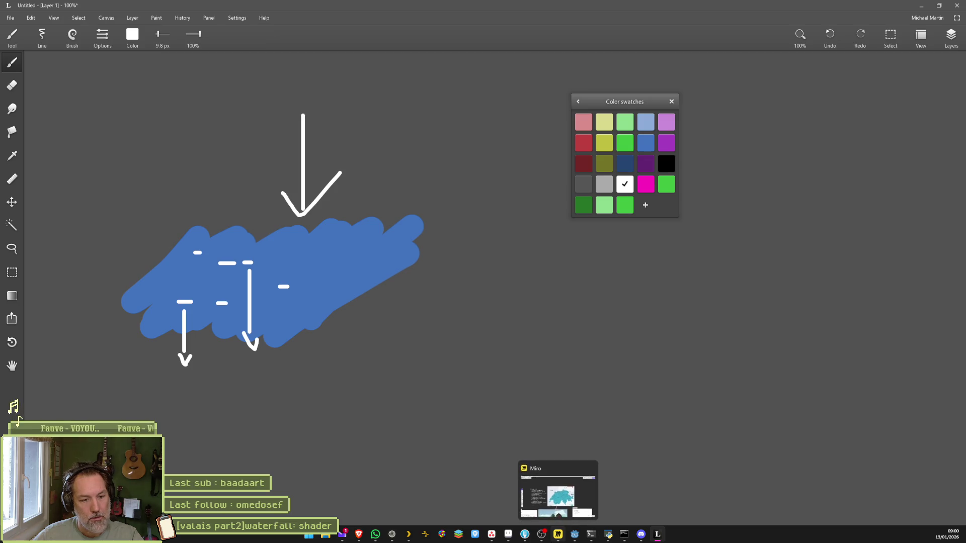
click(575, 534)
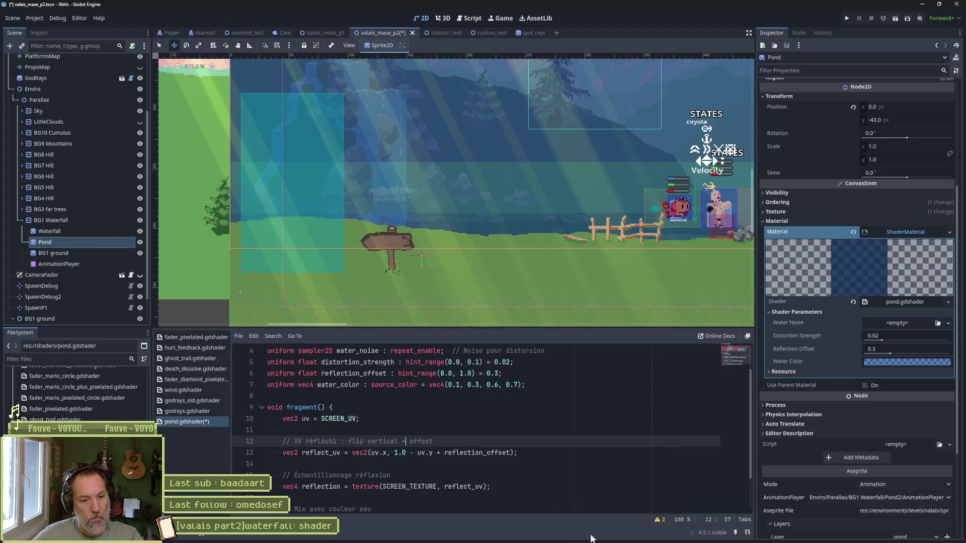
Back in the waterfall sprite, solo the water static small layer and zoom onto the splash.
click(525, 534)
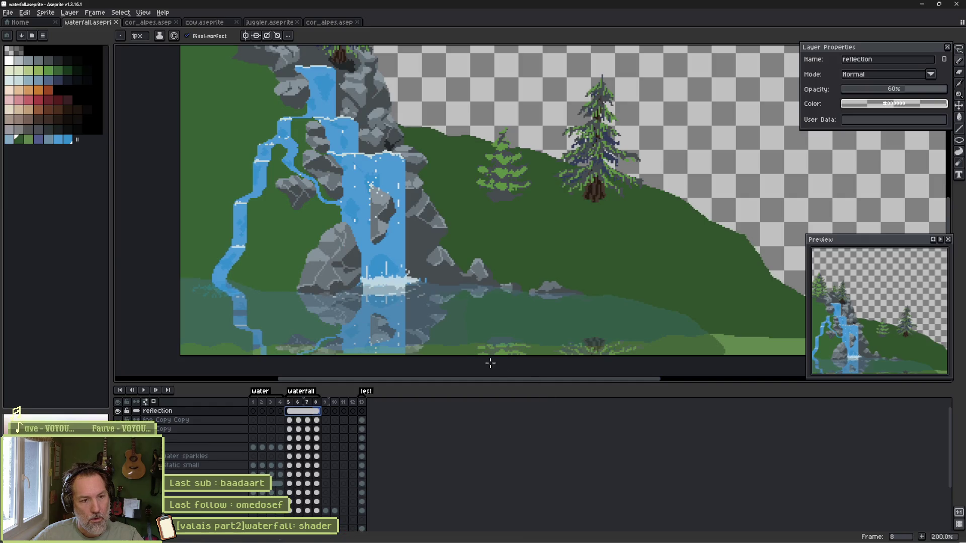
drag(463, 262, 517, 215)
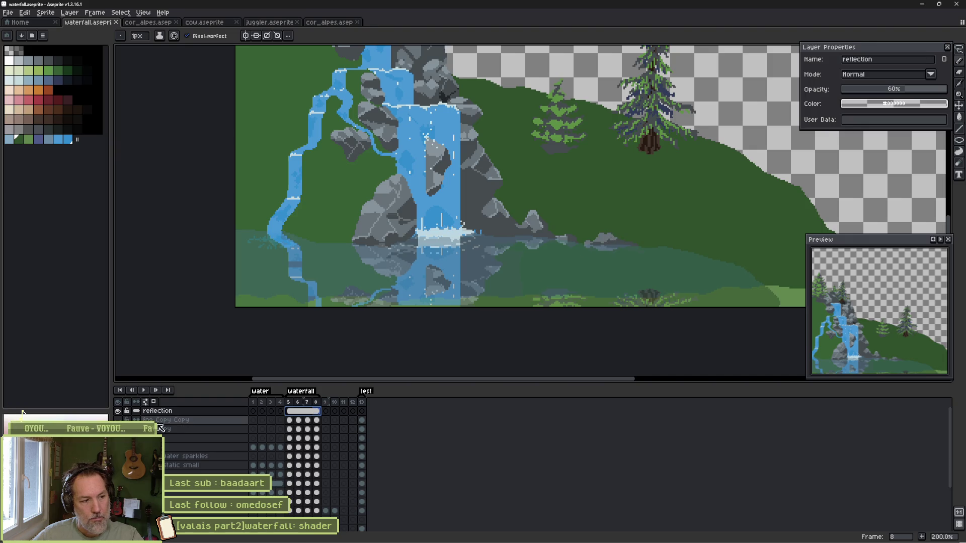
alt+click(118, 411)
alt+click(117, 411)
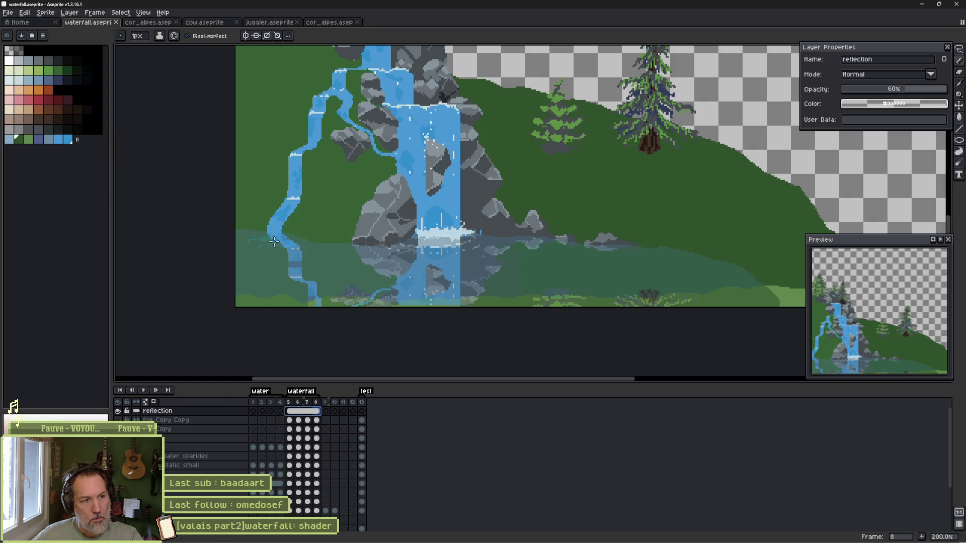
ctrl+click(289, 220)
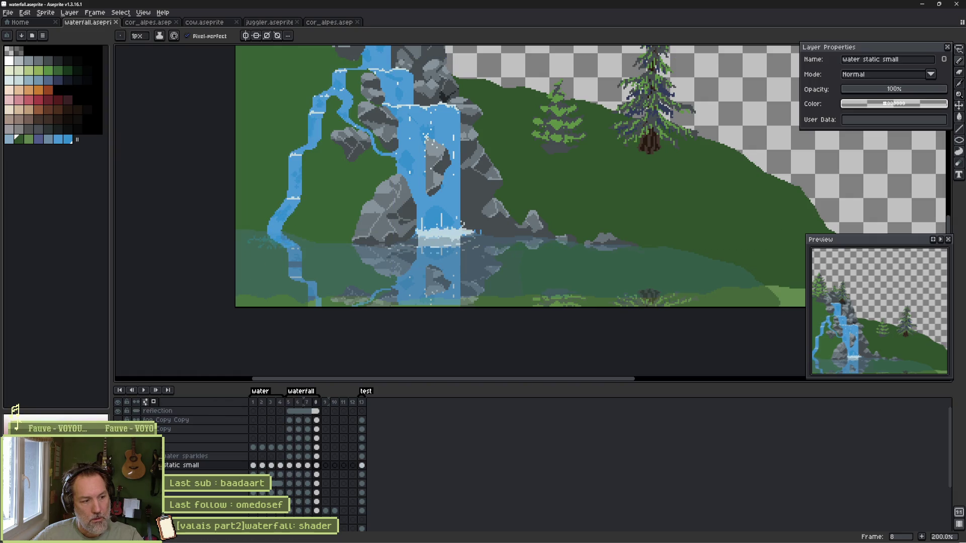
alt+click(117, 466)
scroll(263, 263, up, 4)
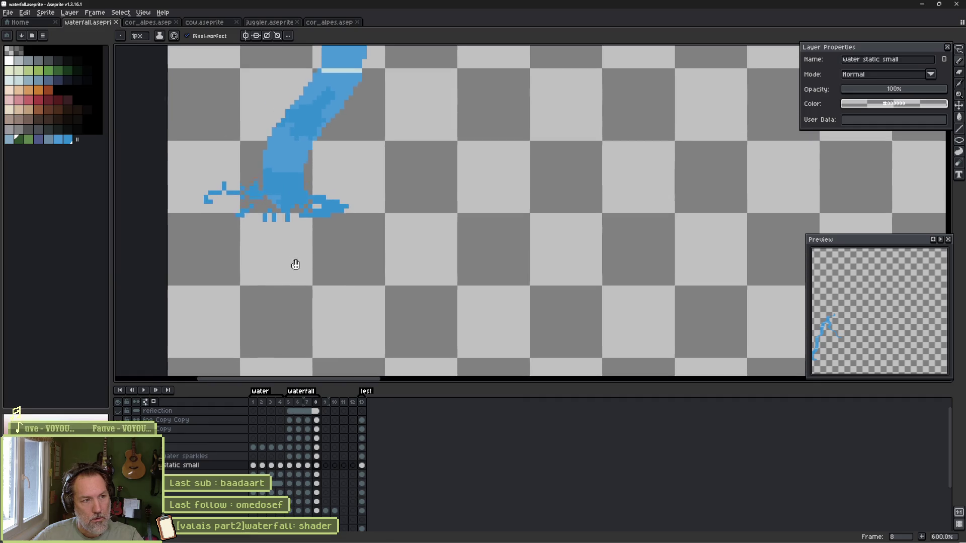
drag(295, 263, 293, 287)
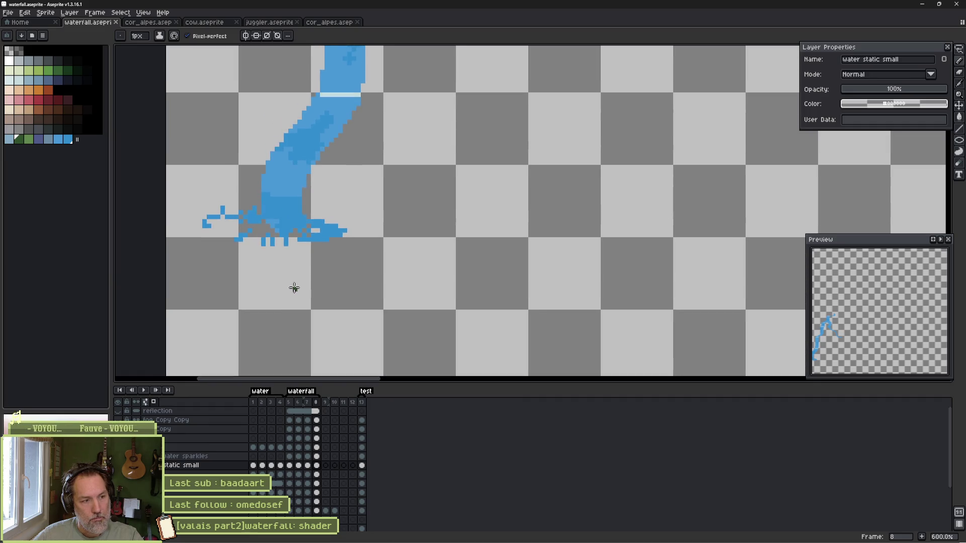
alt+click(117, 465)
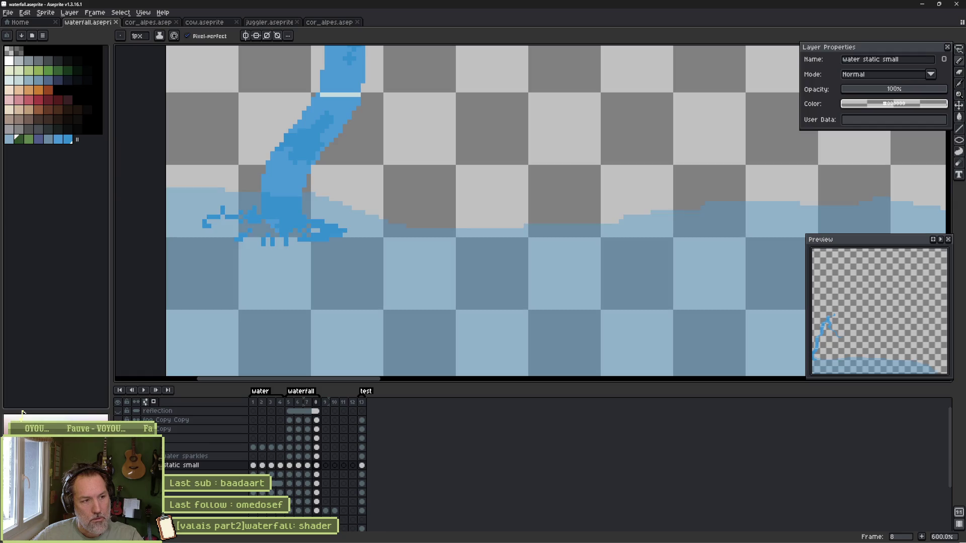
alt+click(118, 465)
Erase the splash pixels at the stream's base on frames 5–8 and save the sprite.
key(e)
mouse_move(346, 231)
mouse_down()
mouse_move(241, 232)
mouse_move(251, 216)
mouse_move(323, 226)
mouse_move(217, 225)
mouse_up()
key(Left)
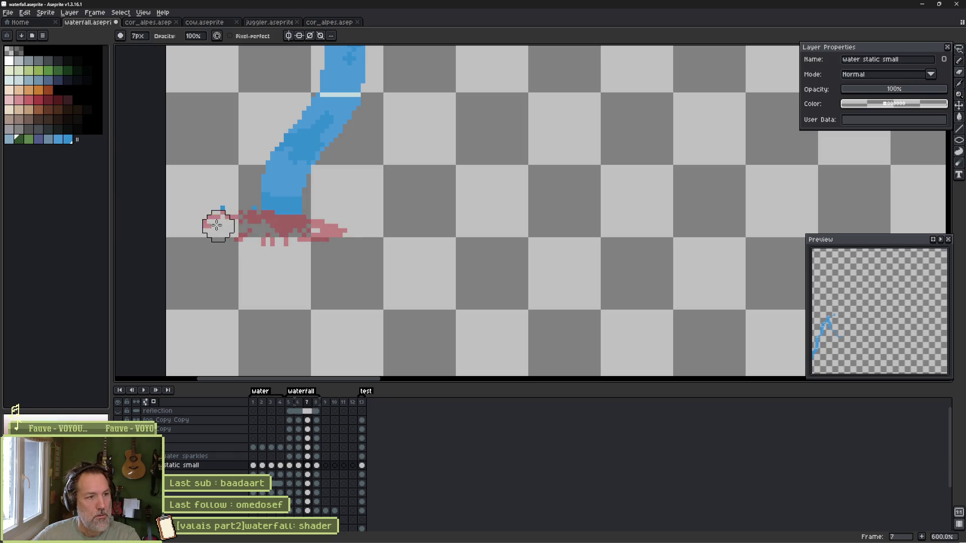
key(Right)
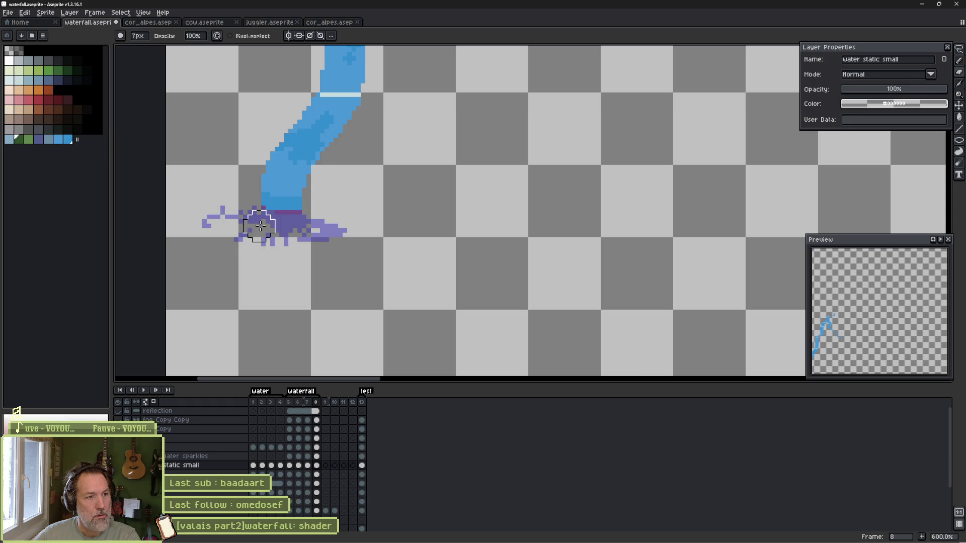
key(Right)
key(Left)
key(Left)
key(Left)
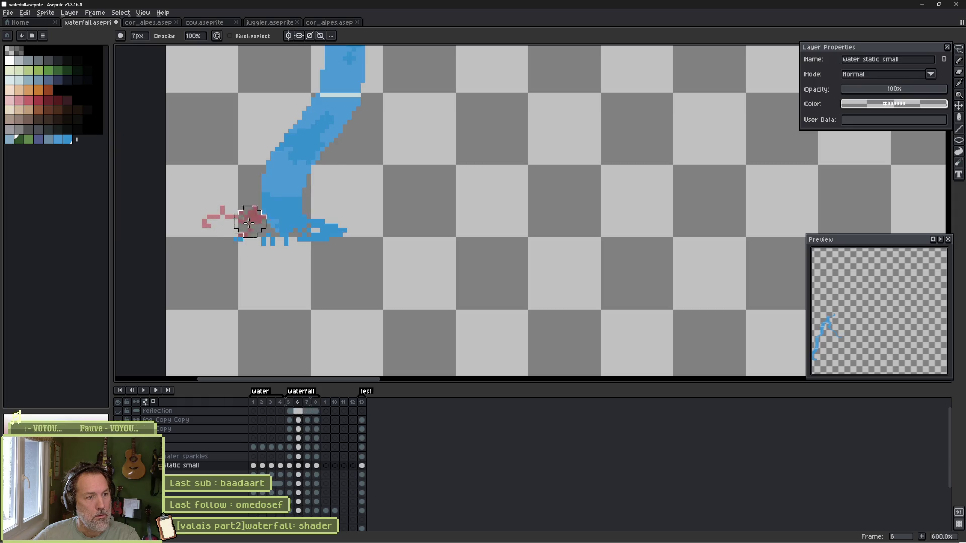
key(Right)
key(Left)
key(Left)
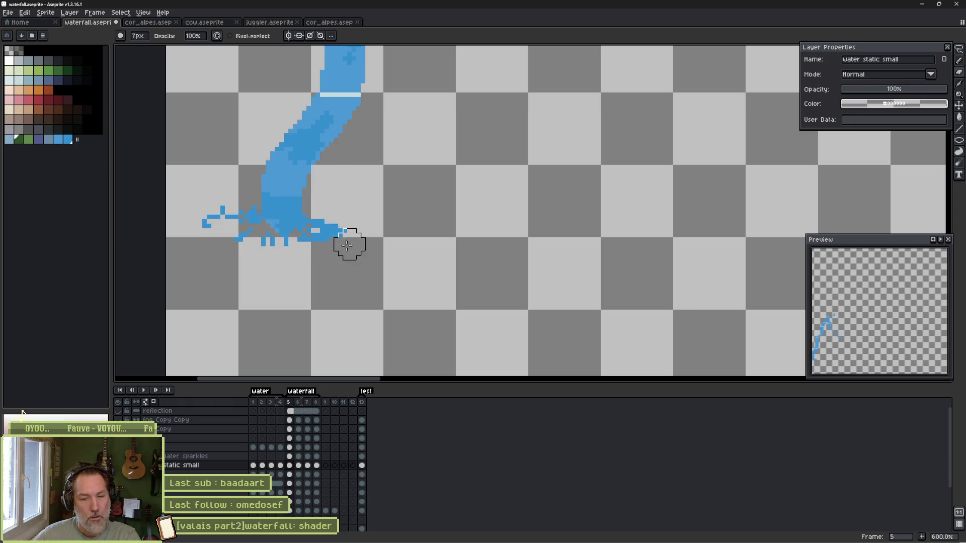
drag(197, 211, 377, 239)
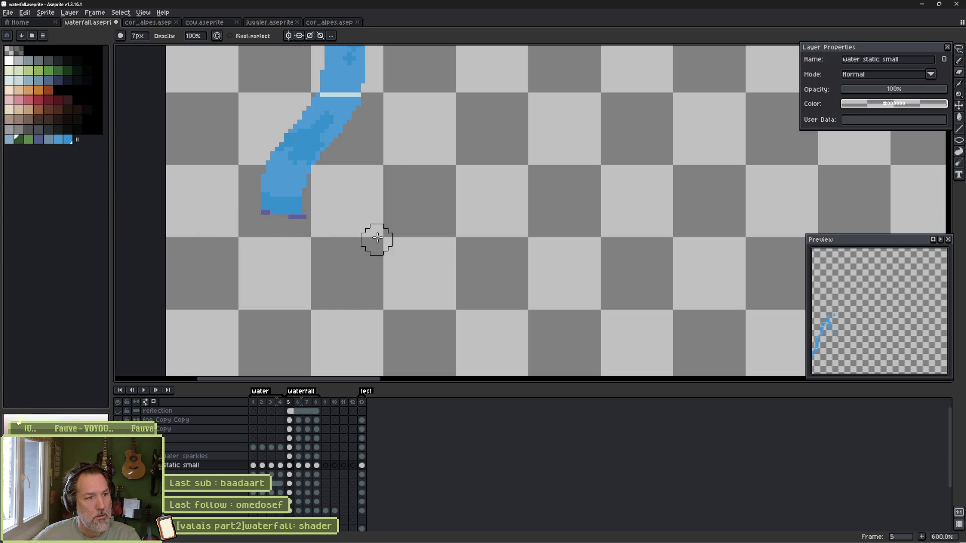
key(Right)
key(Right)
key(Right)
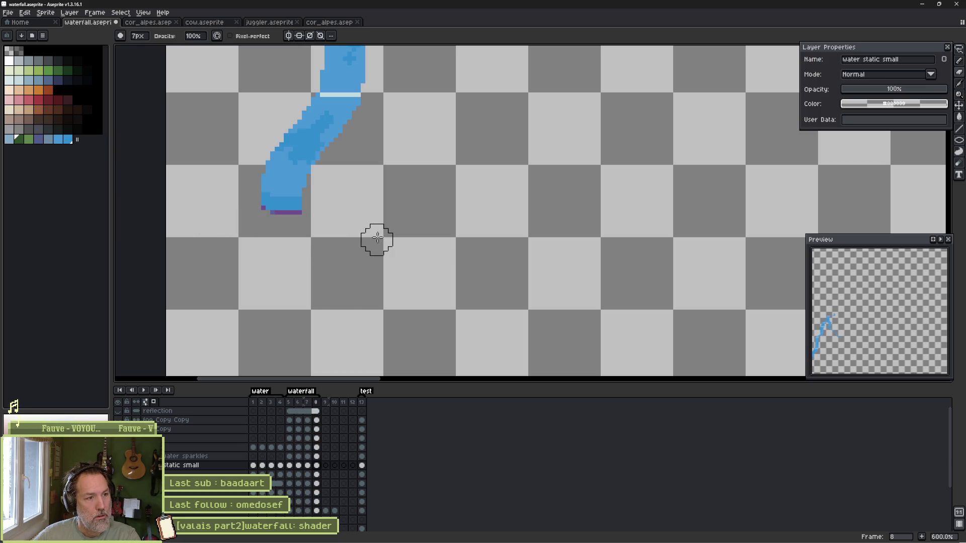
key(Return)
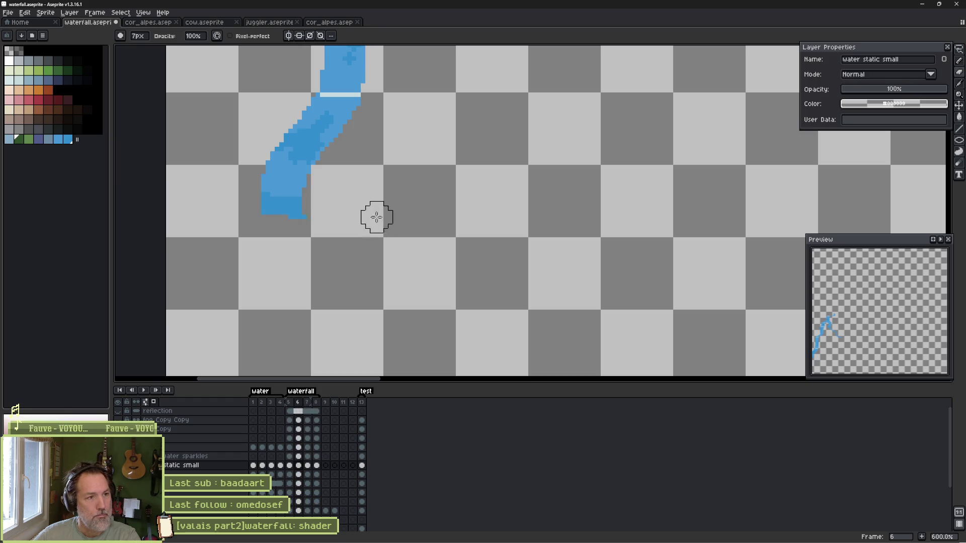
key(ctrl+s)
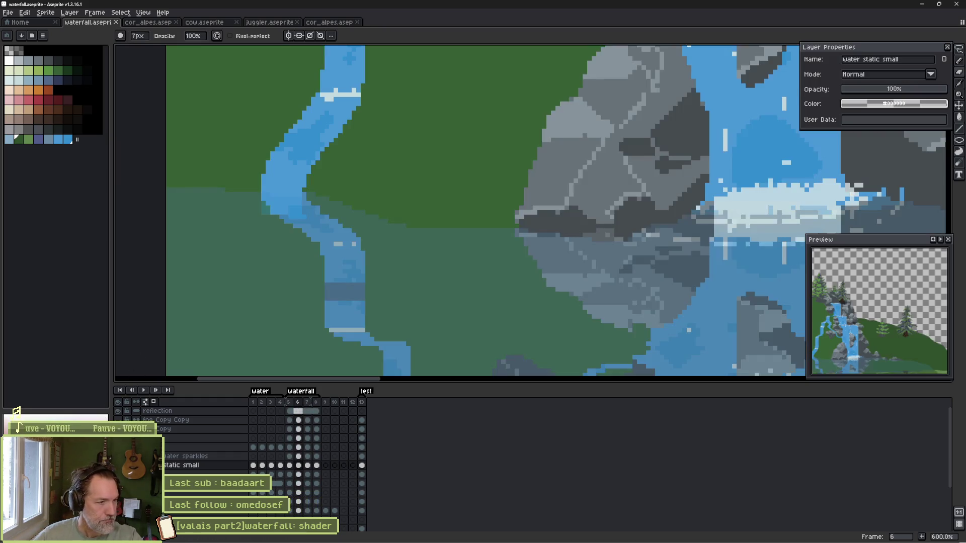
scroll(538, 191, down, 3)
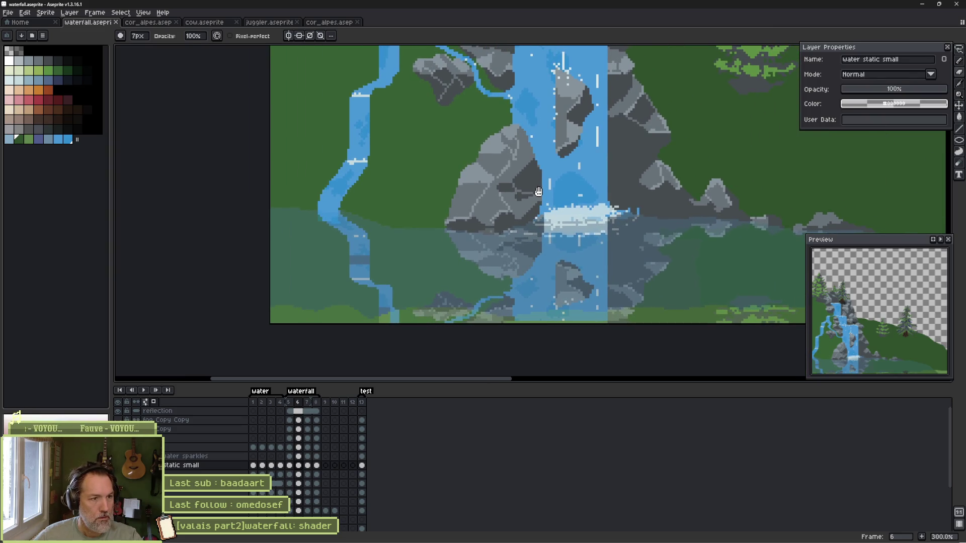
scroll(334, 224, up, 5)
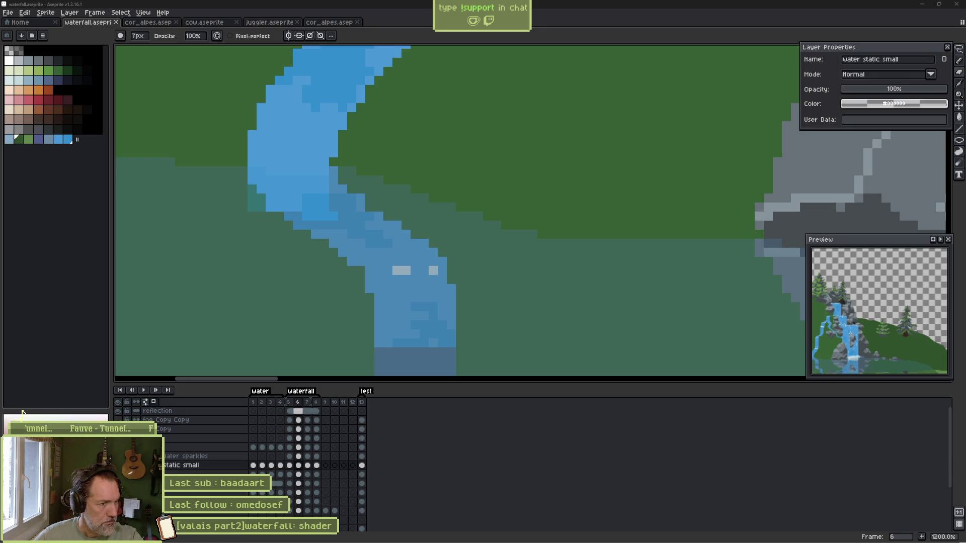
Solo the small static water layer and delete its dark blue bottom region on frames 6 and 7.
alt+click(117, 465)
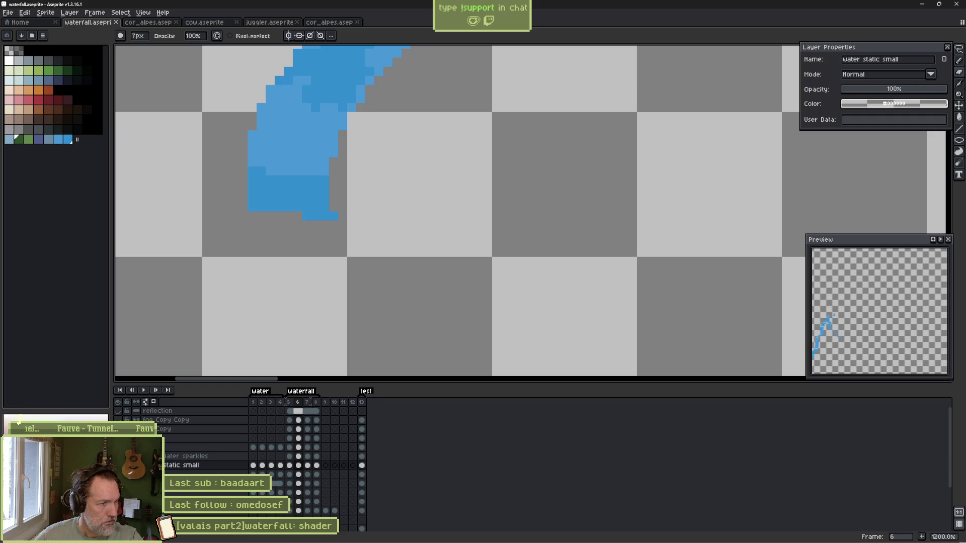
alt+click(117, 465)
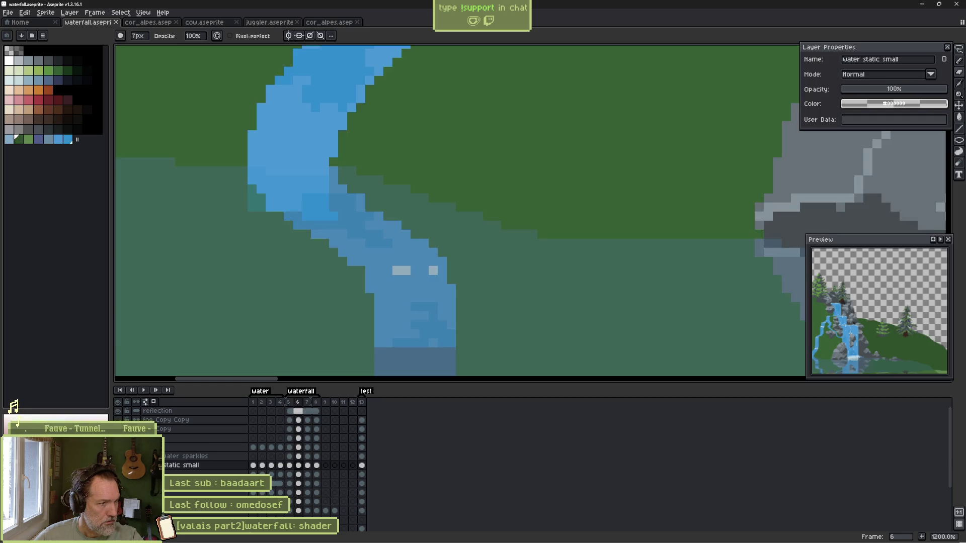
alt+click(117, 465)
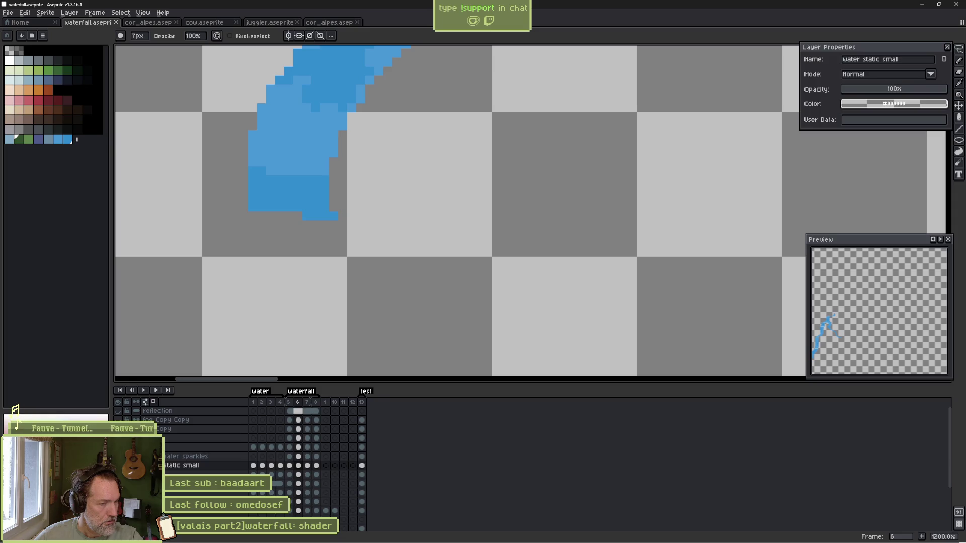
key(w)
click(289, 206)
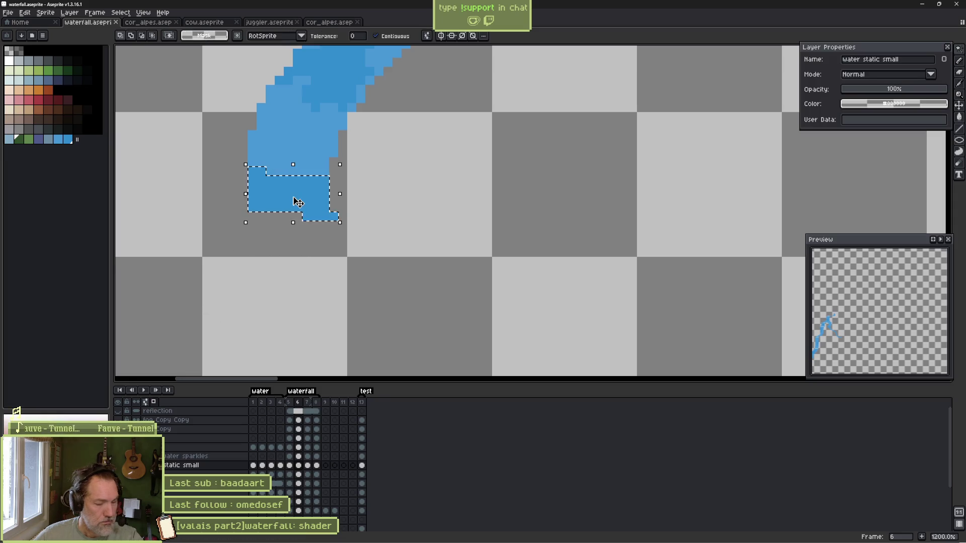
key(Delete)
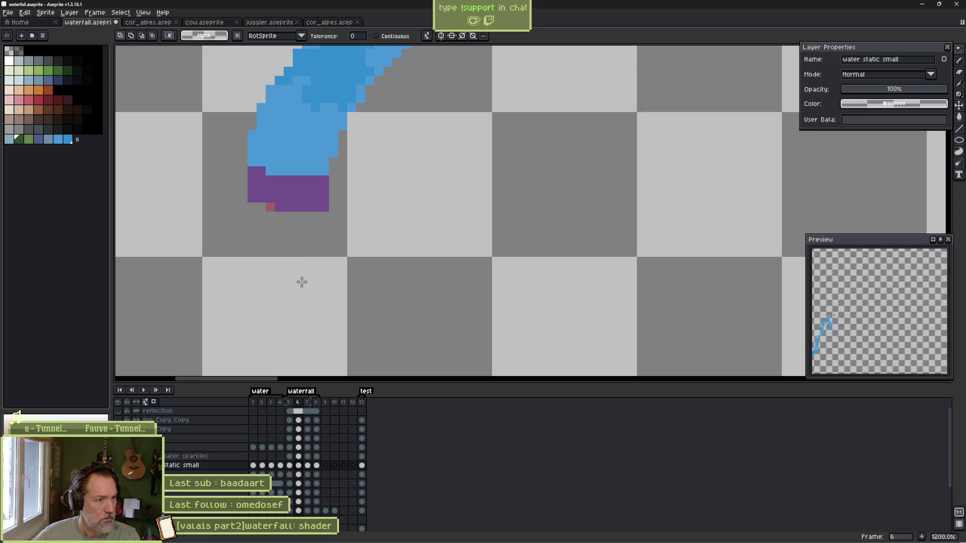
key(.)
click(296, 201)
key(Delete)
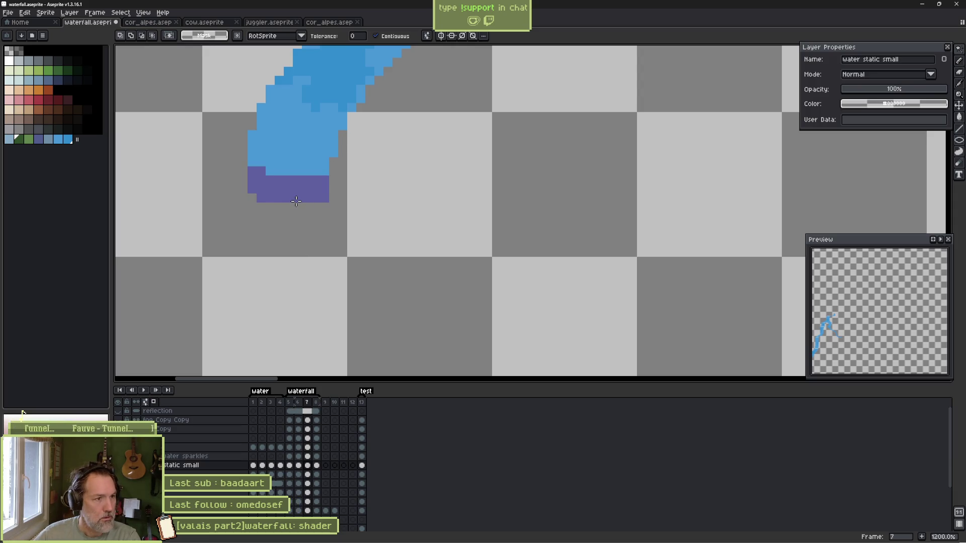
Delete the dark blue bottom region on frames 8 and 5 as well.
key(period)
click(296, 194)
key(Delete)
key(period)
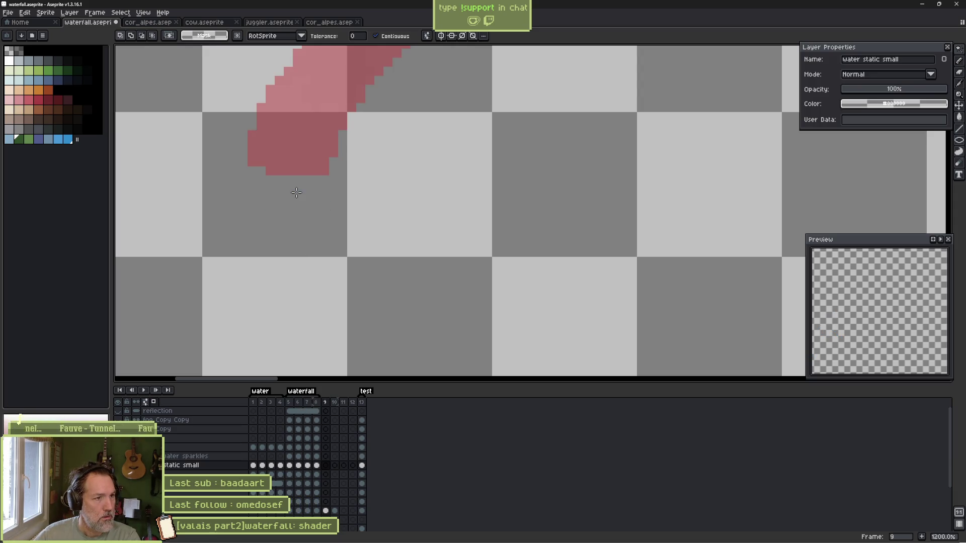
key(comma)
key(comma)
key(comma)
click(297, 192)
key(Delete)
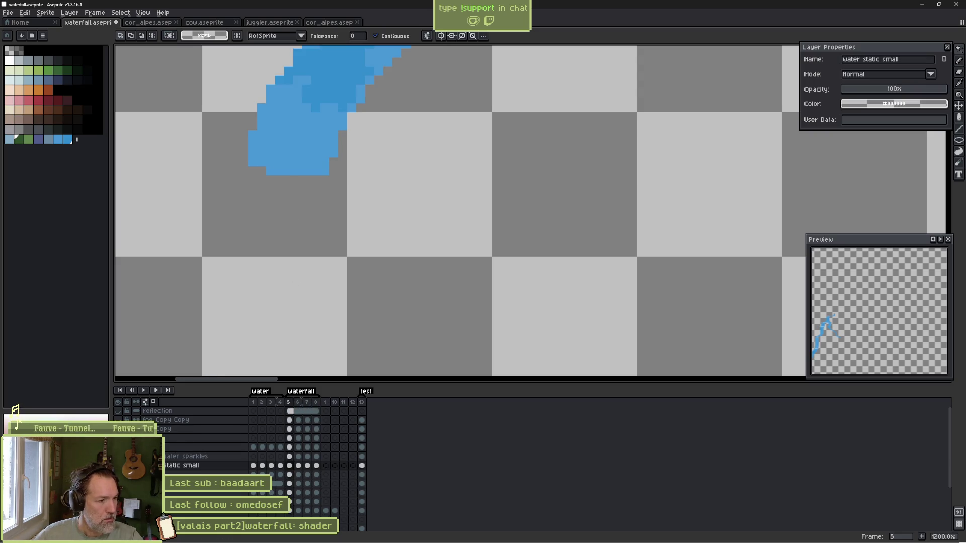
Show all layers again and play the animation while panning toward the pond.
alt+click(118, 465)
key(Return)
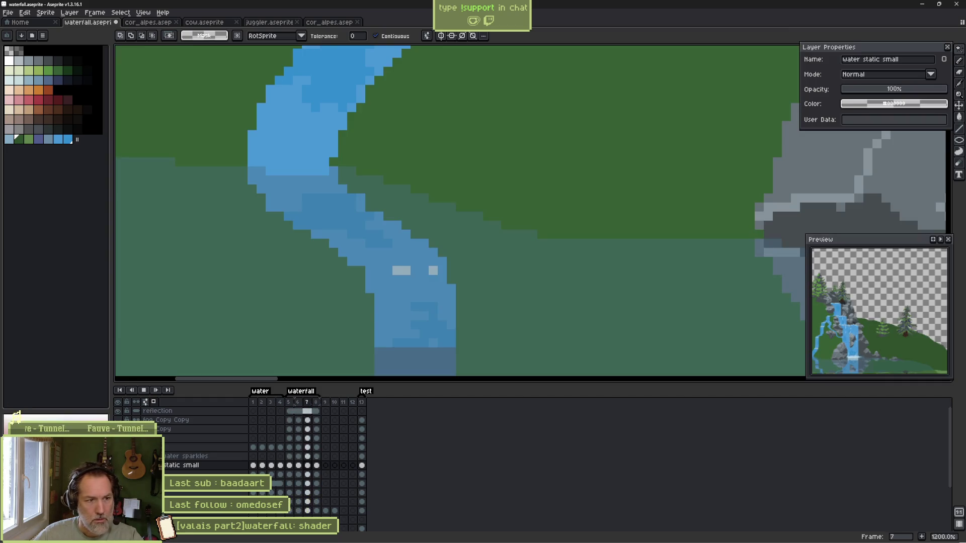
scroll(446, 281, down, 5)
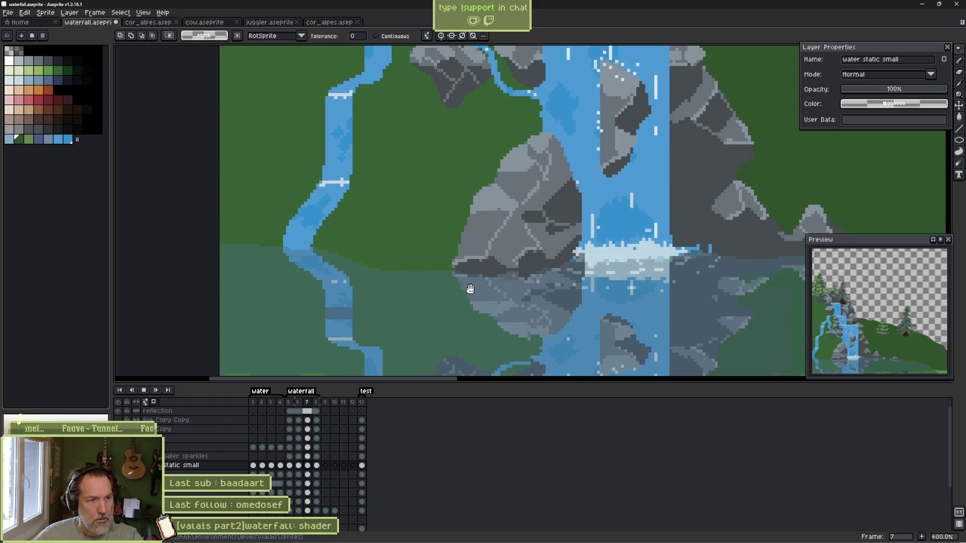
mouse_move(345, 317)
mouse_down()
mouse_move(334, 224)
mouse_move(350, 234)
mouse_up()
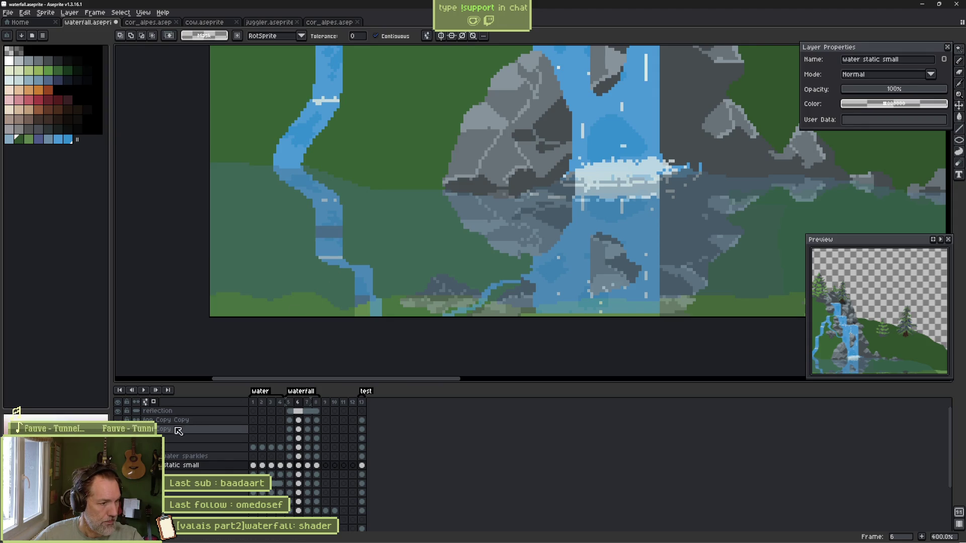
Isolate the reflection, sample the blue water colour with the pencil, and select reflection frame 5.
click(124, 417)
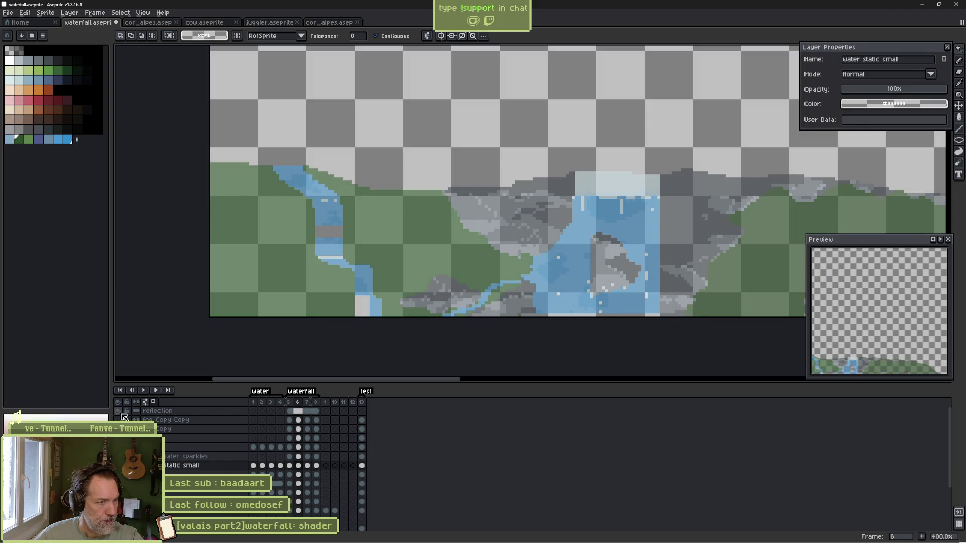
scroll(342, 231, up, 7)
key(b)
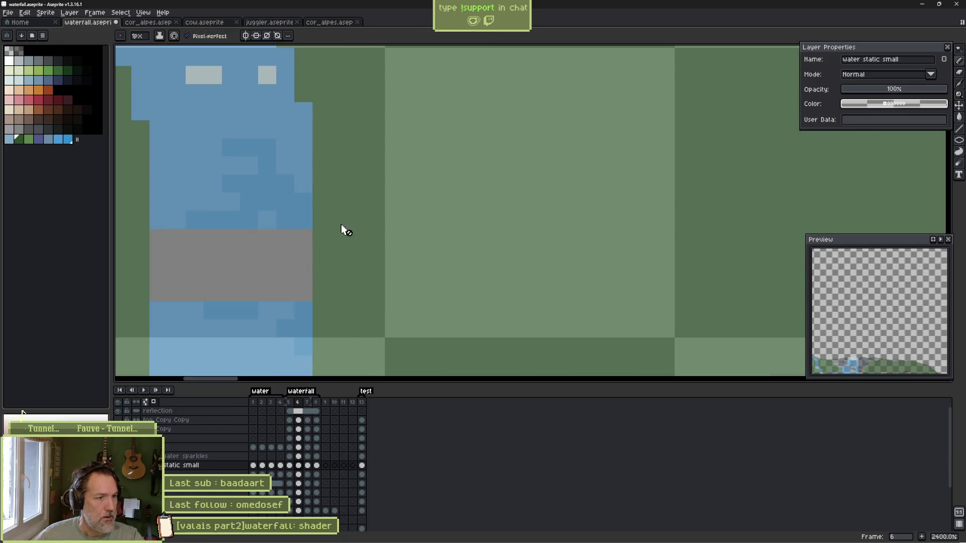
drag(230, 238, 327, 204)
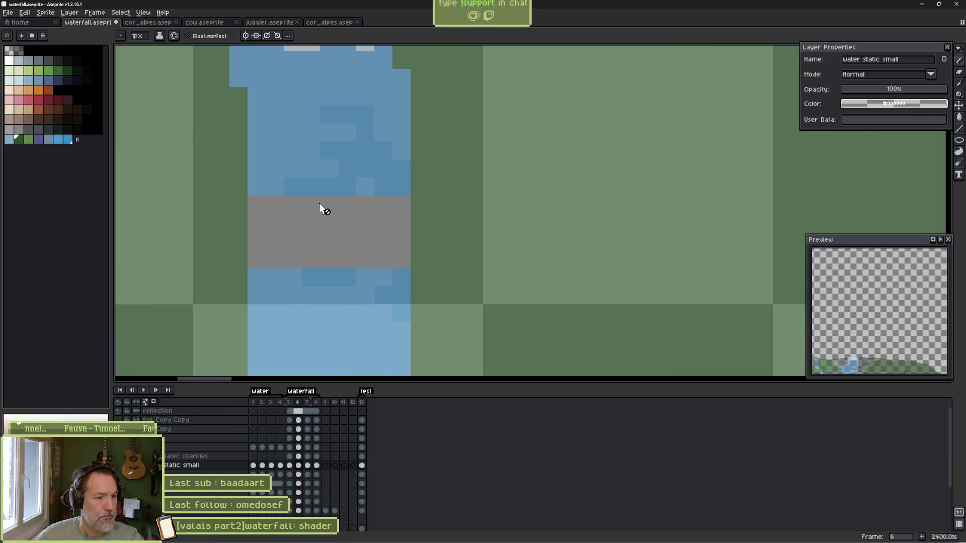
scroll(276, 162, down, 3)
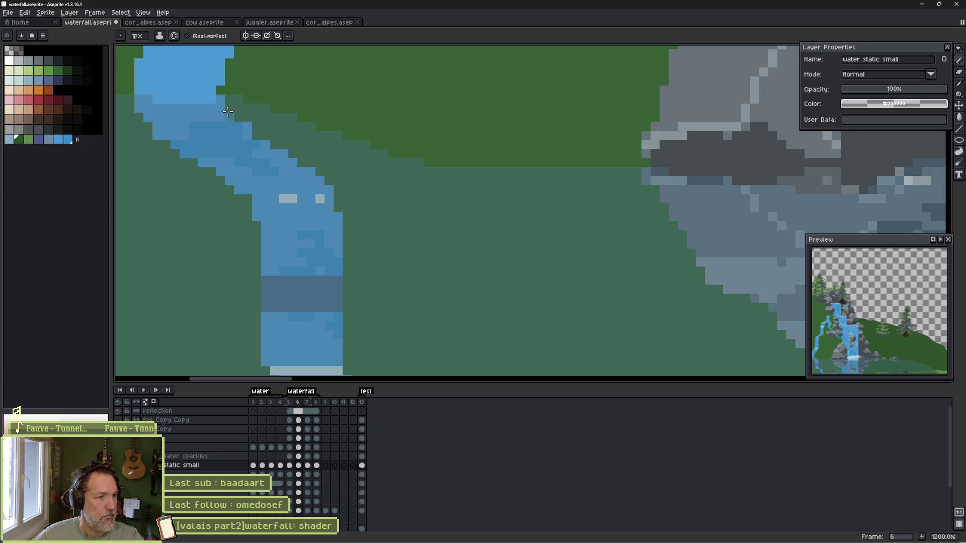
alt+click(201, 65)
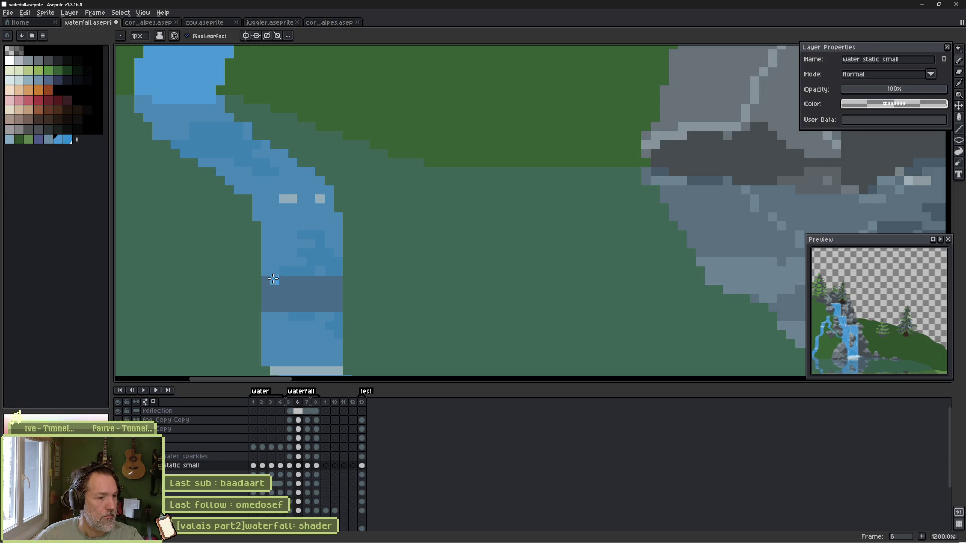
click(296, 412)
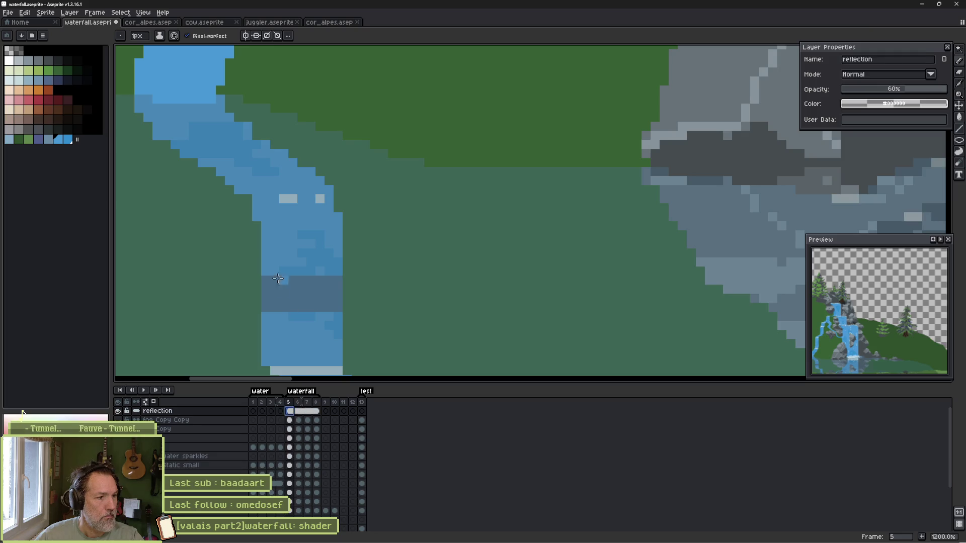
Paint the dark block's left column and stray dark reflection pixels in blue.
mouse_move(272, 278)
mouse_down()
mouse_move(272, 315)
mouse_move(268, 298)
mouse_move(329, 308)
mouse_up()
click(266, 308)
click(320, 280)
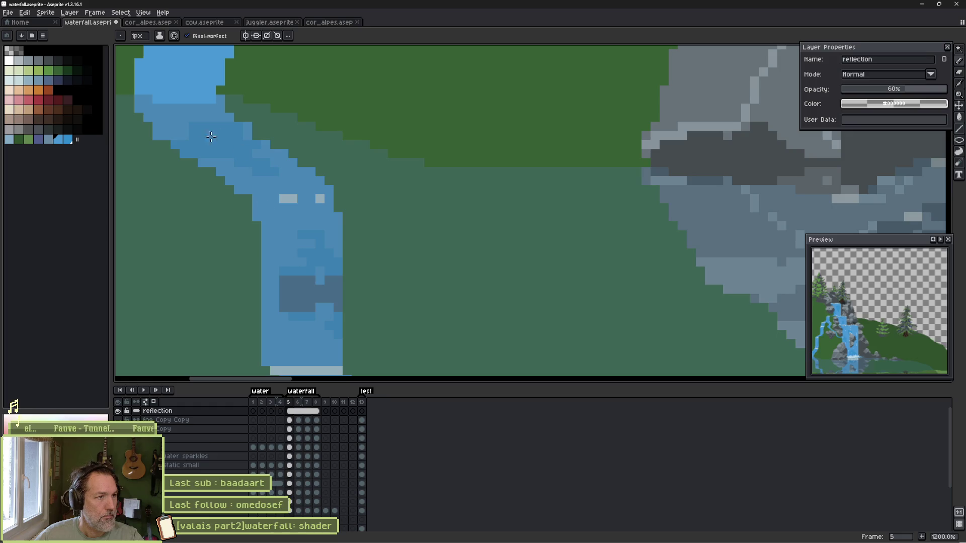
scroll(271, 149, up, 4)
key(i)
scroll(271, 149, down, 5)
key(b)
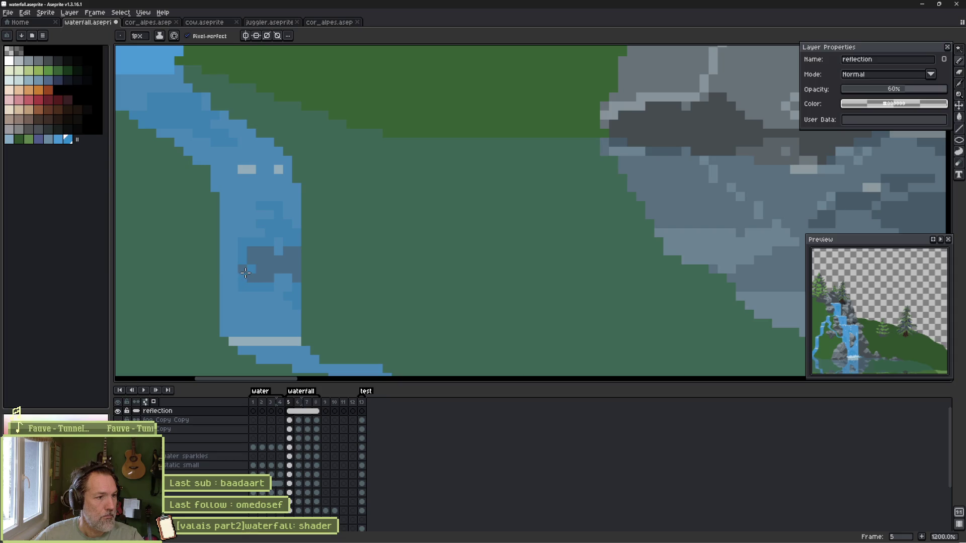
Cover the remaining dark reflection pixels and bucket-fill the rest blue, then view the whole waterfall.
drag(246, 272, 261, 261)
key(g)
click(271, 262)
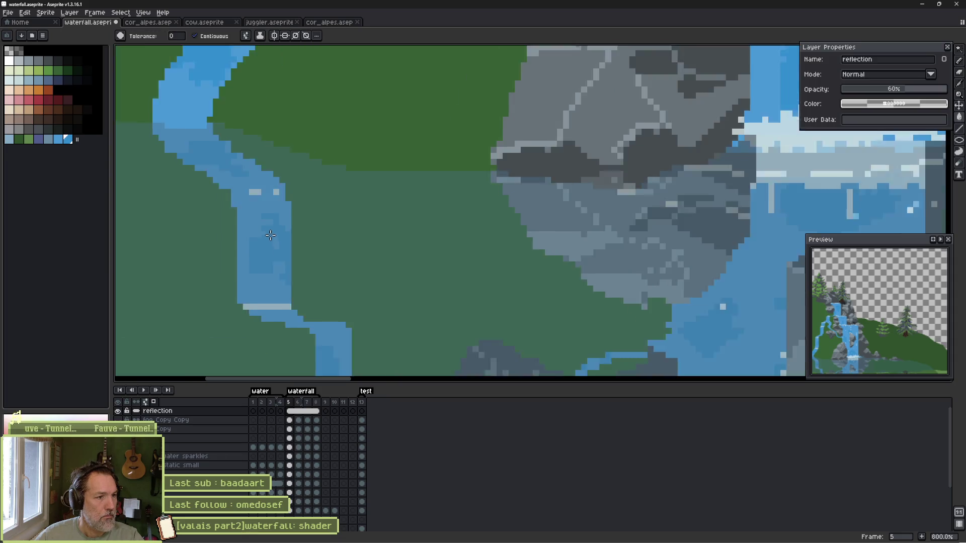
scroll(271, 238, down, 3)
scroll(290, 211, up, 1)
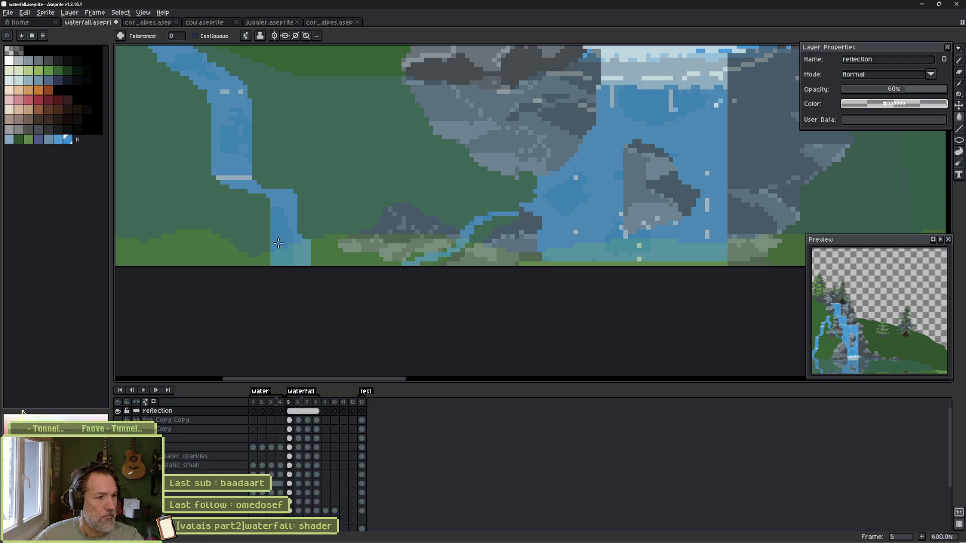
scroll(304, 219, down, 2)
mouse_move(304, 218)
mouse_down()
mouse_move(315, 263)
mouse_move(299, 188)
mouse_up()
scroll(304, 161, up, 1)
scroll(304, 162, down, 2)
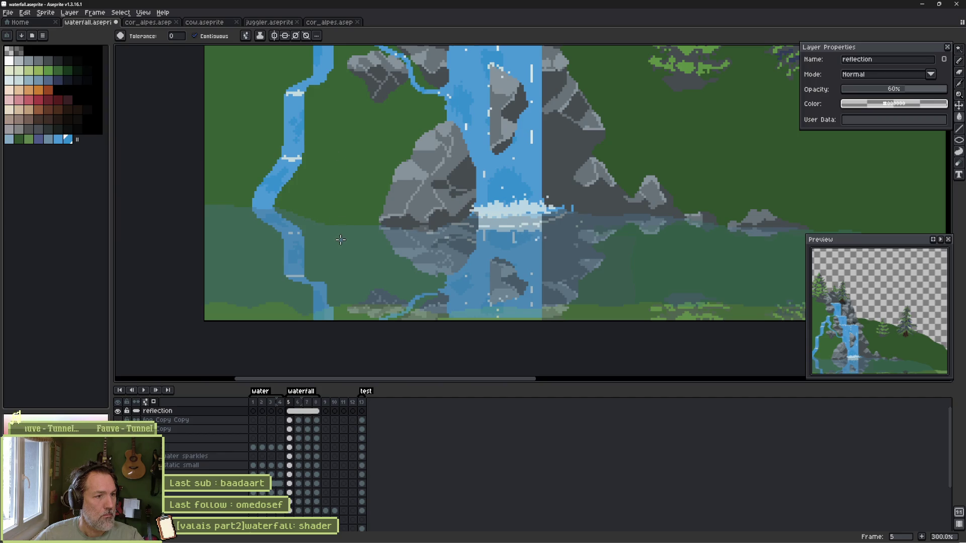
scroll(339, 271, up, 3)
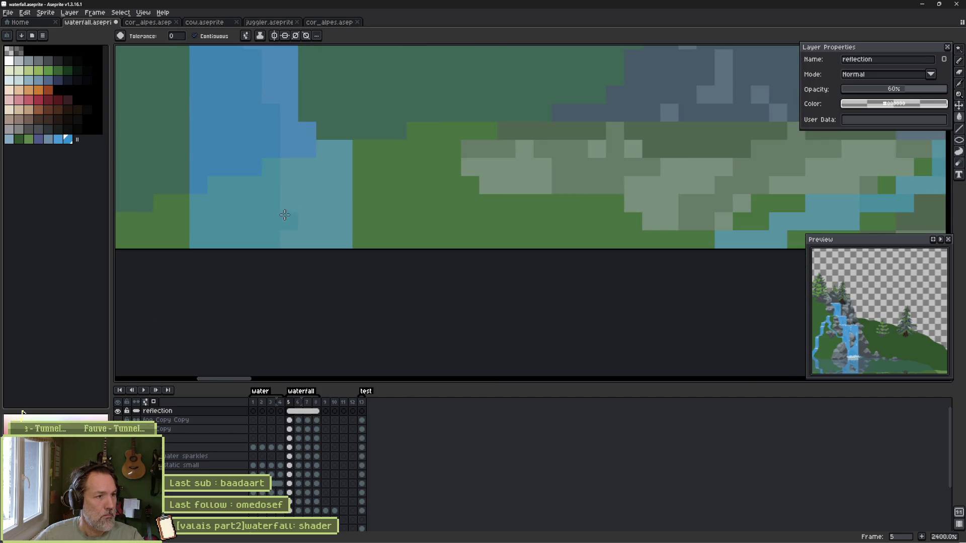
Cover the light-blue patch at the stream's base in green with the pencil.
key(b)
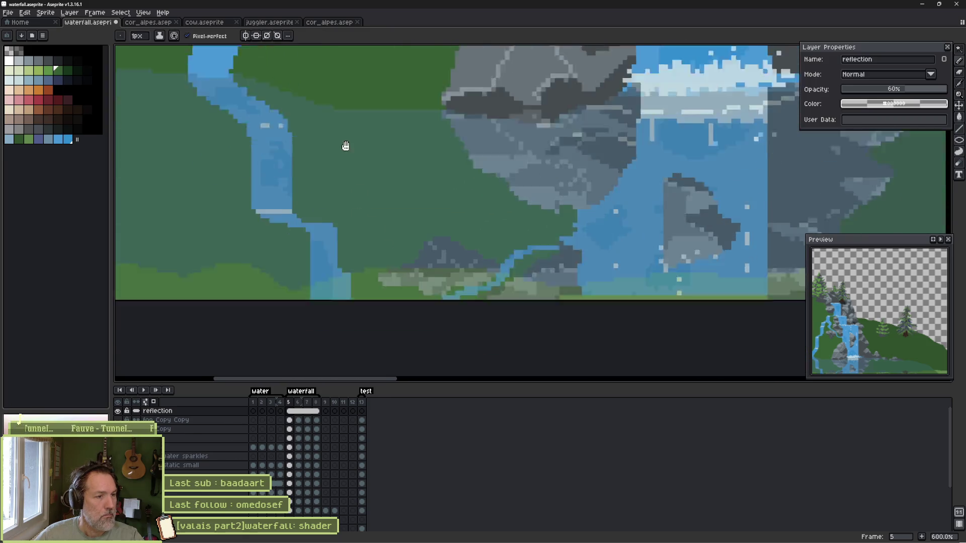
scroll(309, 204, up, 1)
scroll(309, 205, up, 1)
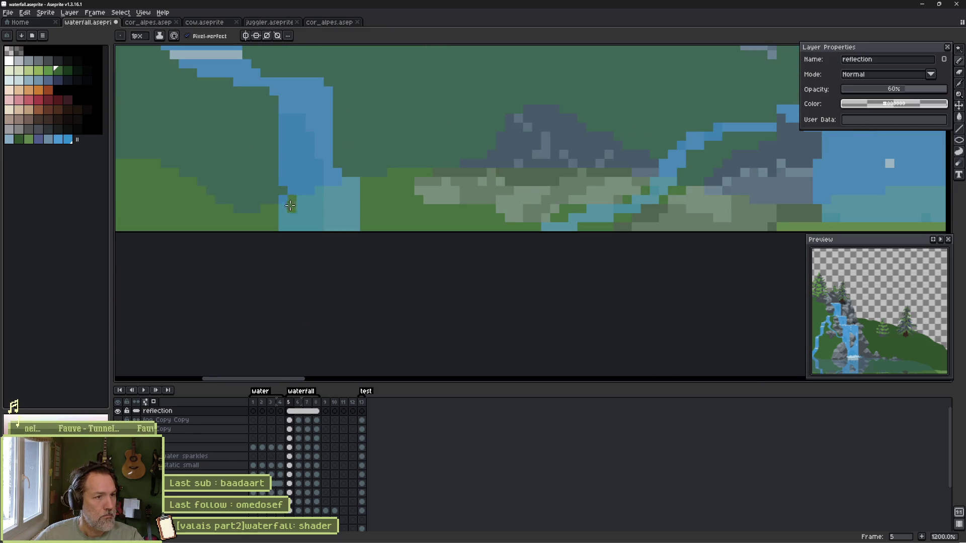
mouse_move(331, 229)
mouse_down()
mouse_move(292, 221)
mouse_move(283, 201)
mouse_move(277, 229)
mouse_up()
scroll(253, 198, down, 3)
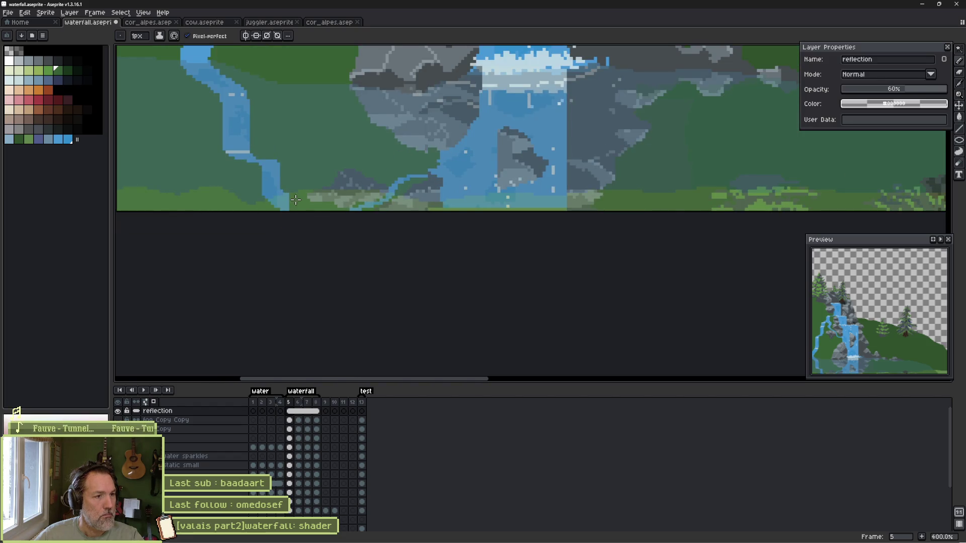
scroll(290, 193, up, 1)
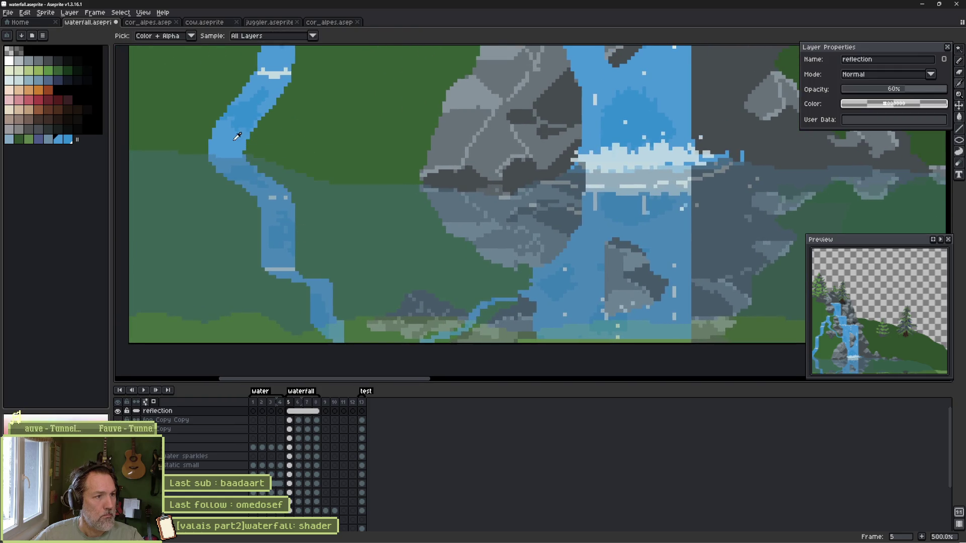
Bucket-fill the green area by the lower stream light blue and save the sprite.
drag(303, 249, 304, 164)
scroll(304, 164, down, 2)
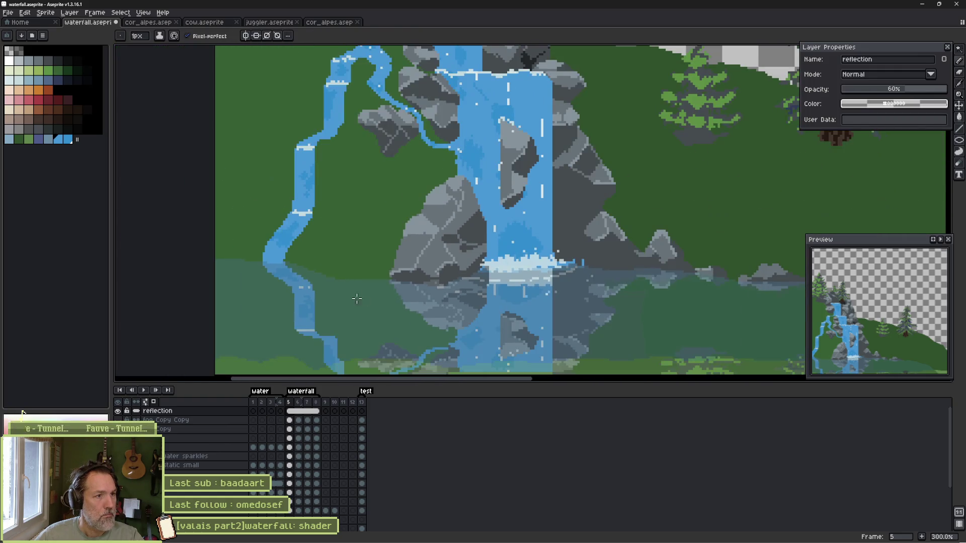
scroll(343, 212, up, 4)
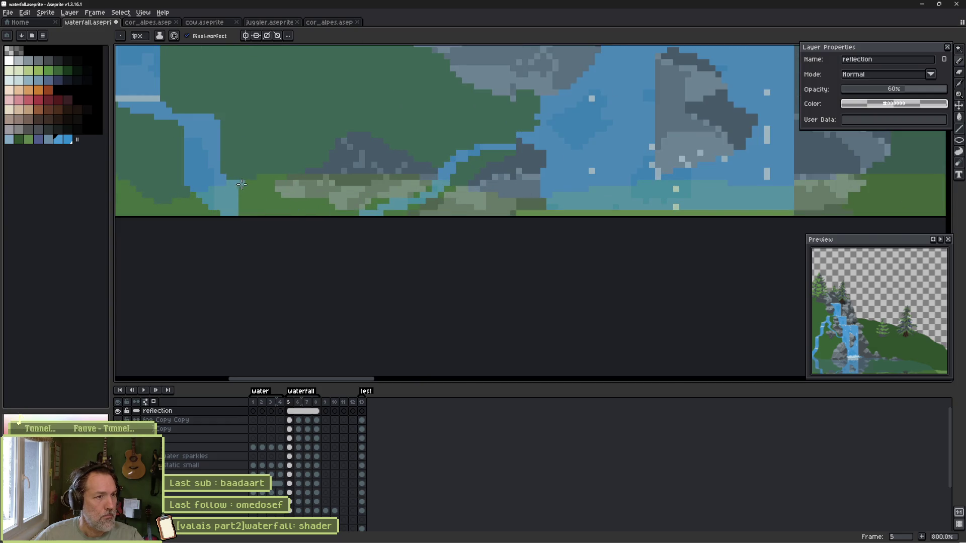
key(g)
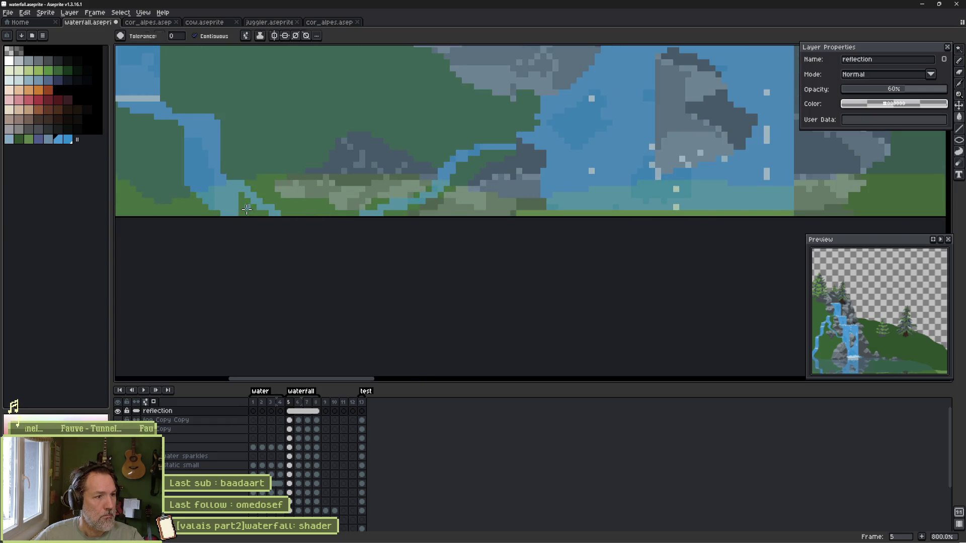
click(230, 196)
scroll(231, 196, down, 4)
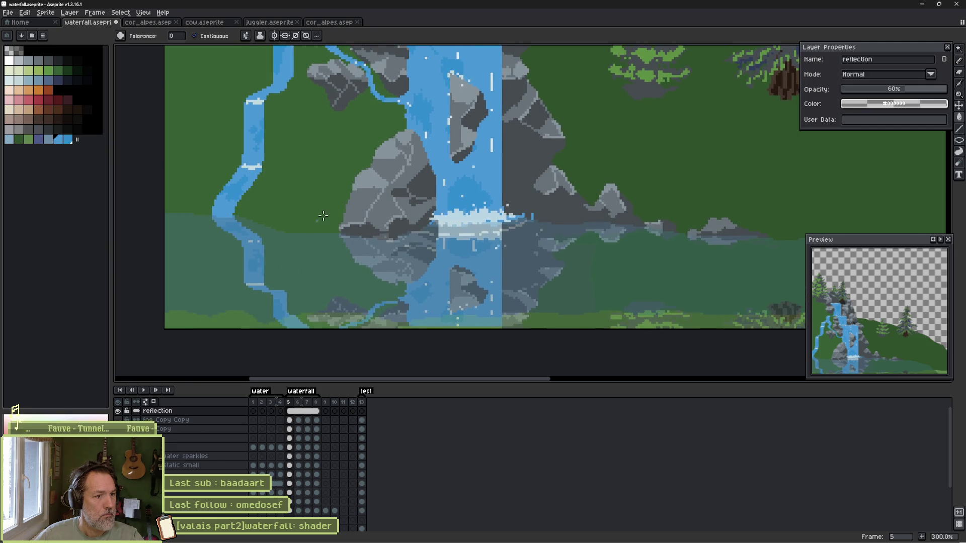
scroll(315, 177, up, 3)
key(ctrl+s)
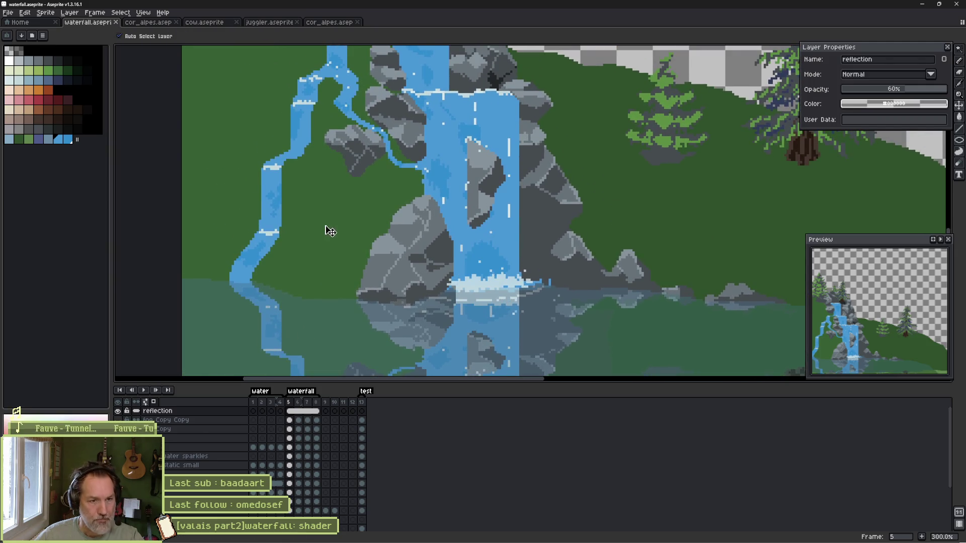
scroll(313, 231, right, 3)
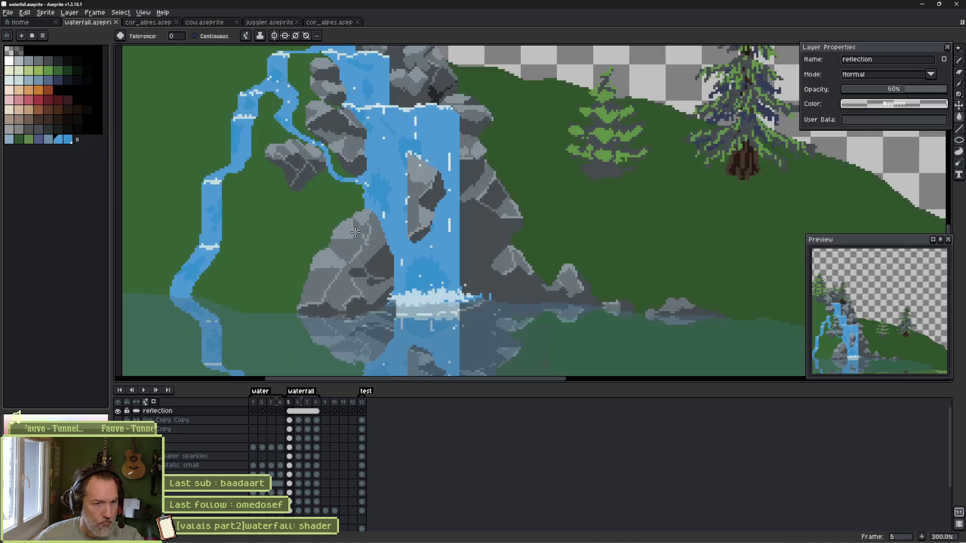
scroll(352, 241, down, 1)
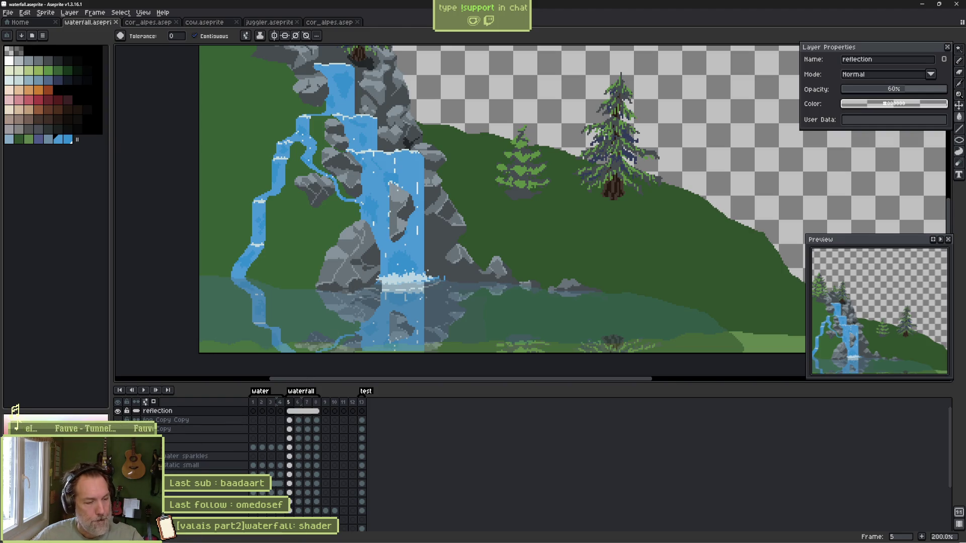
Solo the reflection layer, pan to the water, and switch to the Magic Wand.
alt+click(117, 411)
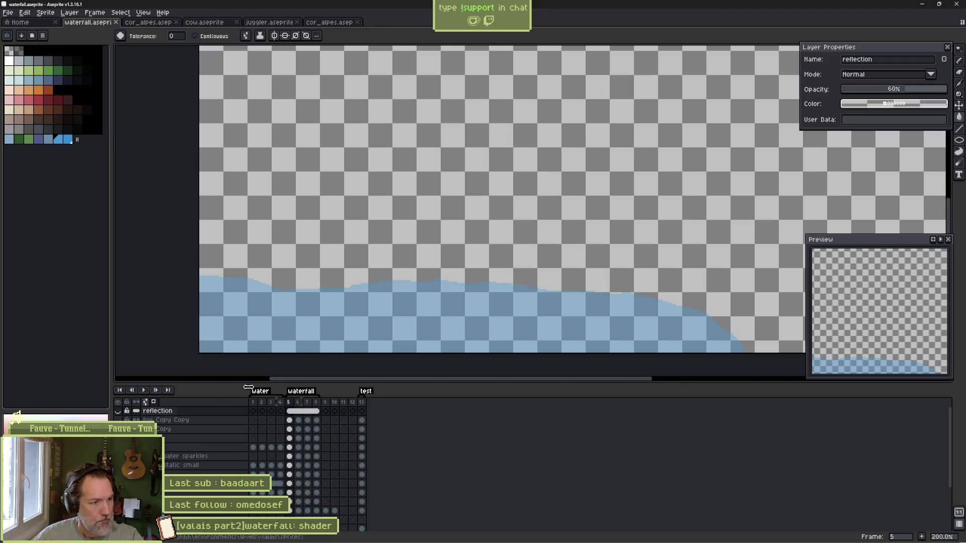
drag(367, 323, 342, 265)
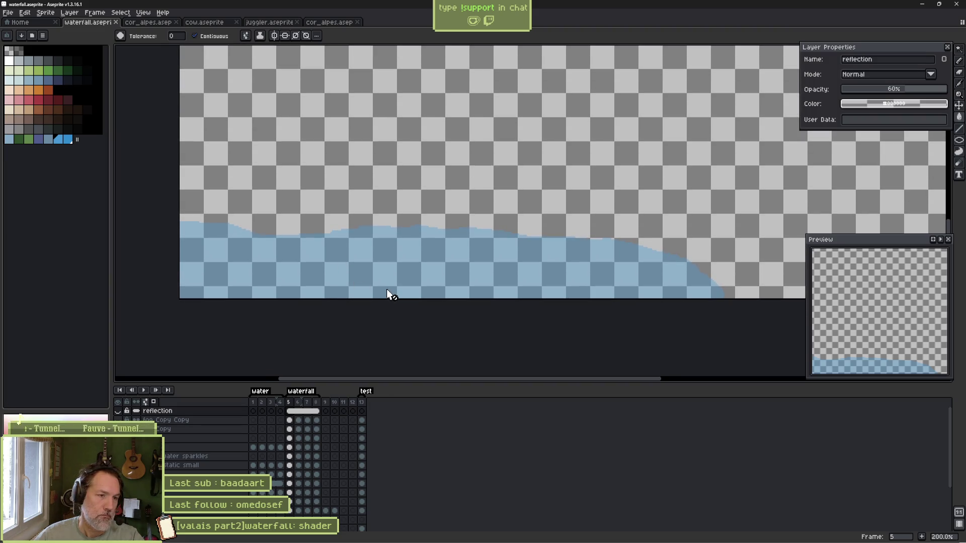
key(w)
click(368, 279)
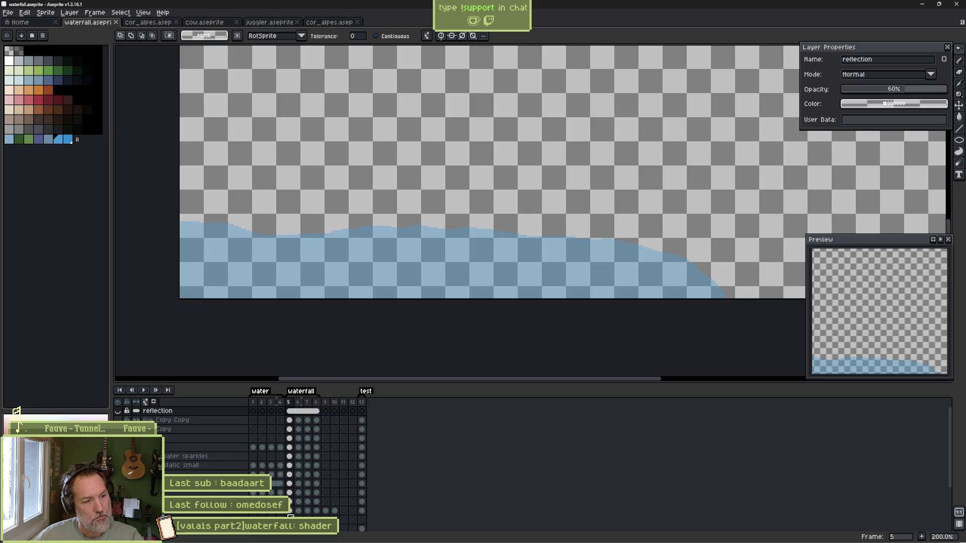
scroll(290, 503, down, 3)
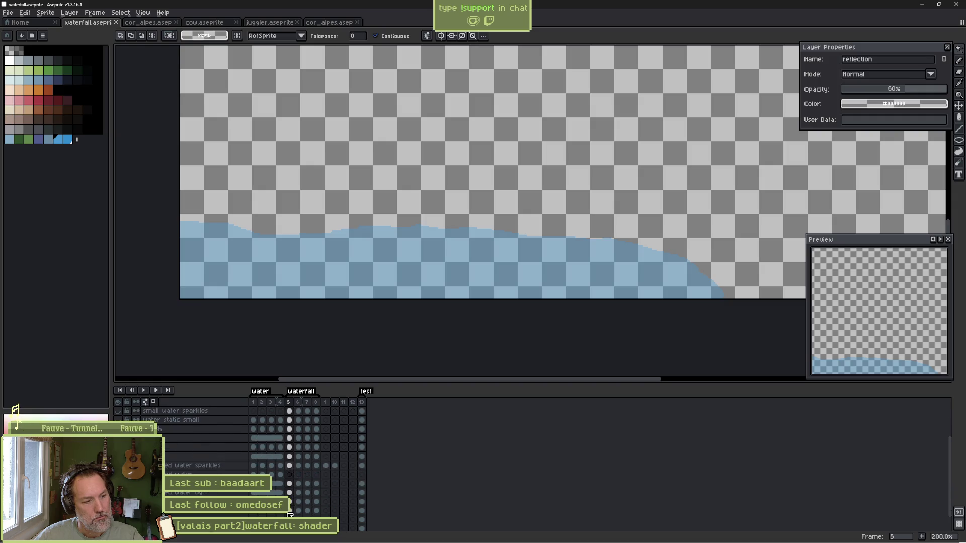
Select the pond water on frame 5, contract the selection, then undo the contraction.
click(291, 457)
click(388, 276)
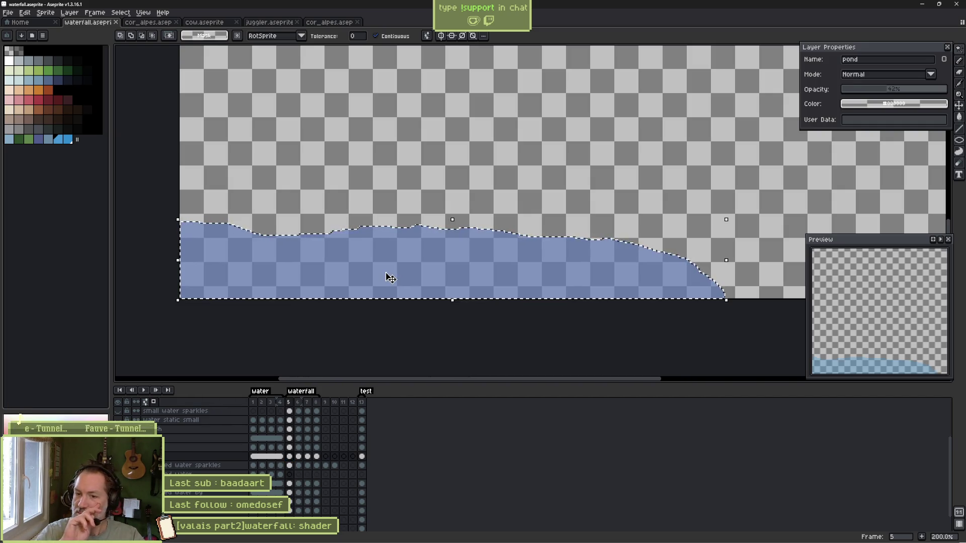
click(121, 12)
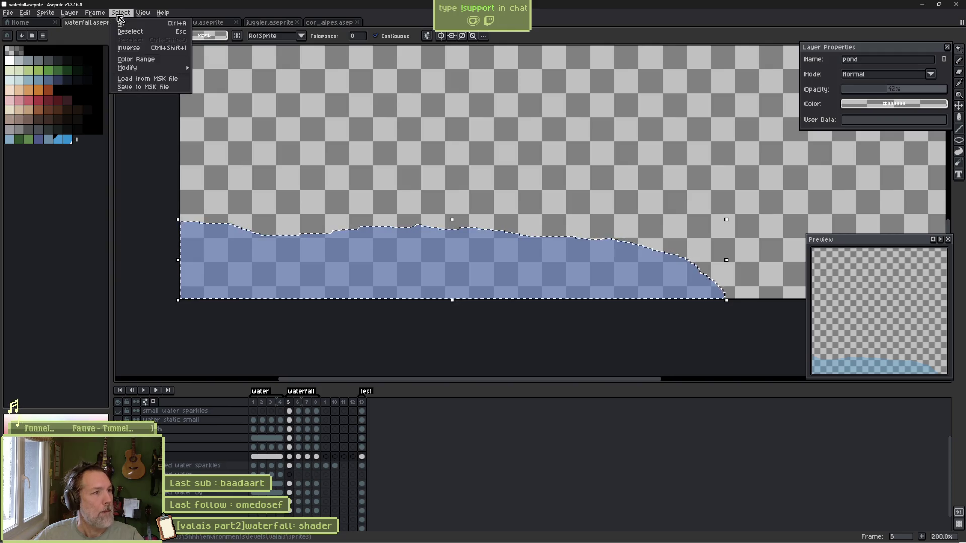
mouse_move(148, 68)
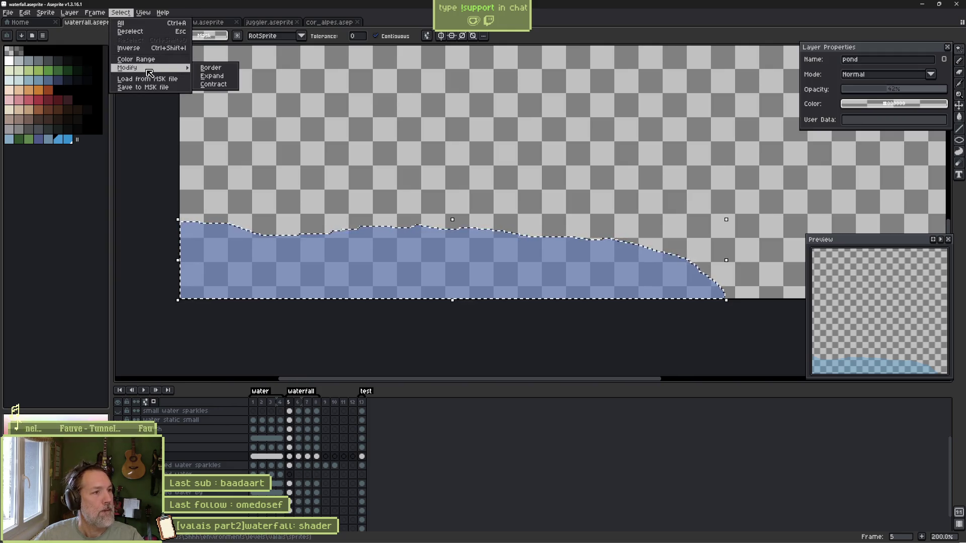
click(214, 85)
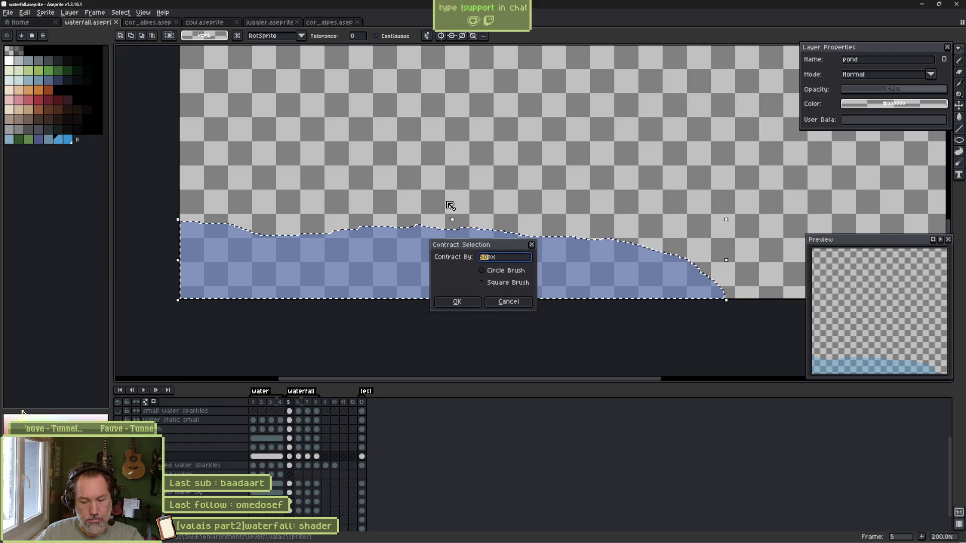
key(Return)
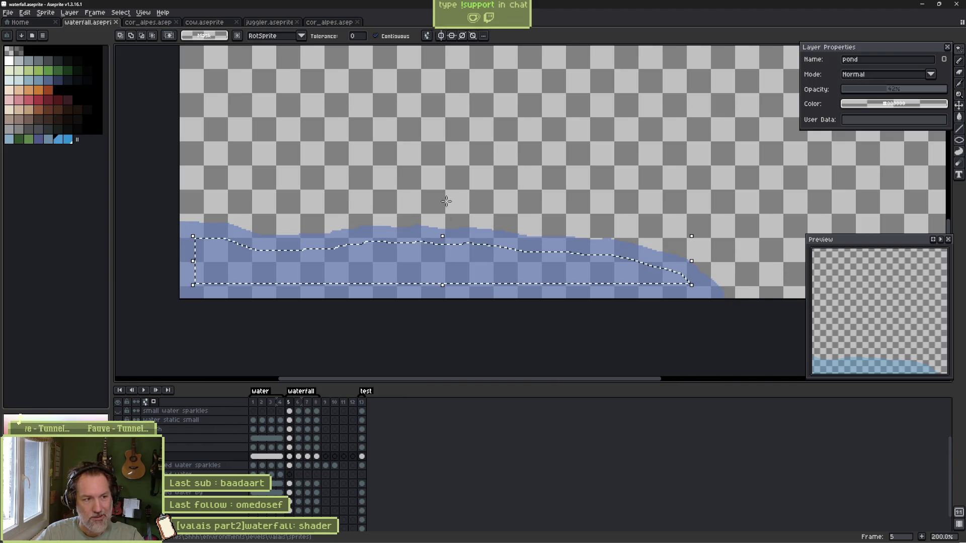
key(ctrl+z)
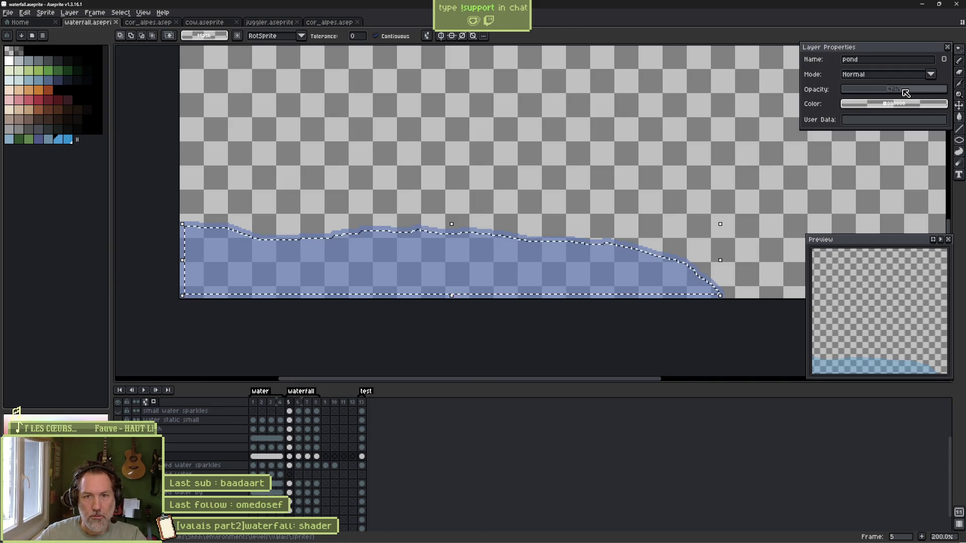
Raise the pond layer to 100% opacity and apply the Paint Bucket to the water.
drag(901, 91, 959, 93)
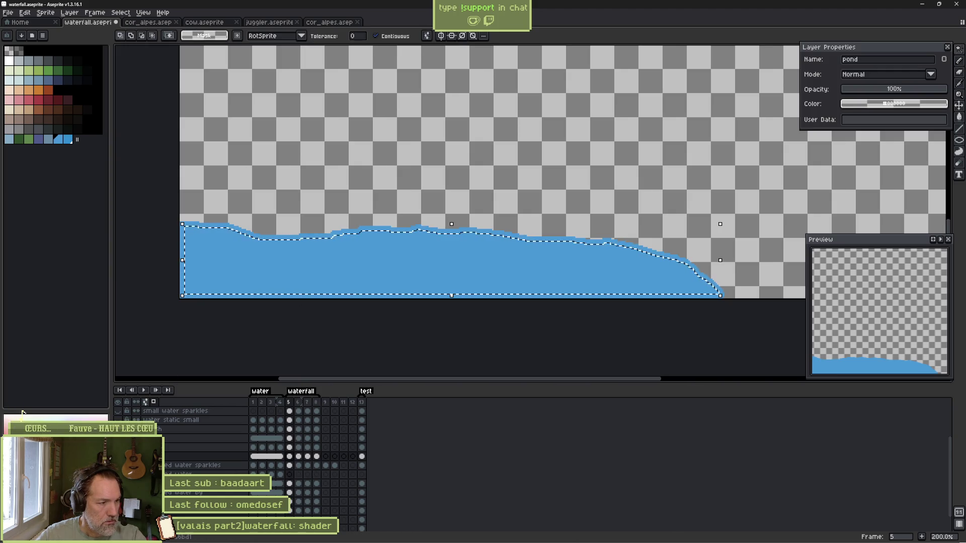
key(g)
click(337, 273)
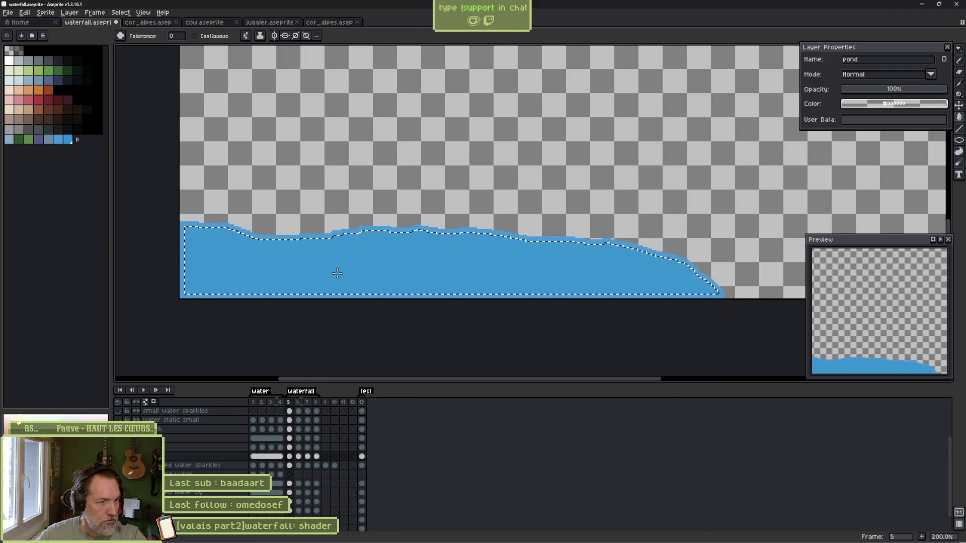
click(128, 15)
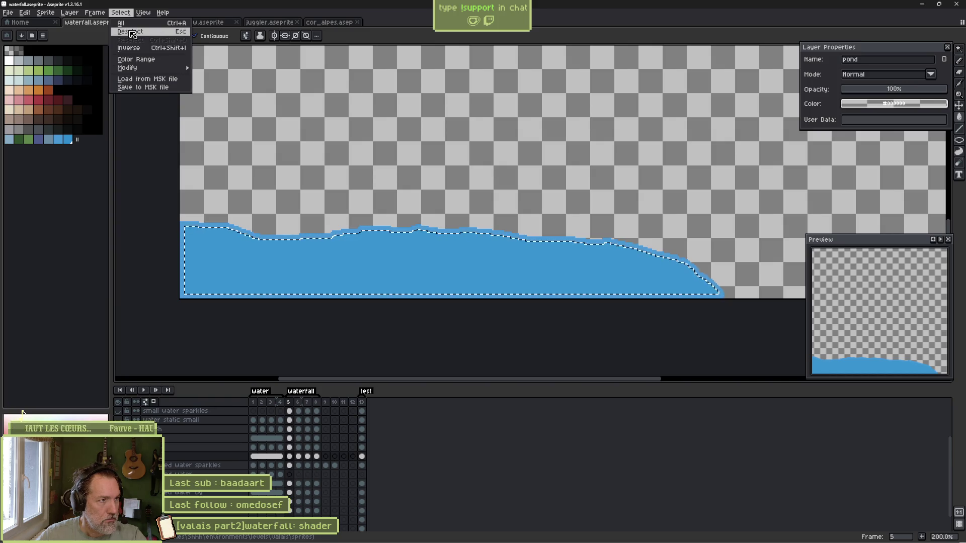
Shrink the pond selection inward and fill it with a darker blue.
mouse_move(151, 67)
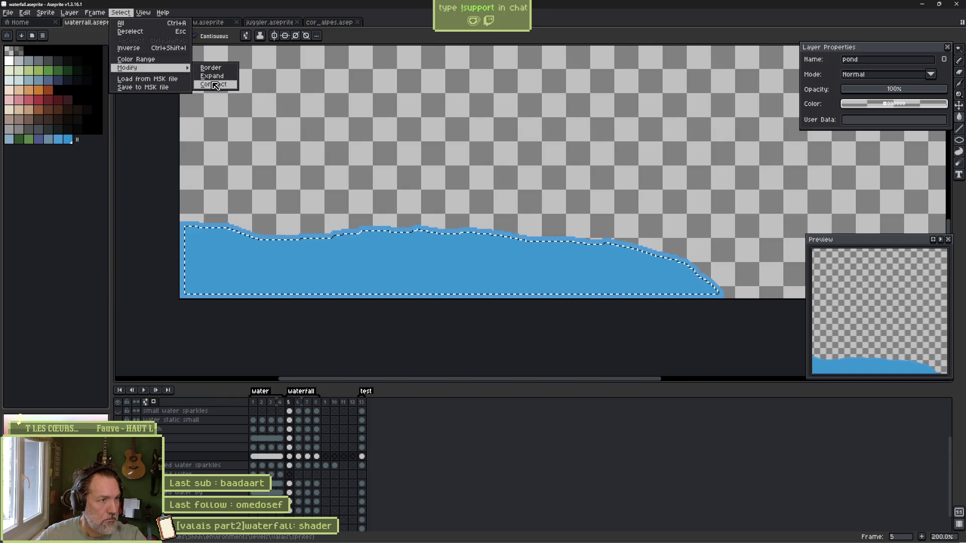
click(202, 86)
key(Return)
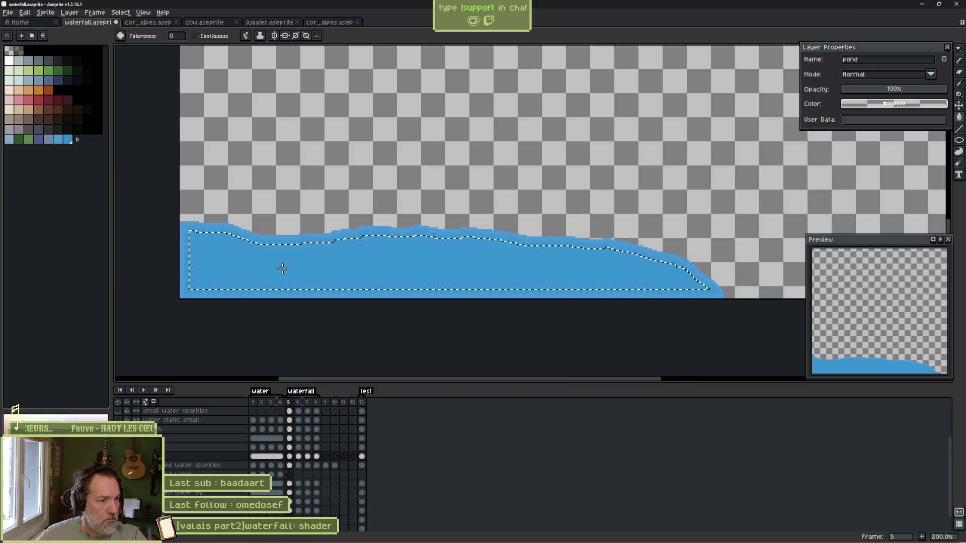
click(282, 269)
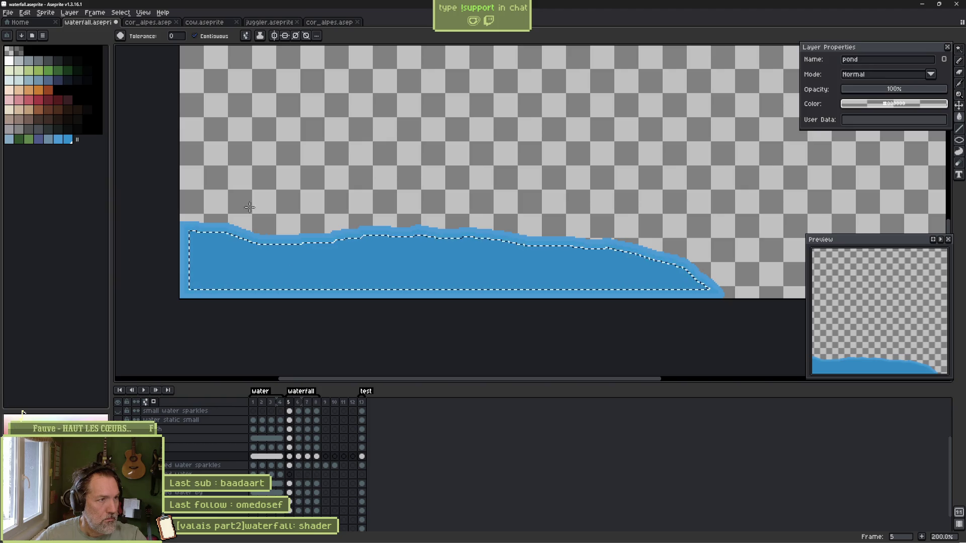
Shrink the selection again, fill the inner band with darker blue, and deselect.
click(120, 13)
mouse_move(145, 67)
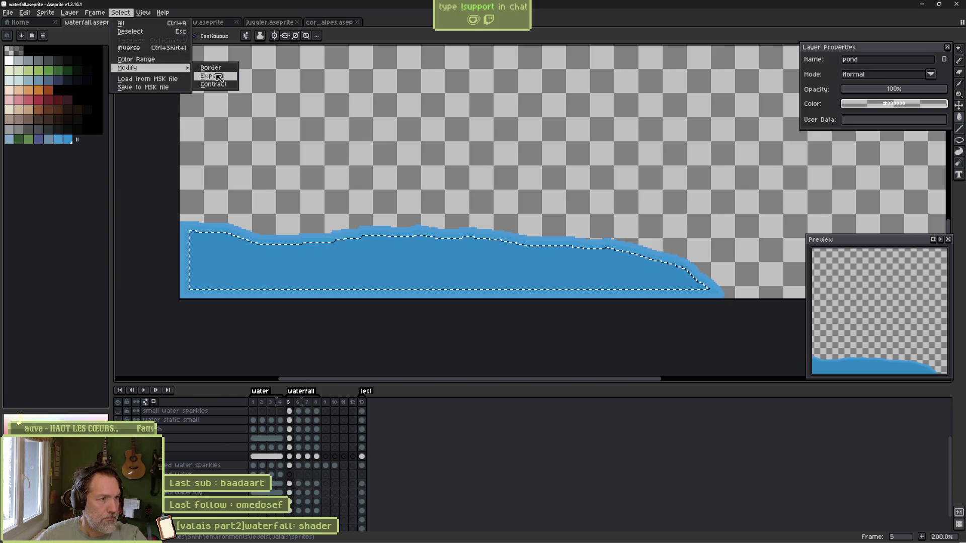
click(215, 84)
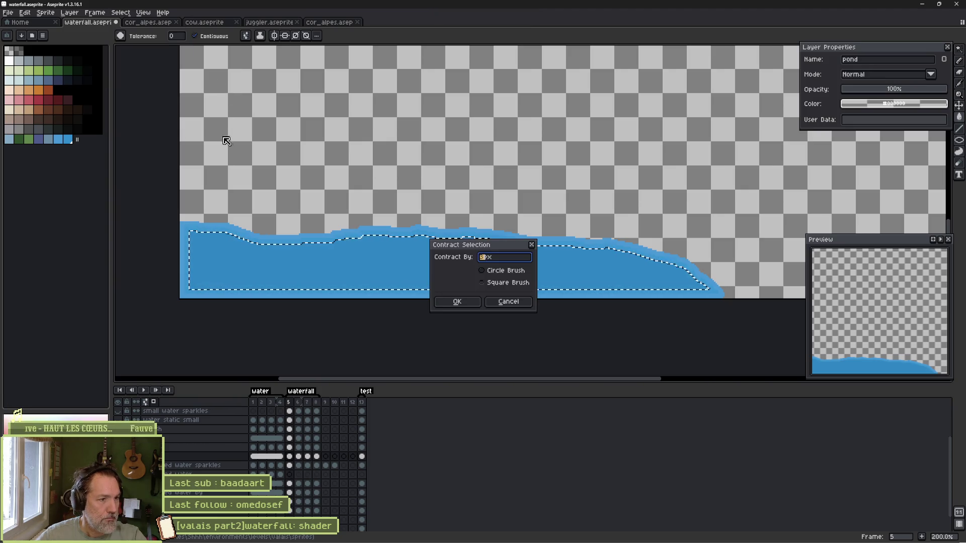
click(465, 304)
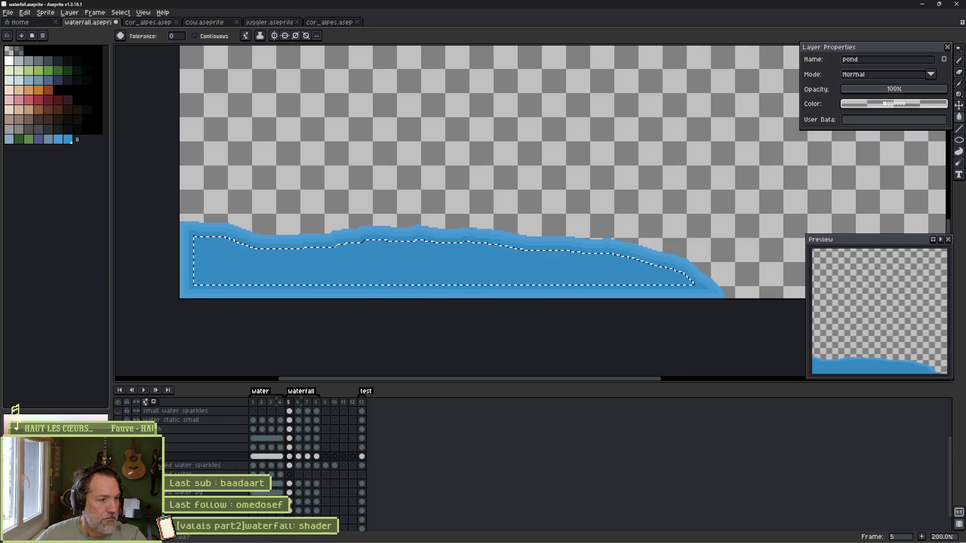
key(f)
key(ctrl+d)
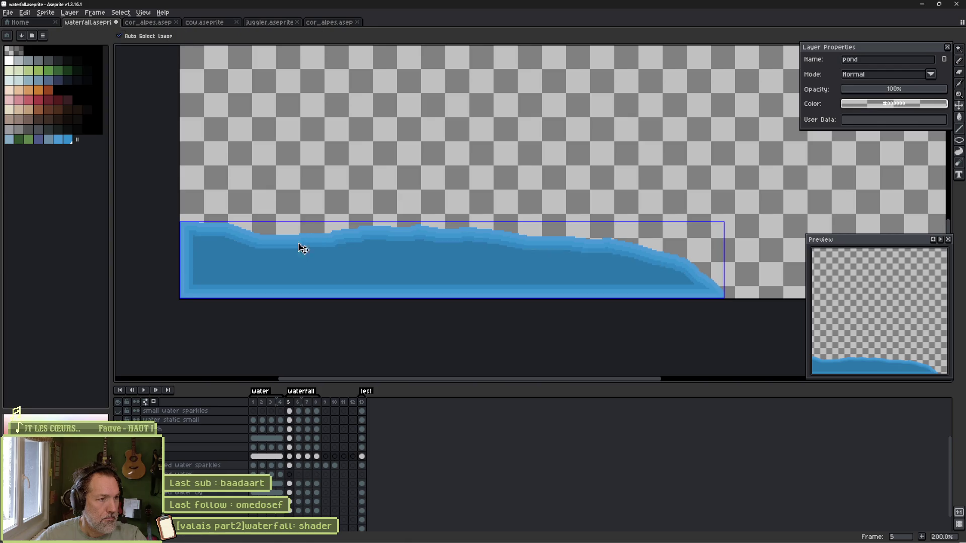
Zoom in and bucket-fill the light stripes along the pond's bottom with darker blue.
key(b)
scroll(200, 267, up, 3)
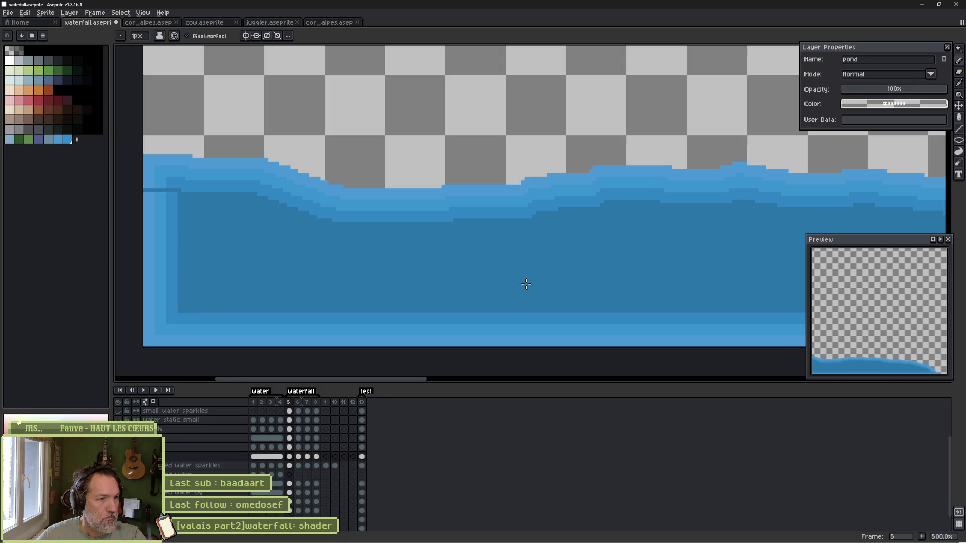
scroll(523, 280, down, 2)
scroll(586, 254, right, 10)
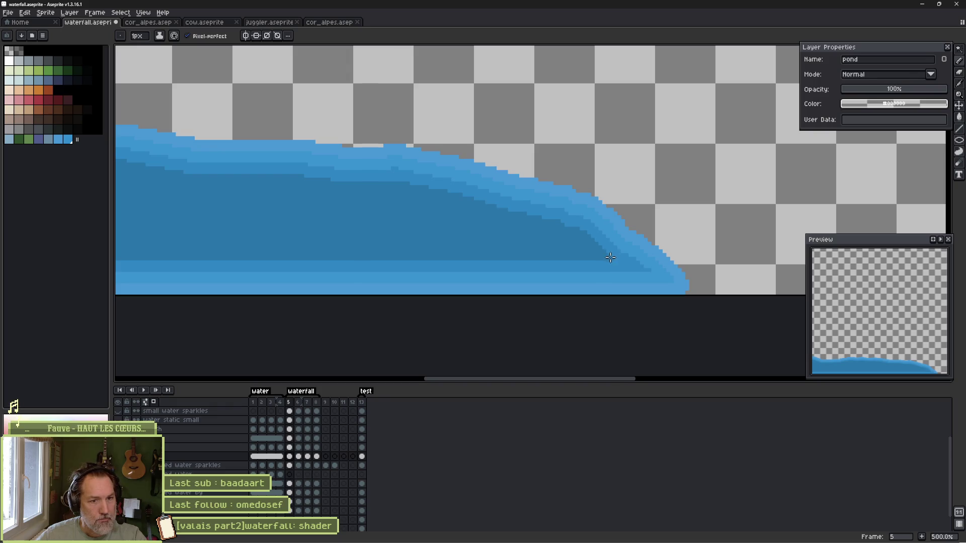
scroll(407, 273, down, 2)
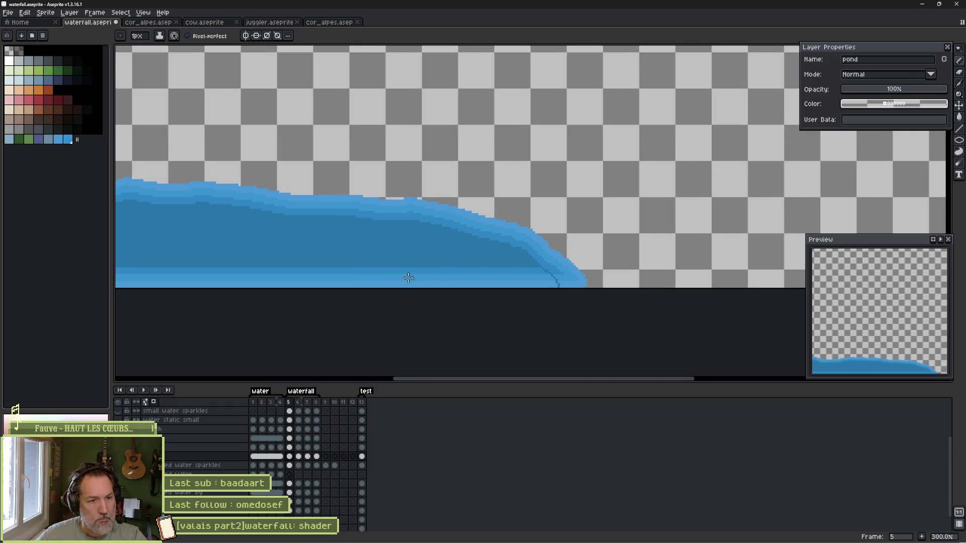
key(g)
click(506, 269)
click(508, 277)
click(507, 283)
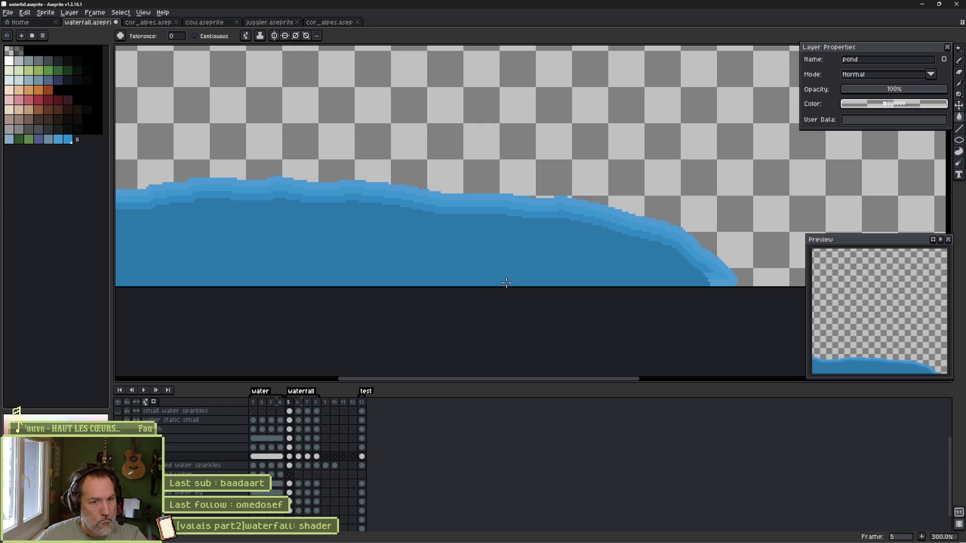
scroll(553, 257, left, 4)
scroll(282, 211, up, 4)
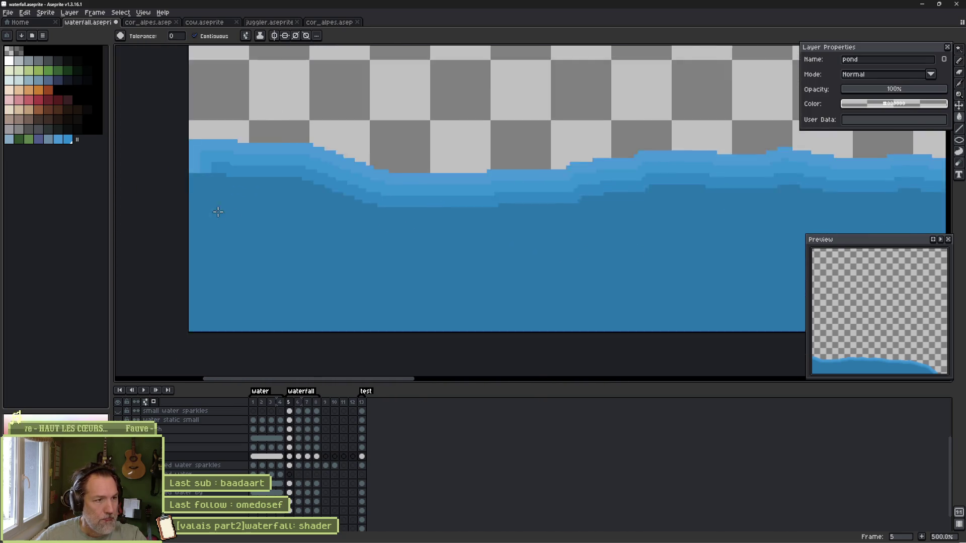
Pick the pond blue and pencil over light pixels at the left and bottom edges, then lower the layer opacity.
key(i)
key(b)
mouse_move(308, 205)
mouse_down()
mouse_move(269, 205)
mouse_move(300, 215)
mouse_move(294, 200)
mouse_up()
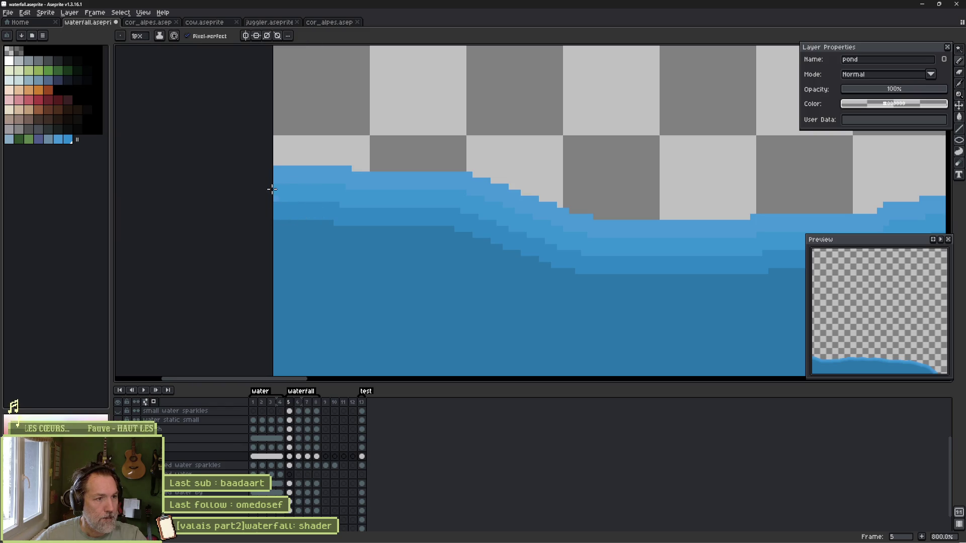
scroll(280, 198, down, 2)
scroll(389, 280, up, 4)
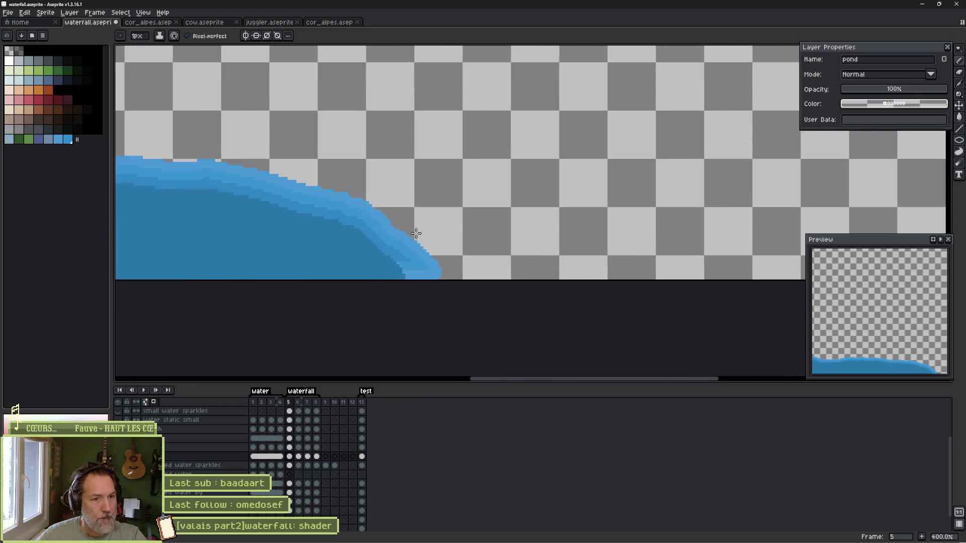
scroll(332, 272, down, 2)
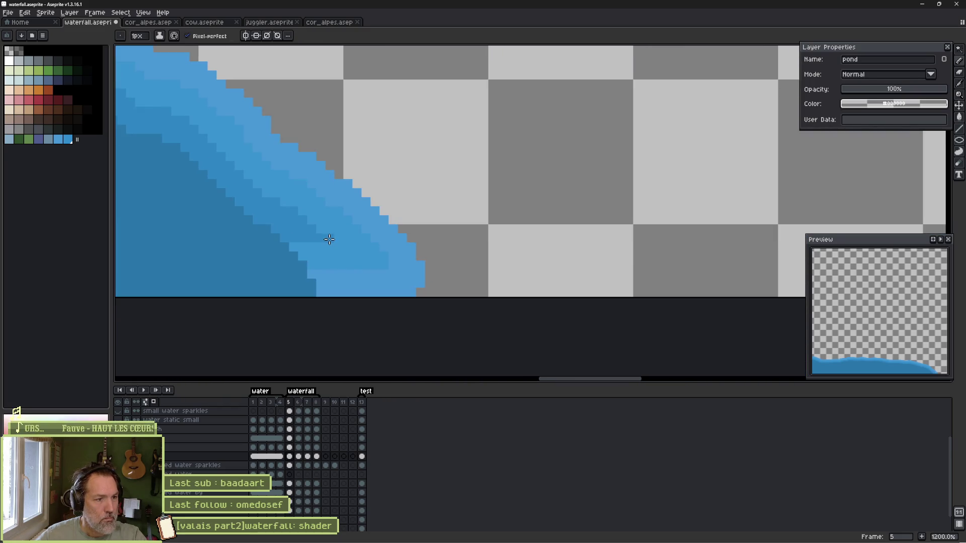
mouse_move(357, 277)
mouse_down()
mouse_move(352, 291)
mouse_move(316, 267)
mouse_move(368, 289)
mouse_up()
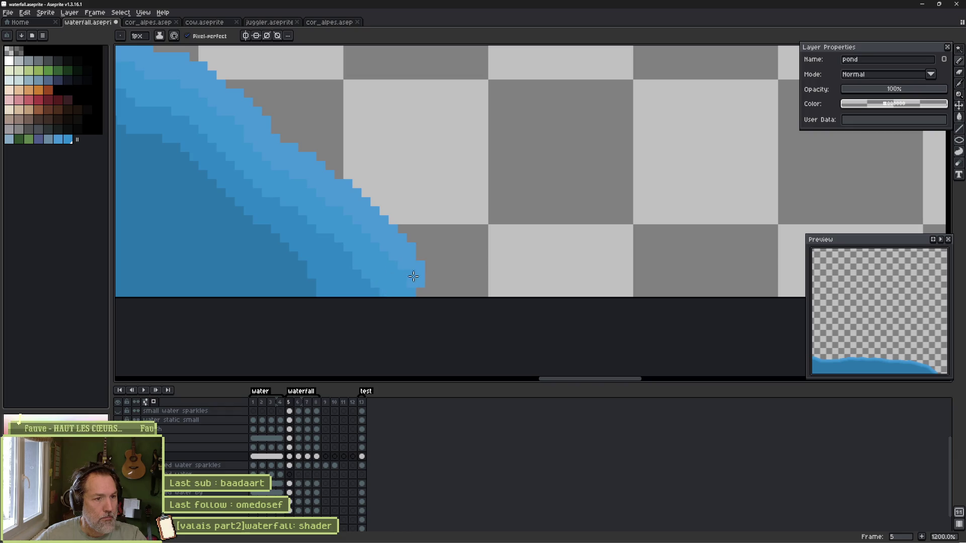
scroll(418, 279, down, 3)
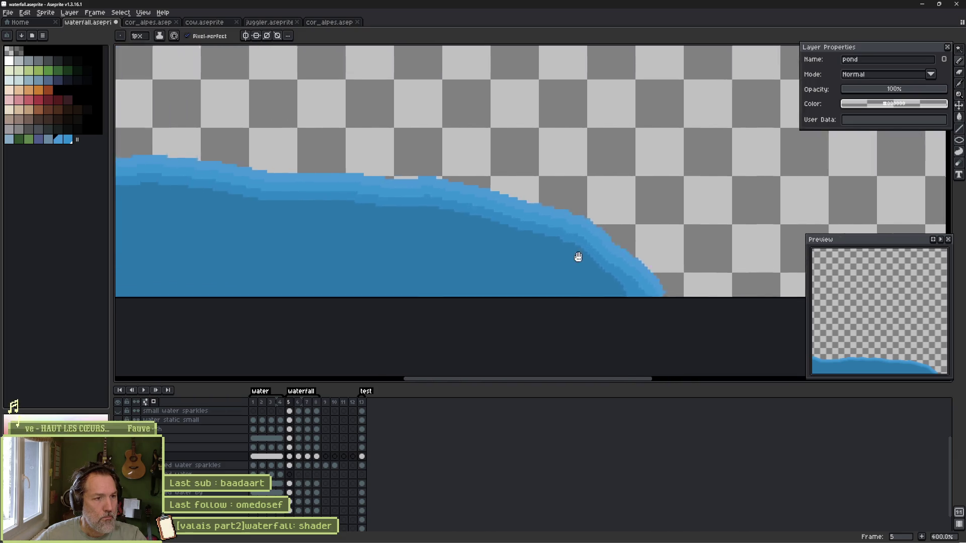
drag(578, 257, 682, 255)
click(898, 91)
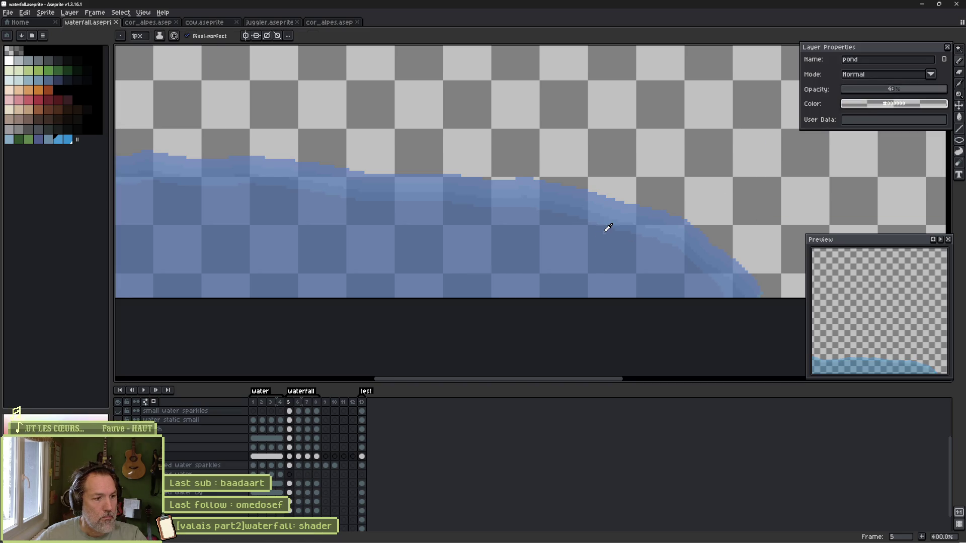
Turn the hidden layers back on and frame the full waterfall scene at 200% with the translucent pond showing.
key(i)
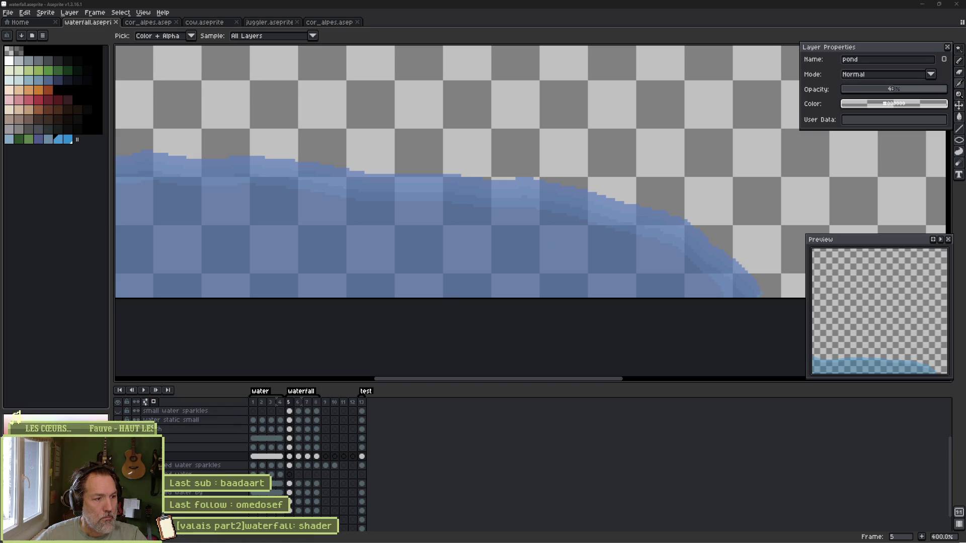
scroll(425, 349, down, 2)
key(b)
scroll(302, 222, up, 1)
drag(302, 221, 600, 237)
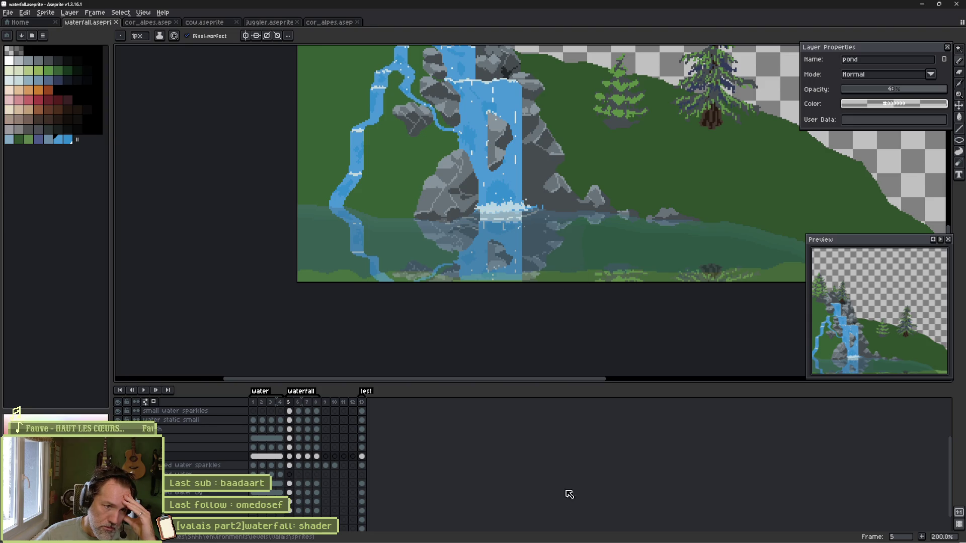
In Godot, clear Pond's shader material, save the scene, and attempt a reimport, dismissing the AnimationPlayer alert.
mouse_move(526, 534)
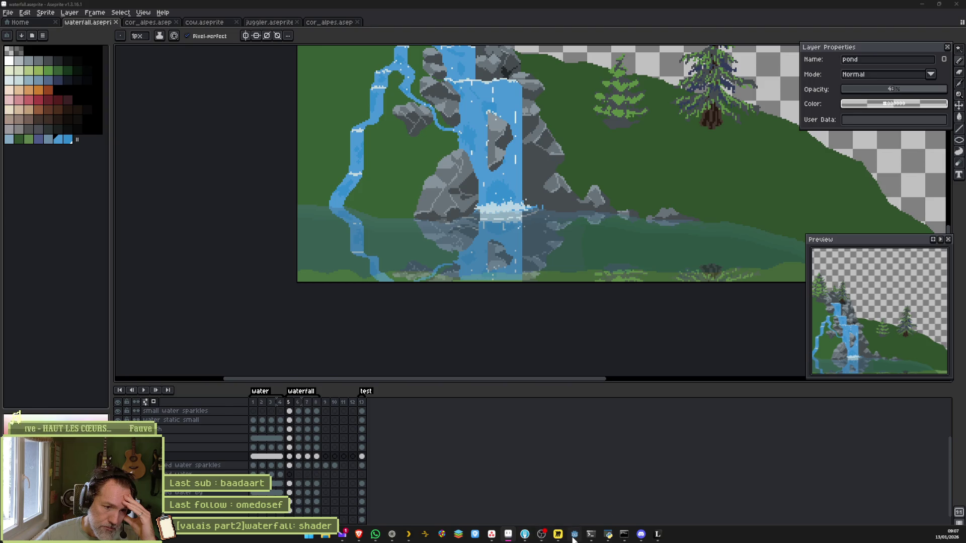
click(573, 495)
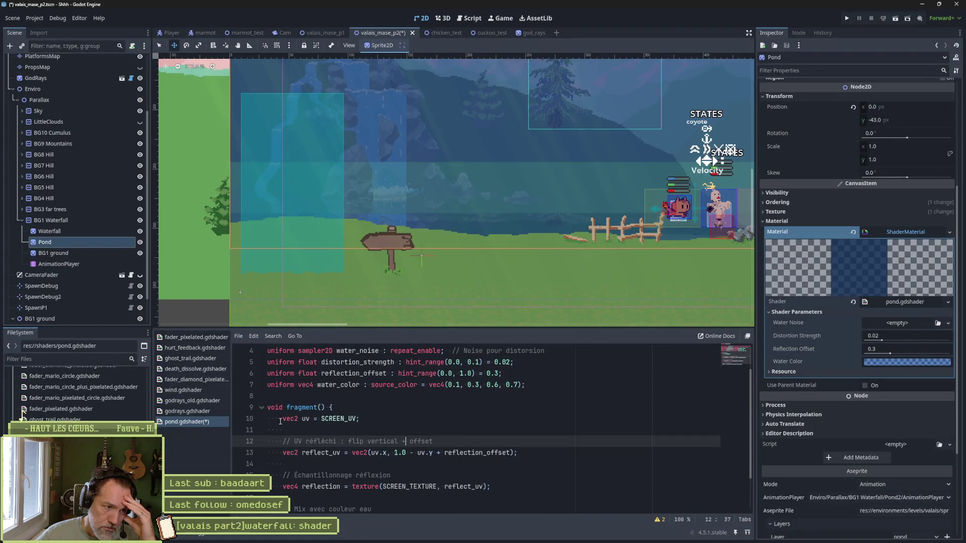
click(853, 232)
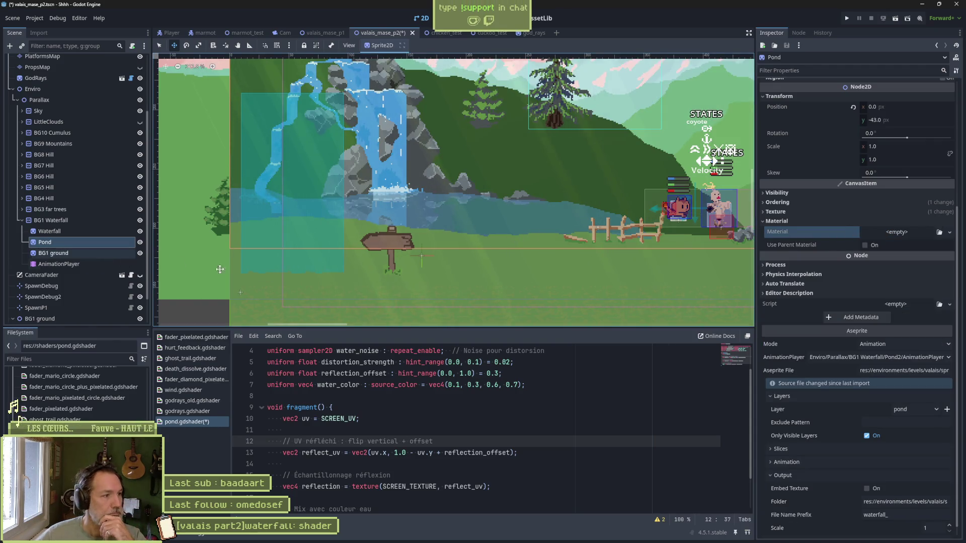
key(ctrl+s)
click(870, 529)
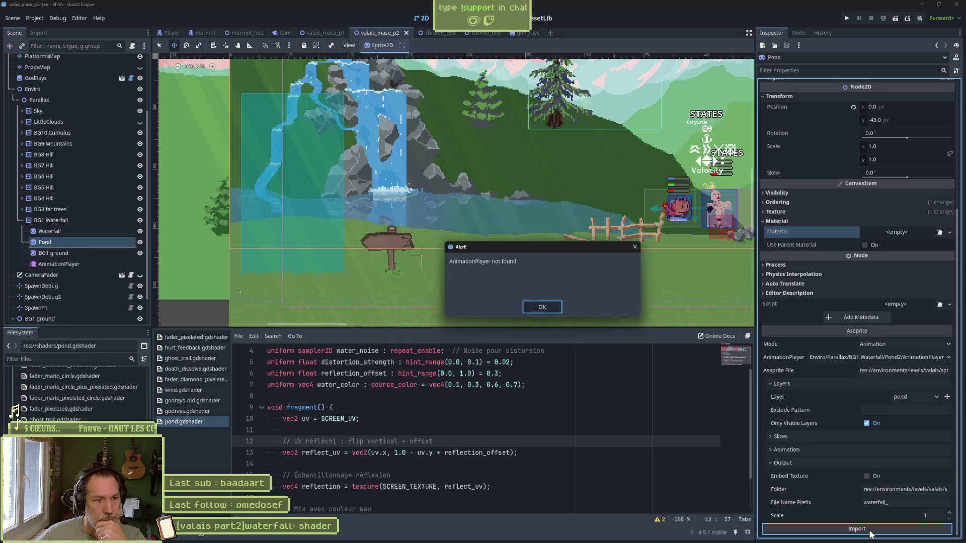
click(546, 306)
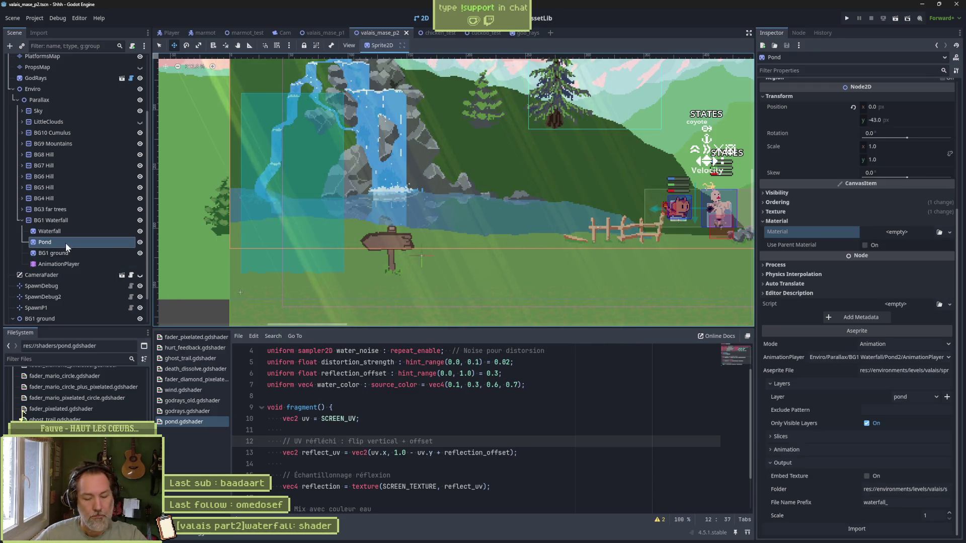
Add an AnimationPlayer child under Pond, assign it in Pond's Aseprite import settings, and reimport.
key(ctrl+a)
text(anim)
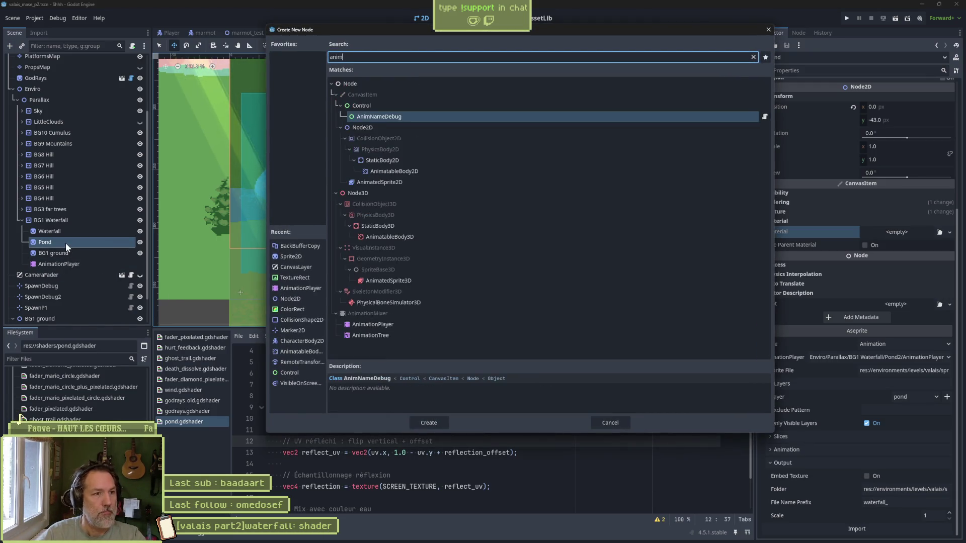
key(Down)
key(Down)
key(Down)
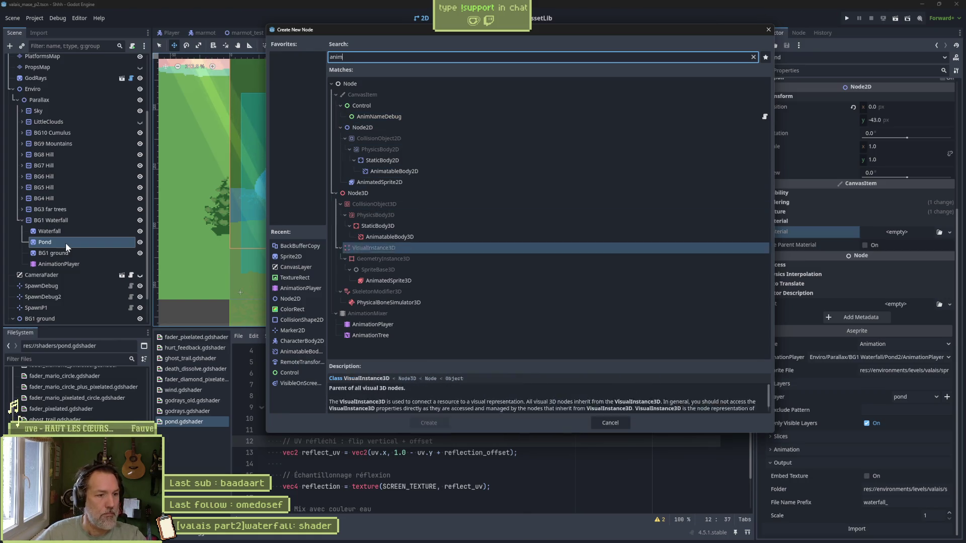
key(Up)
key(Return)
click(65, 242)
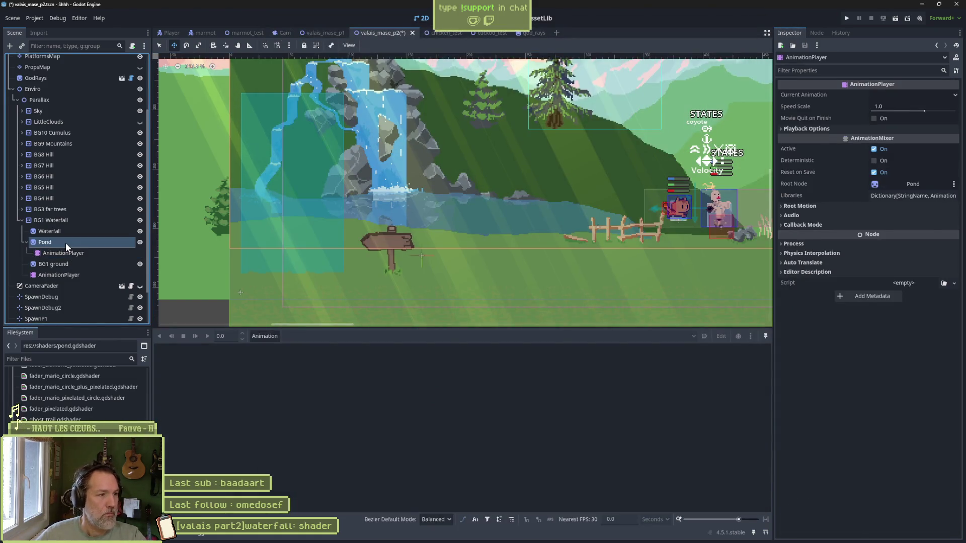
mouse_move(65, 251)
mouse_down()
mouse_move(664, 338)
mouse_move(889, 358)
mouse_up()
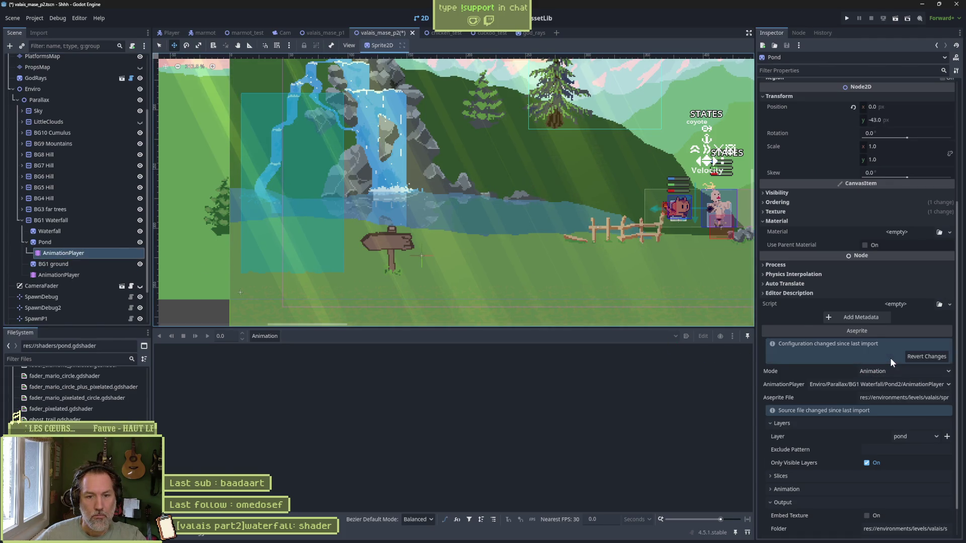
click(903, 526)
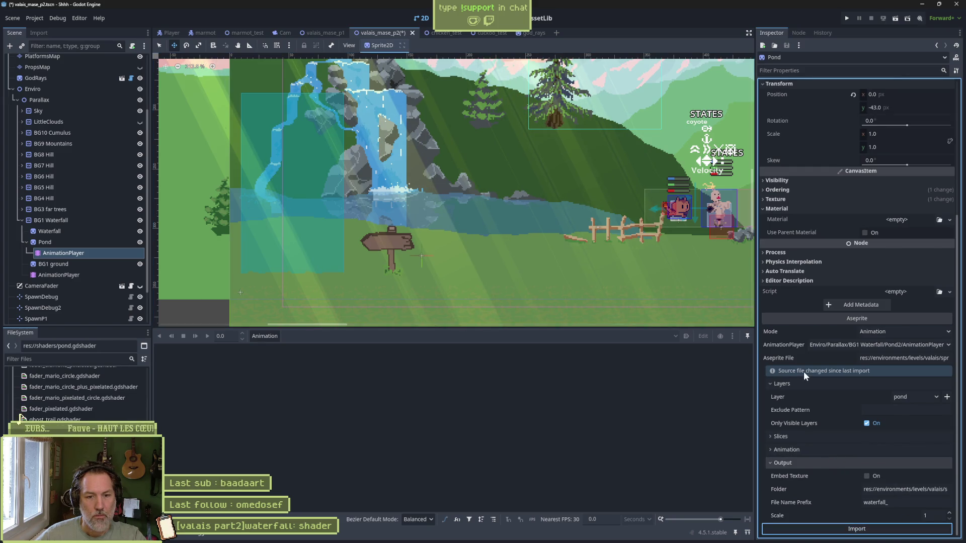
key(alt+Tab)
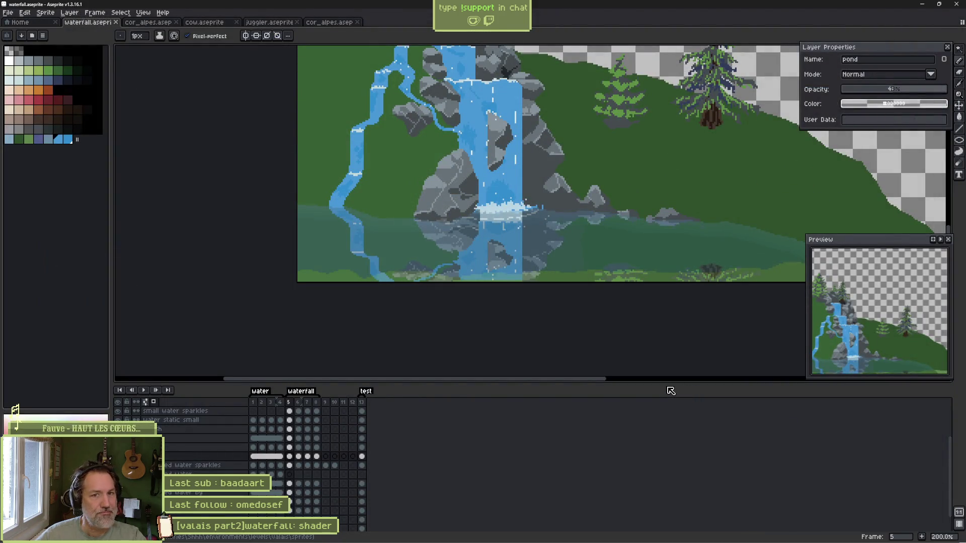
Relaunch Godot and open the Shhh project from the Project Manager.
mouse_move(606, 539)
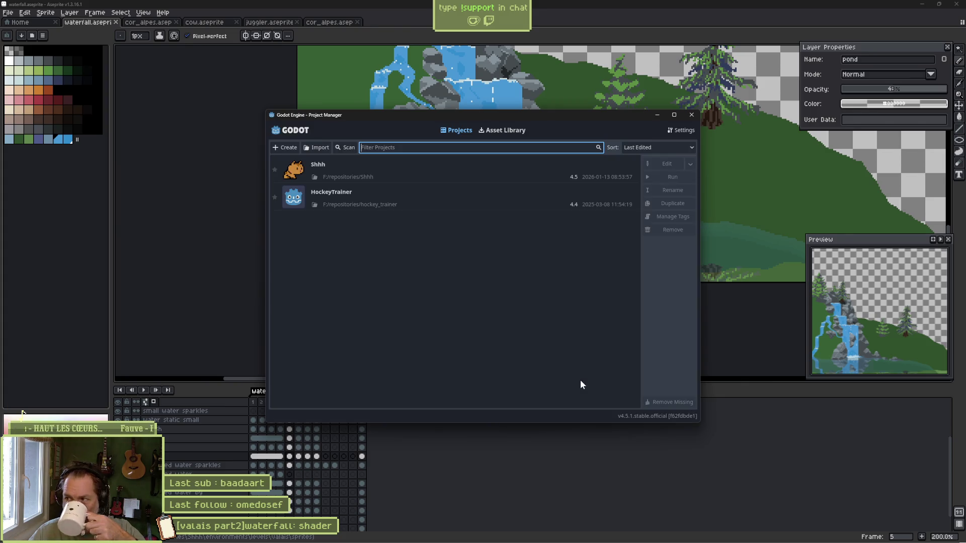
double_click(437, 165)
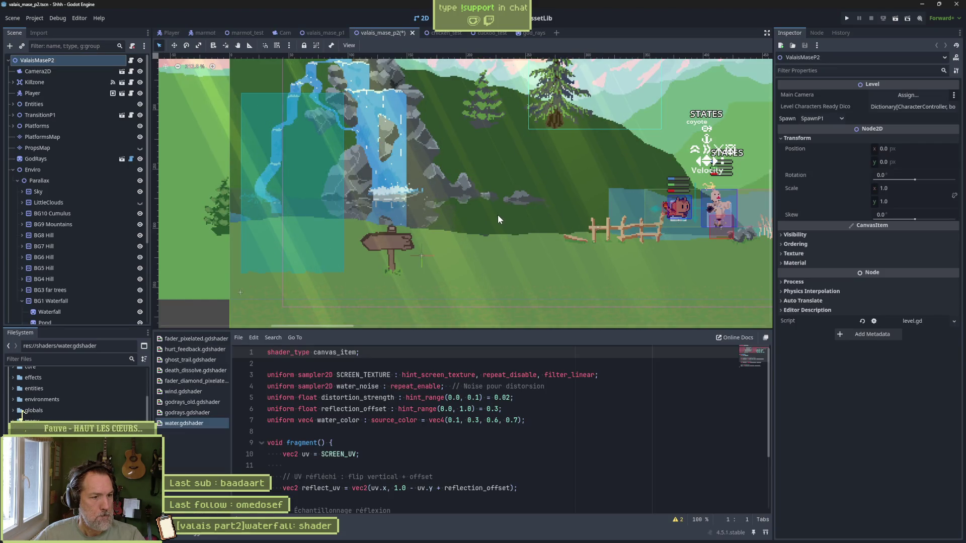
Add a Node2D under BG1 Waterfall and an AnimationPlayer inside that Node2D.
scroll(87, 259, down, 5)
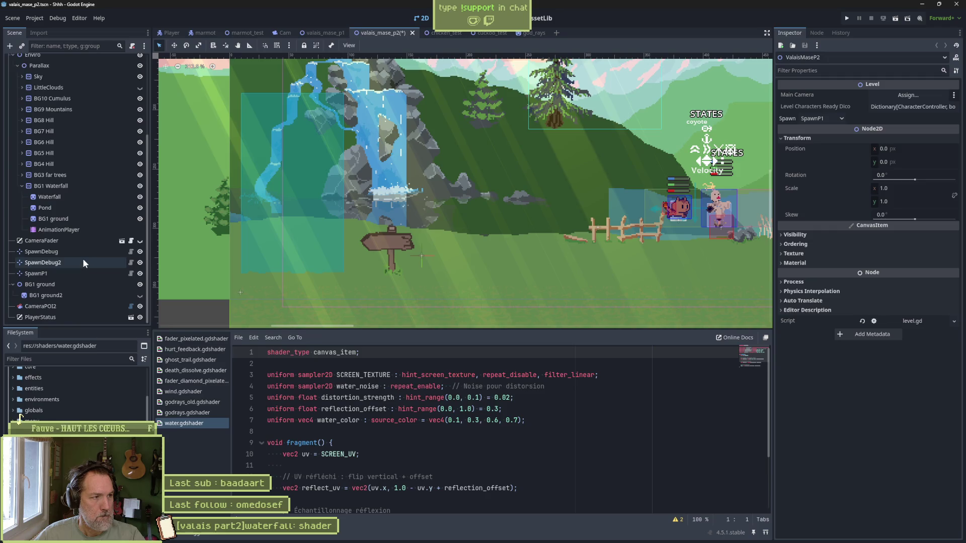
click(80, 209)
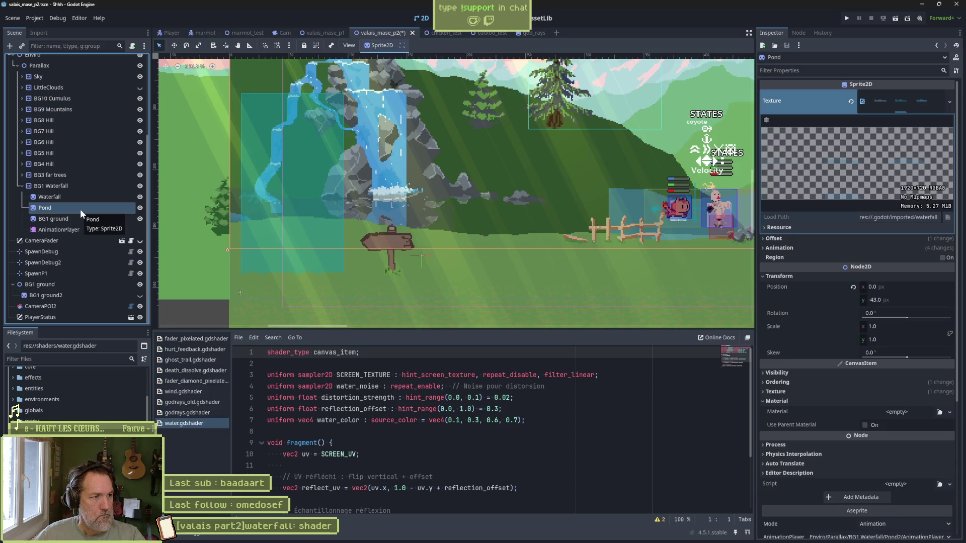
click(65, 188)
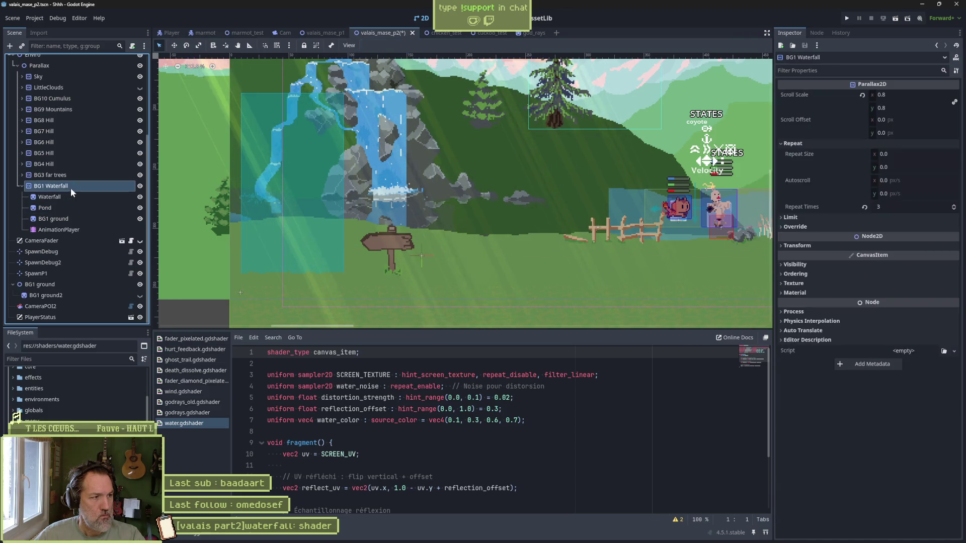
key(ctrl+a)
text(ode)
key(Down)
key(Down)
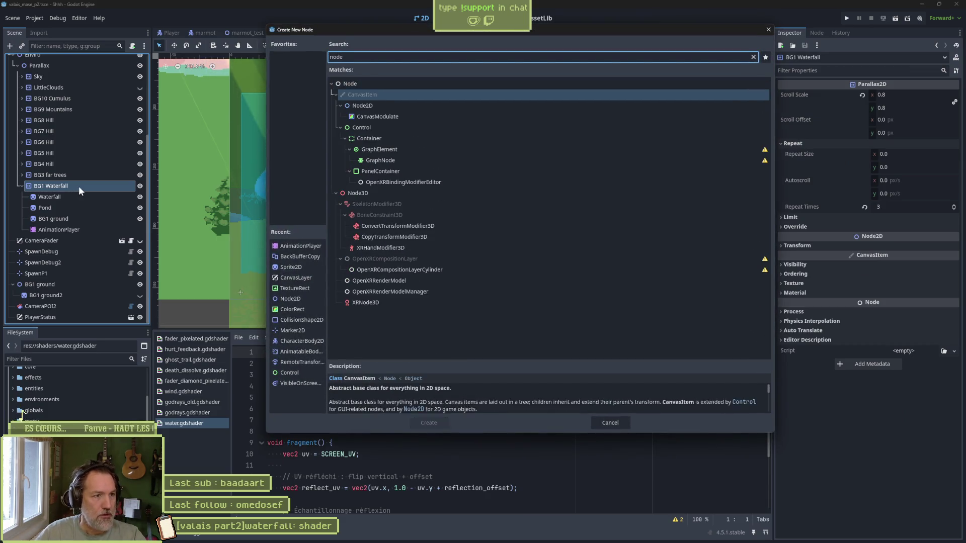
key(Return)
key(ctrl+a)
text(animationplayer)
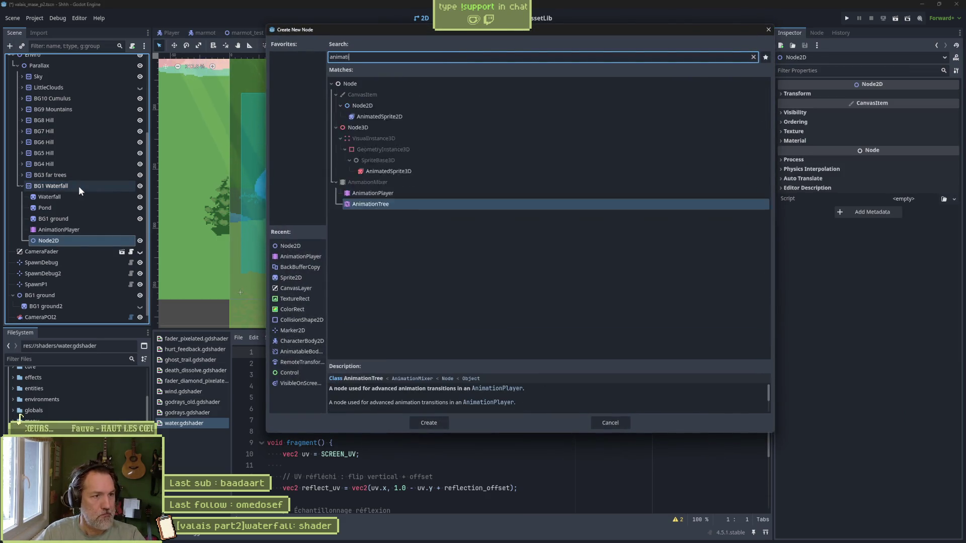
key(Return)
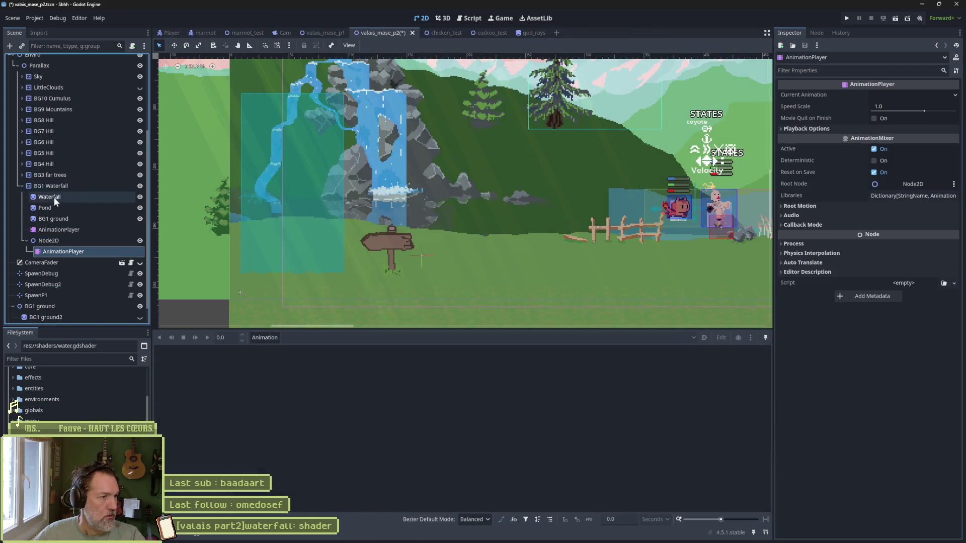
Move Pond under the new Node2D and save the scene.
drag(50, 207, 53, 237)
click(57, 250)
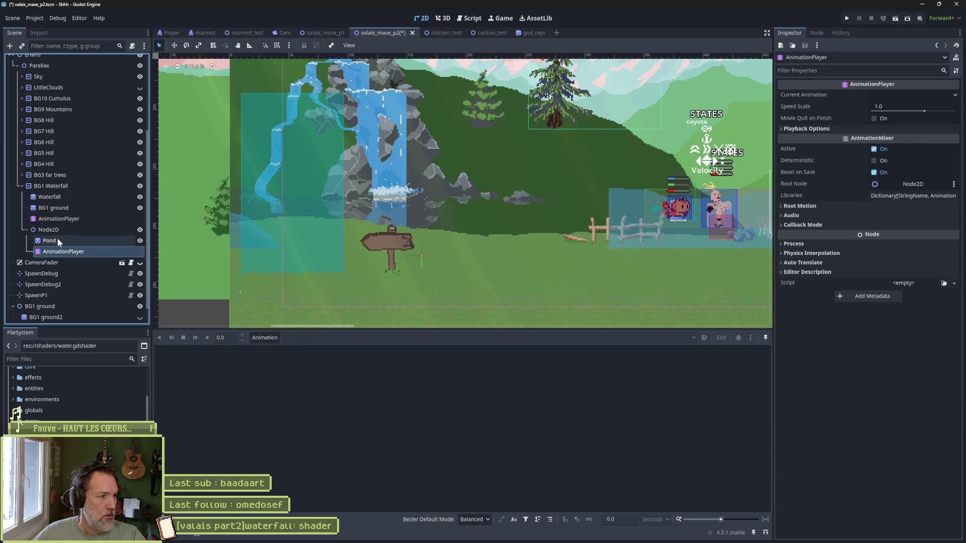
click(56, 237)
key(ctrl+s)
scroll(850, 384, down, 5)
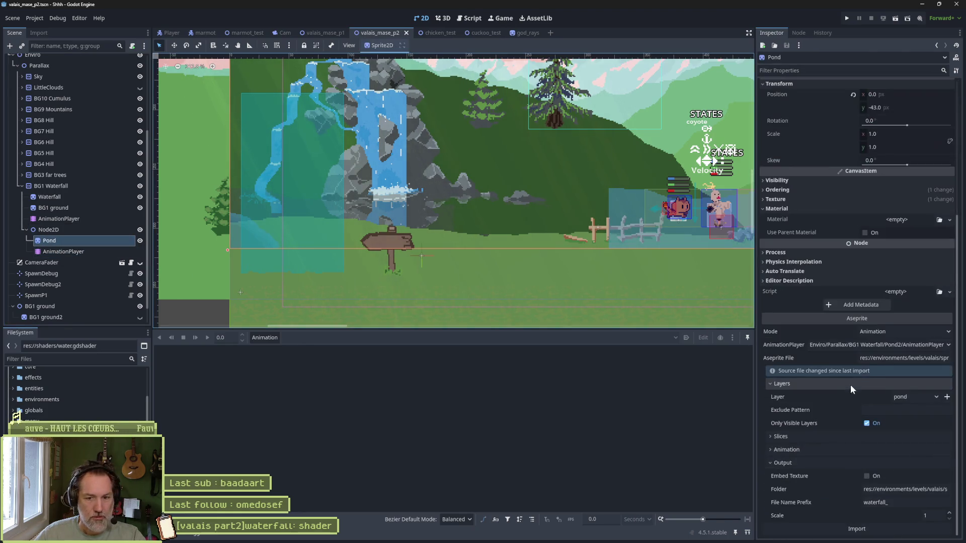
Assign the AnimationPlayer in Pond's import settings and reimport, retrying after the not-found alert.
mouse_move(61, 251)
mouse_down()
mouse_move(850, 345)
mouse_move(887, 354)
mouse_move(877, 384)
mouse_up()
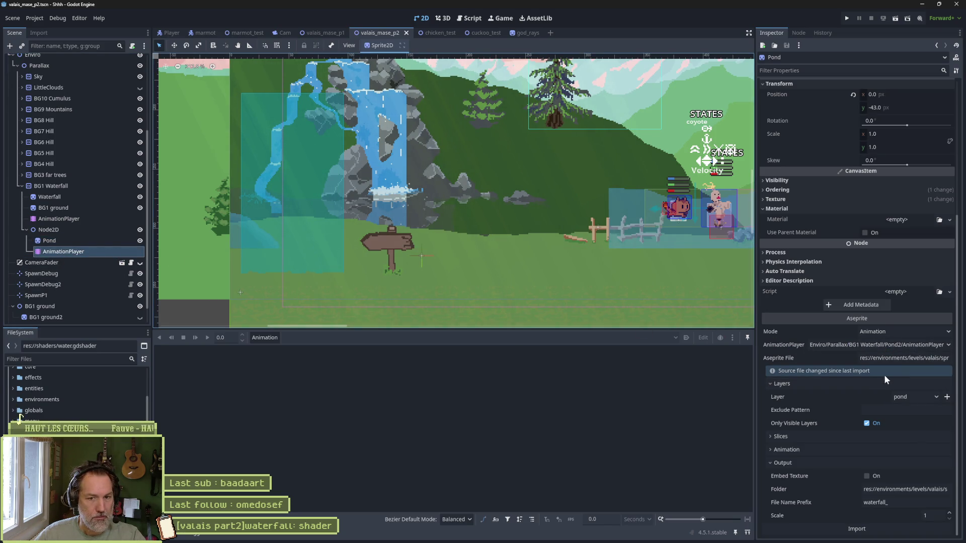
click(857, 528)
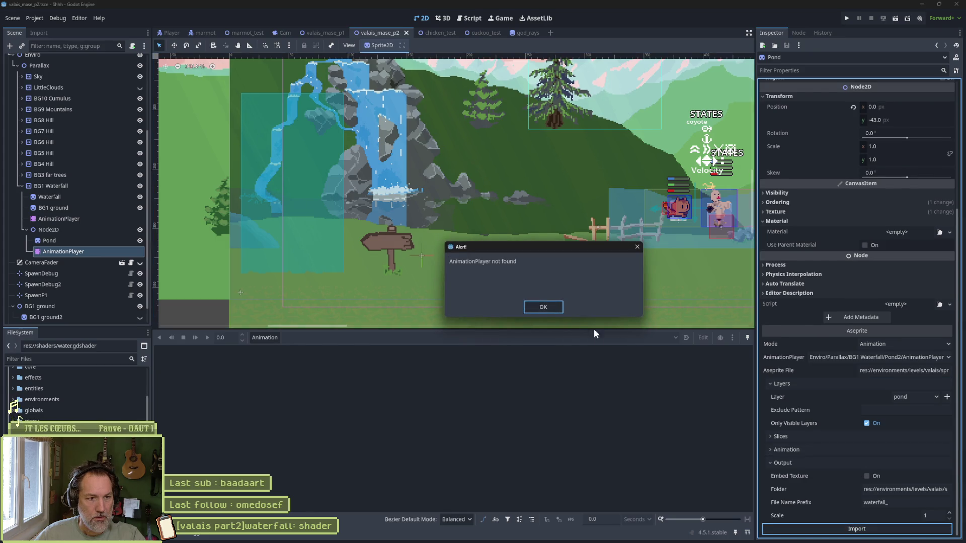
click(543, 307)
mouse_move(63, 251)
mouse_down()
mouse_move(895, 344)
mouse_move(897, 356)
mouse_up()
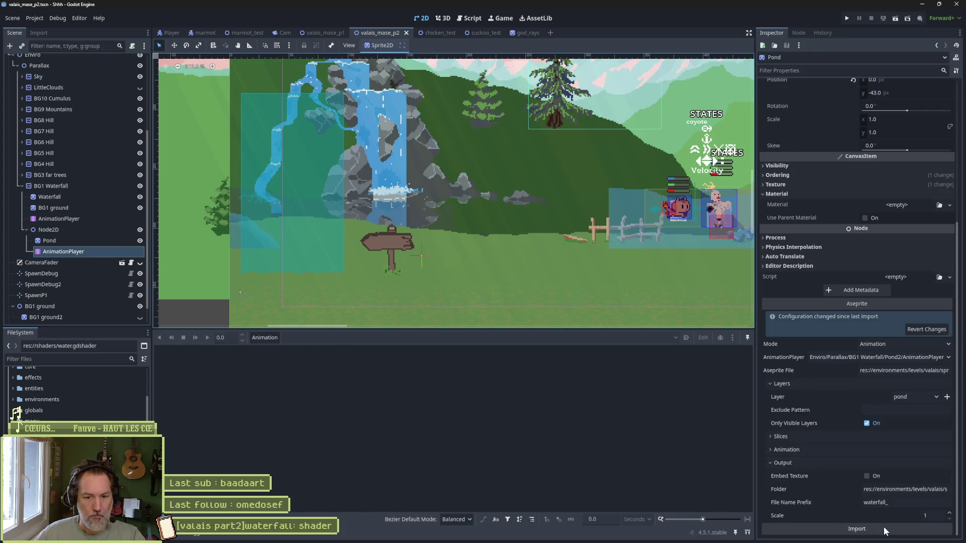
click(884, 526)
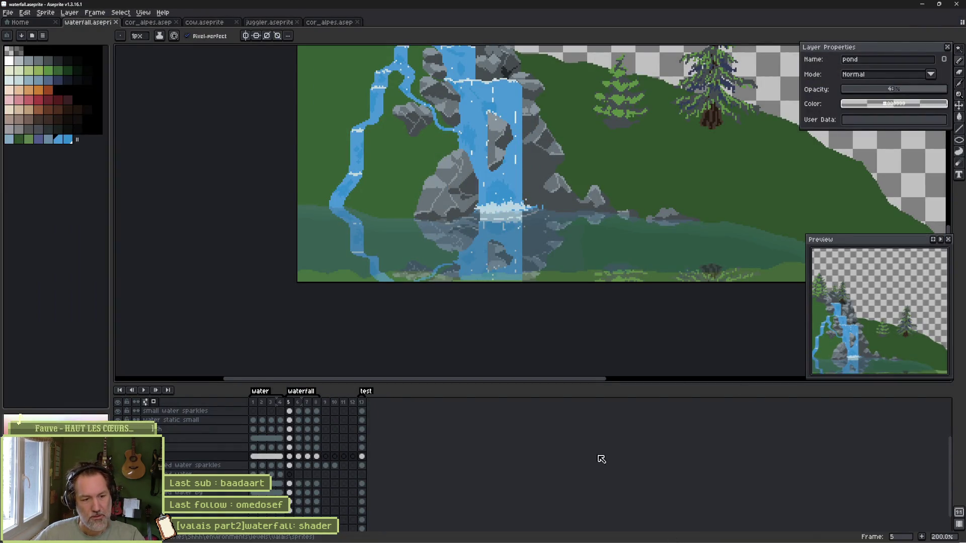
Reopen the Shhh project from Godot's Project Manager.
mouse_move(556, 542)
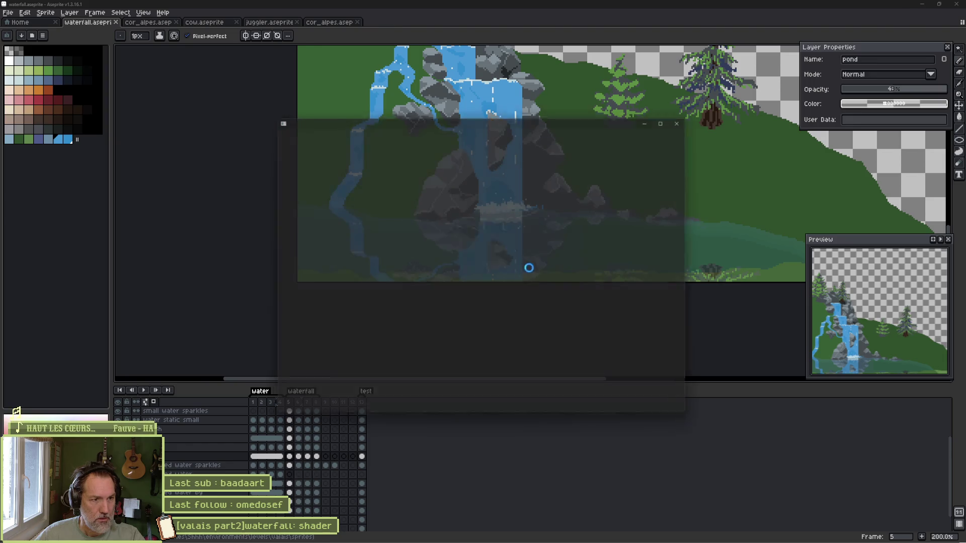
double_click(404, 179)
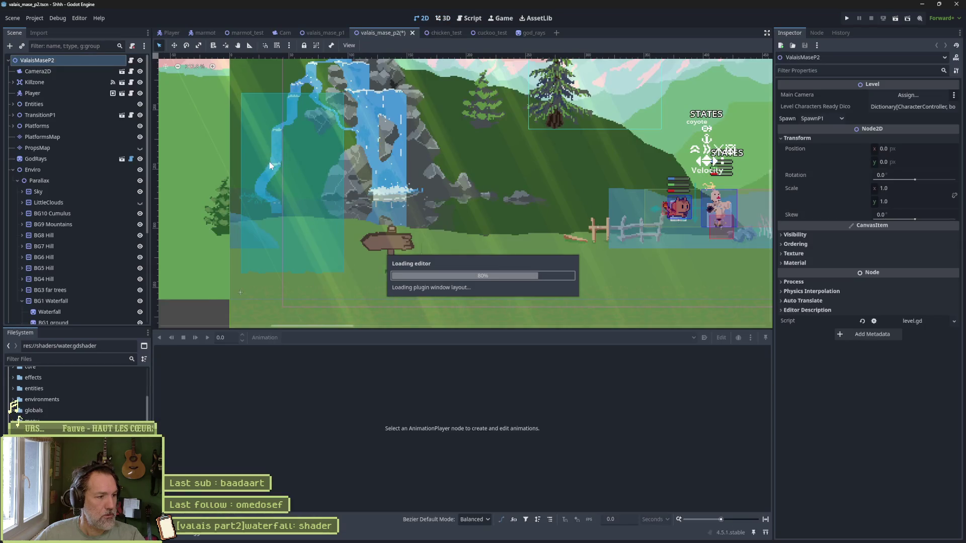
Open the Editor Feature Profiles manager and close it again.
click(37, 18)
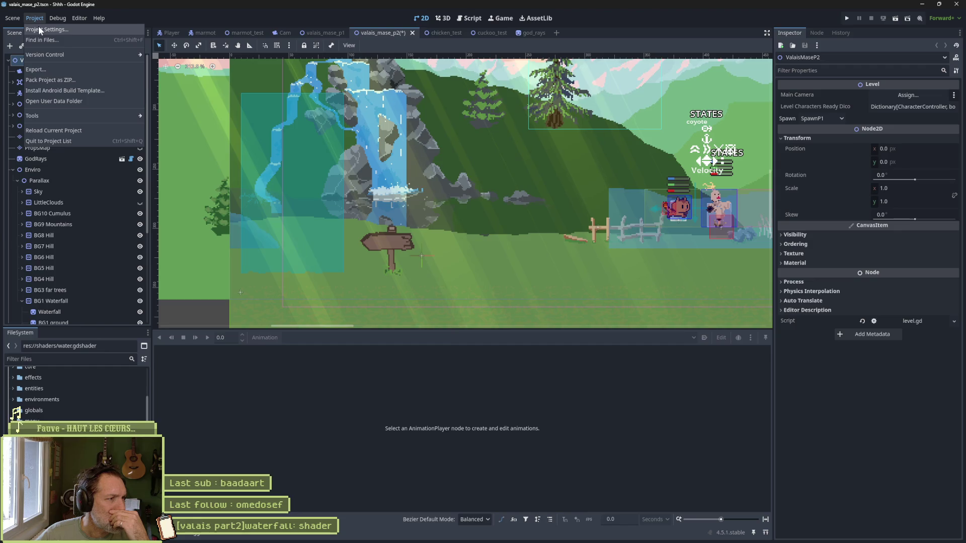
mouse_move(83, 20)
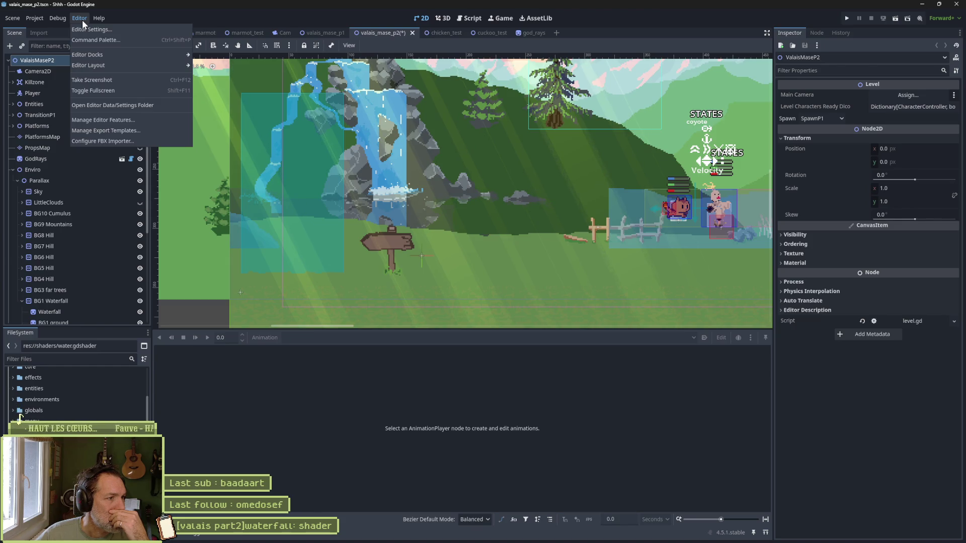
click(100, 120)
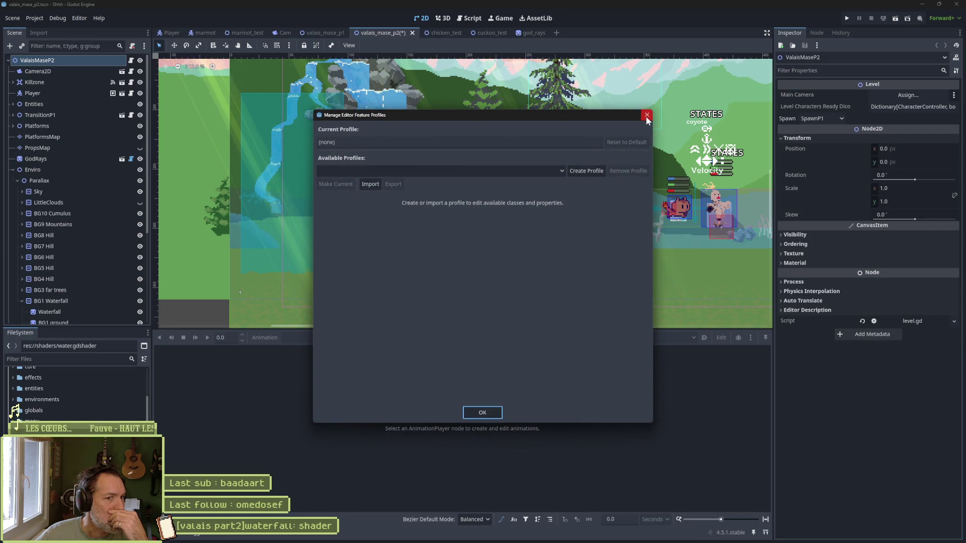
click(647, 116)
Check the installed Aseprite Wizard version (9.5.1) in Project Settings' Plugins list.
click(34, 18)
click(48, 29)
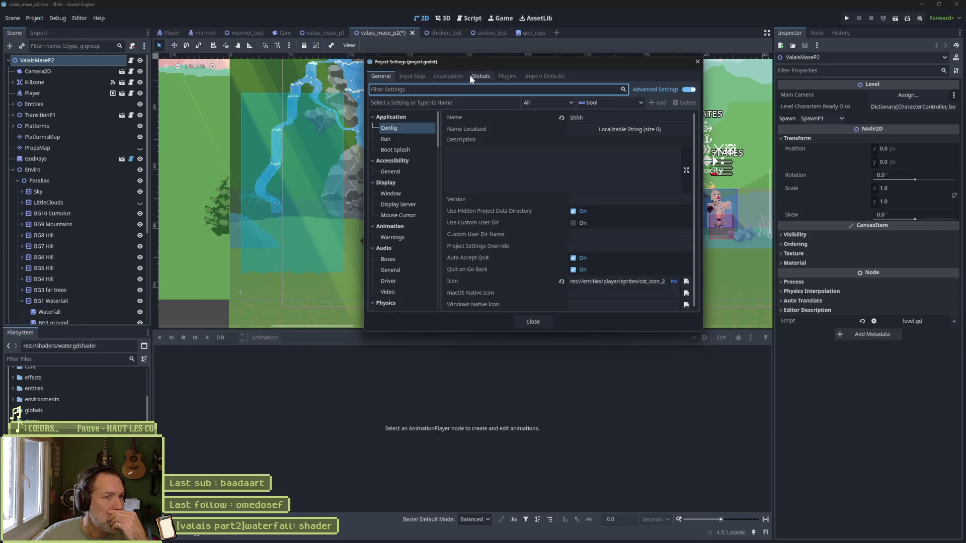
click(508, 76)
click(451, 111)
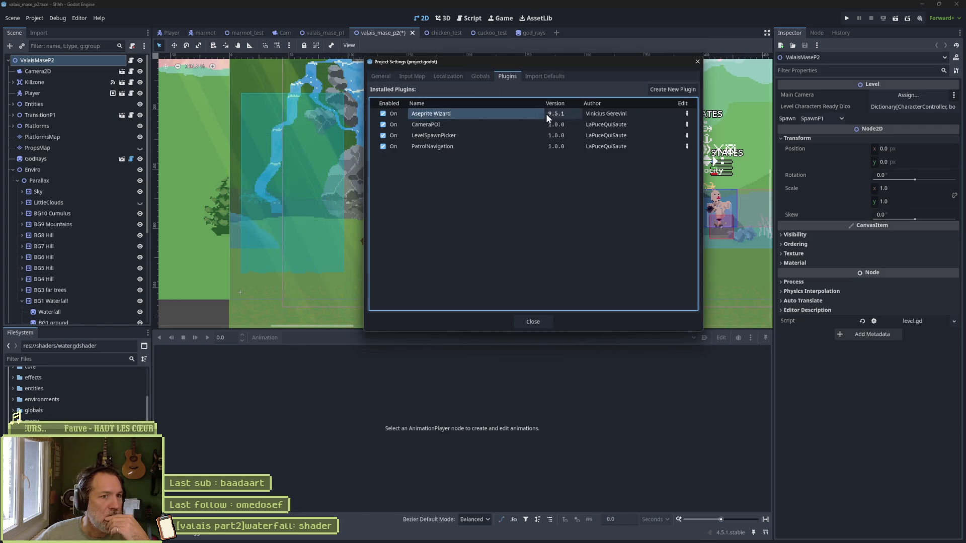
mouse_move(456, 534)
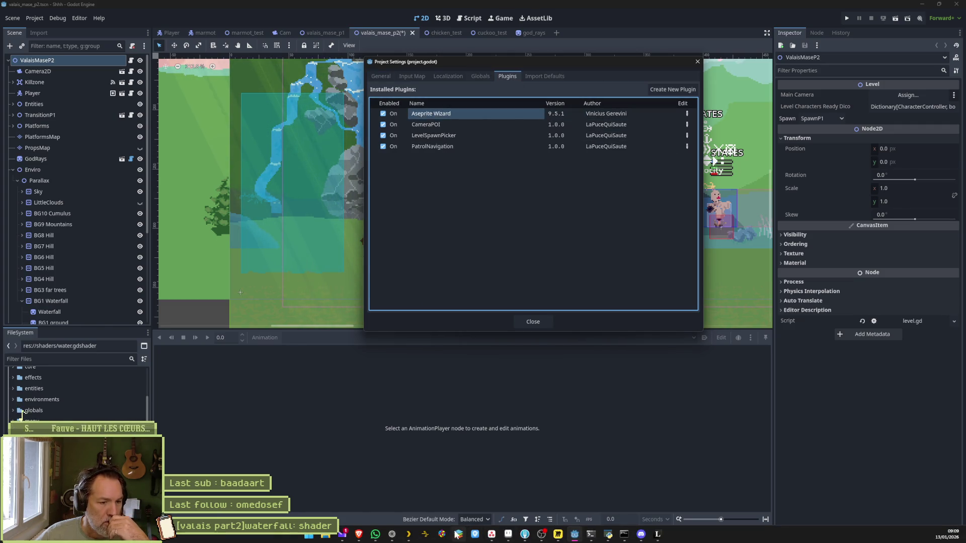
click(392, 498)
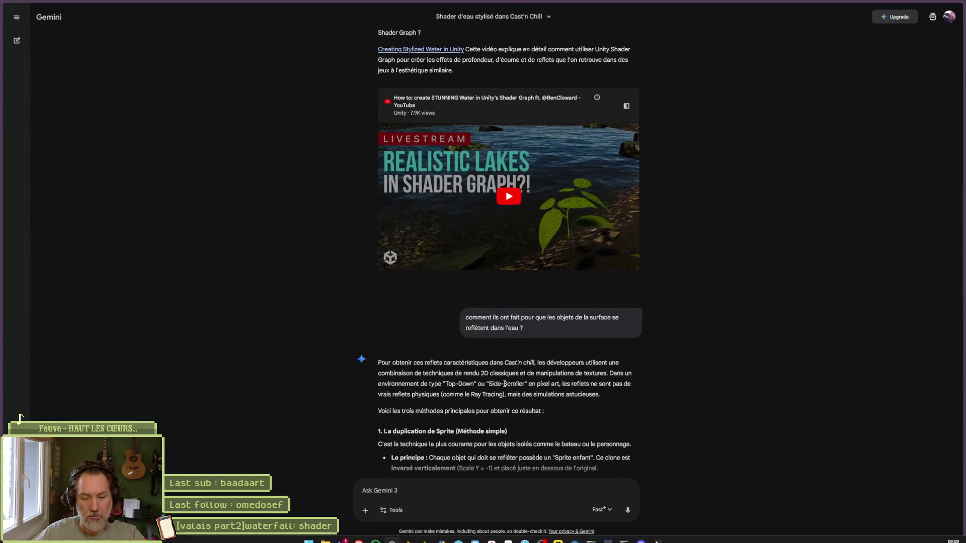
Search 'aseprite wizard' and review the godot-aseprite-wizard GitHub repository's v9.6.0 release.
key(ctrl+t)
text(as)
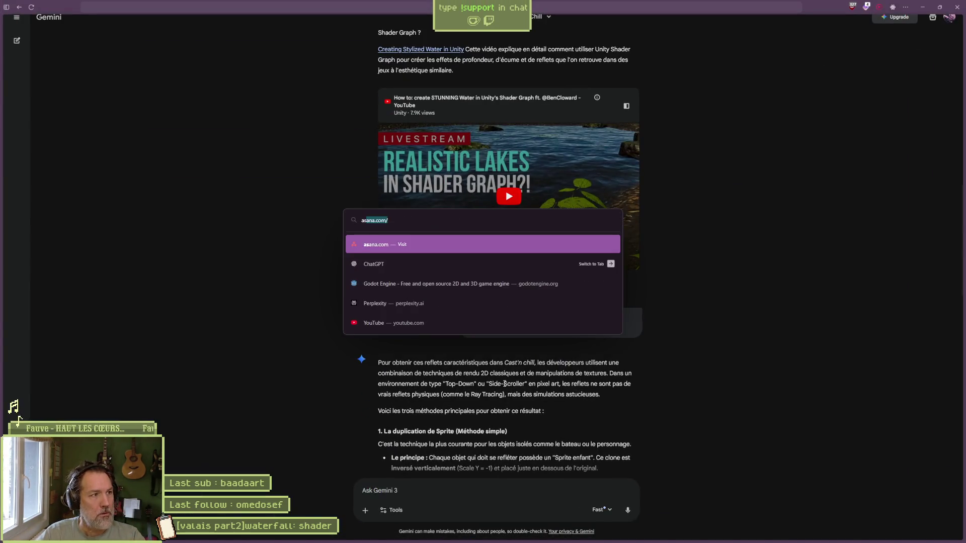
text(eprite wizard)
key(Return)
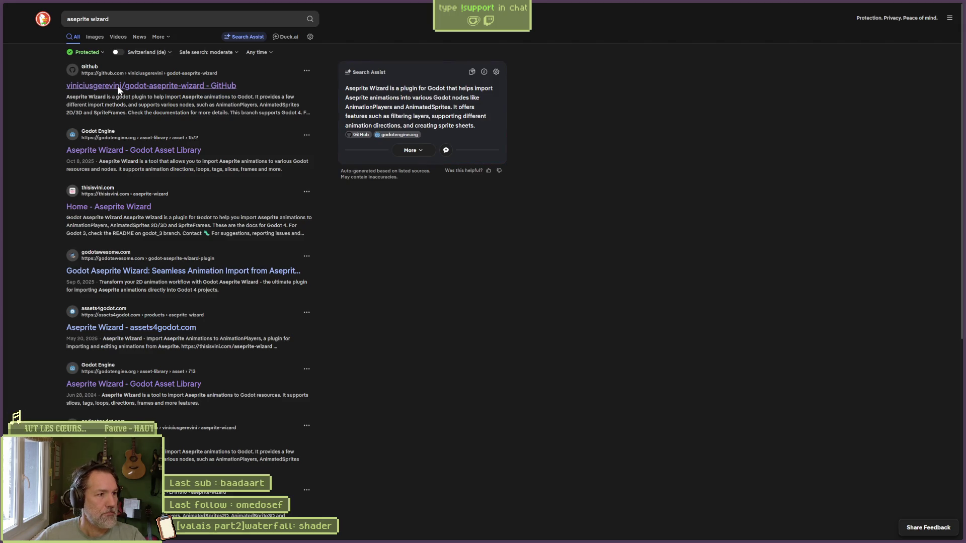
click(117, 87)
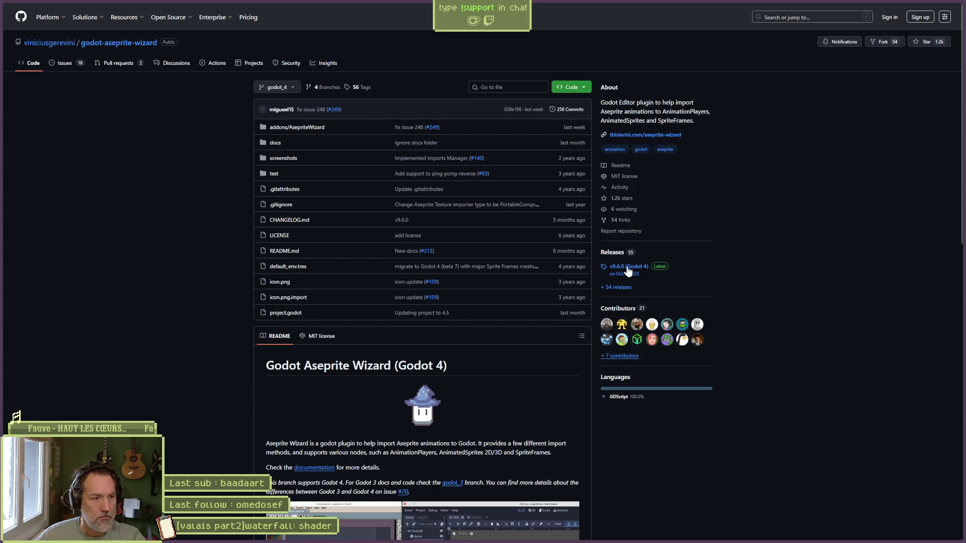
scroll(628, 271, down, 4)
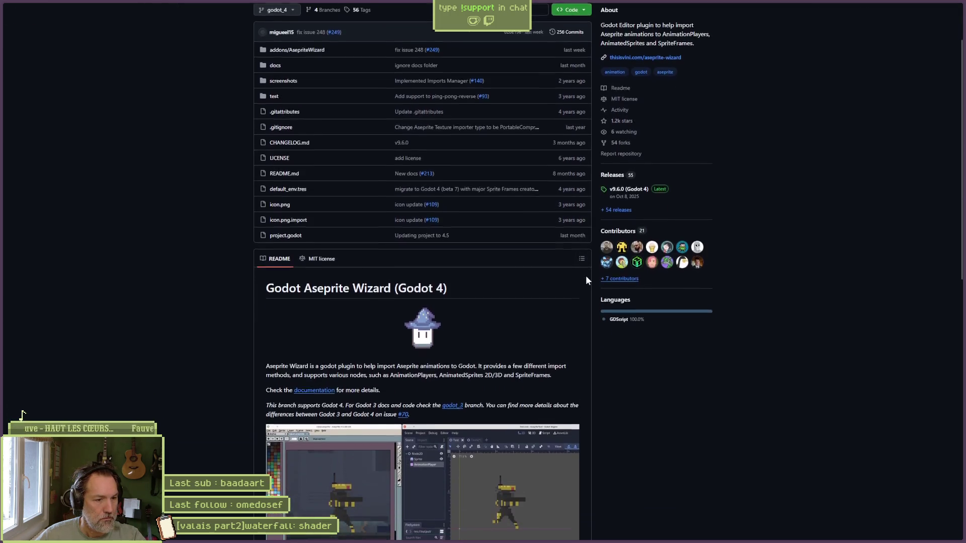
scroll(634, 280, down, 4)
scroll(635, 279, up, 4)
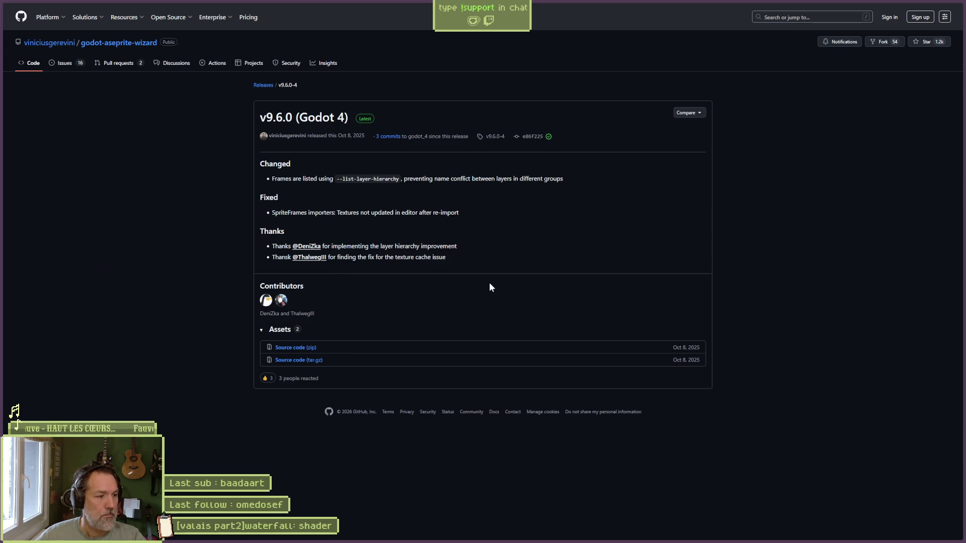
click(919, 7)
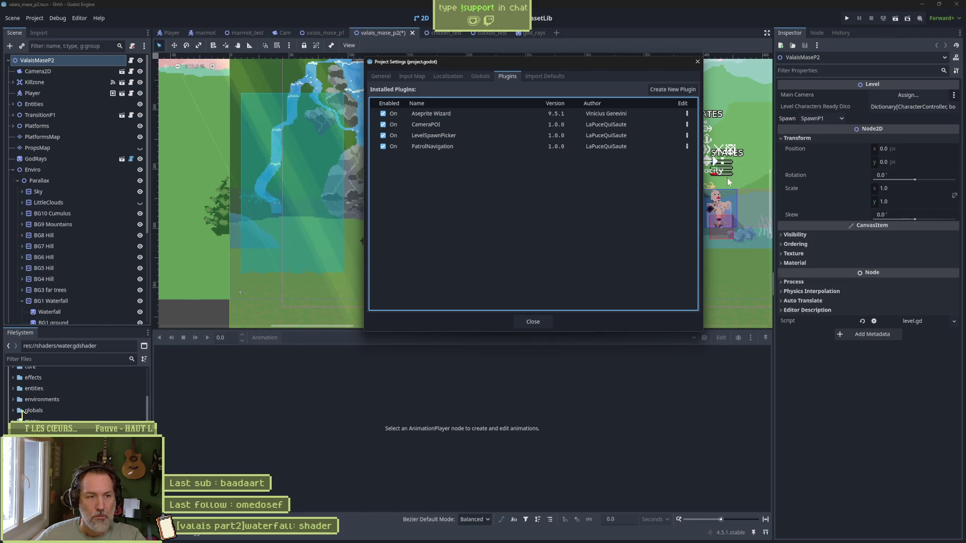
Extract the downloaded plugin zip and open the godot-aseprite-wizard-9.6.0-4 folder.
key(alt+Tab)
mouse_move(22, 415)
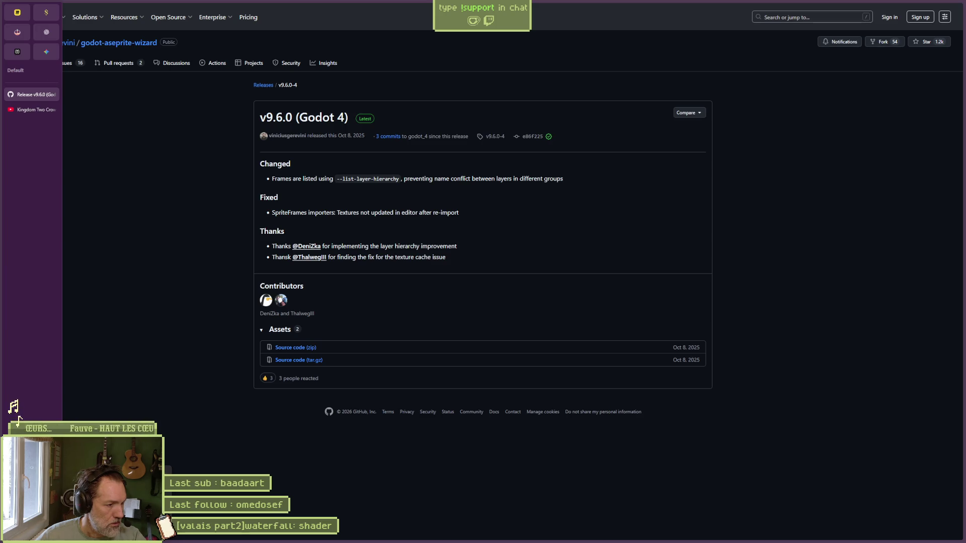
key(alt+Tab)
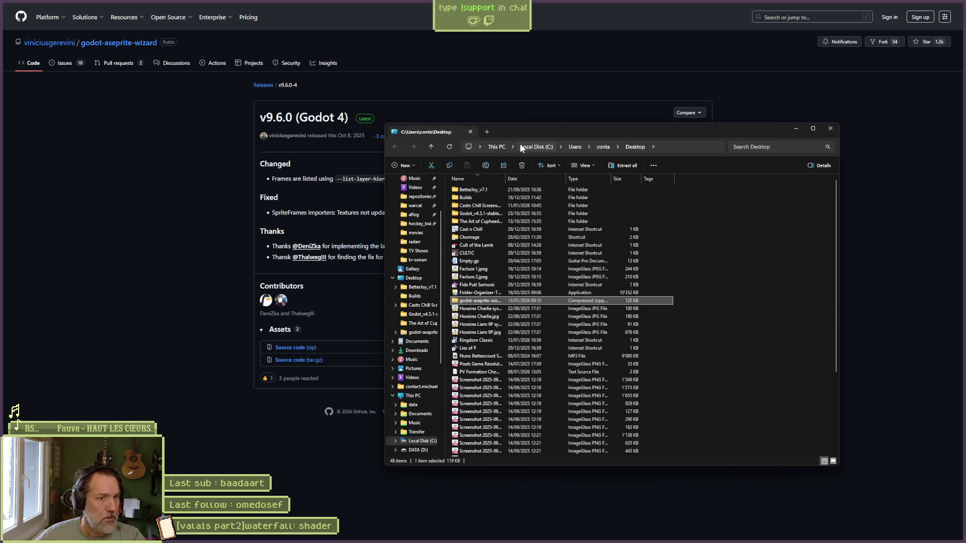
right_click(482, 301)
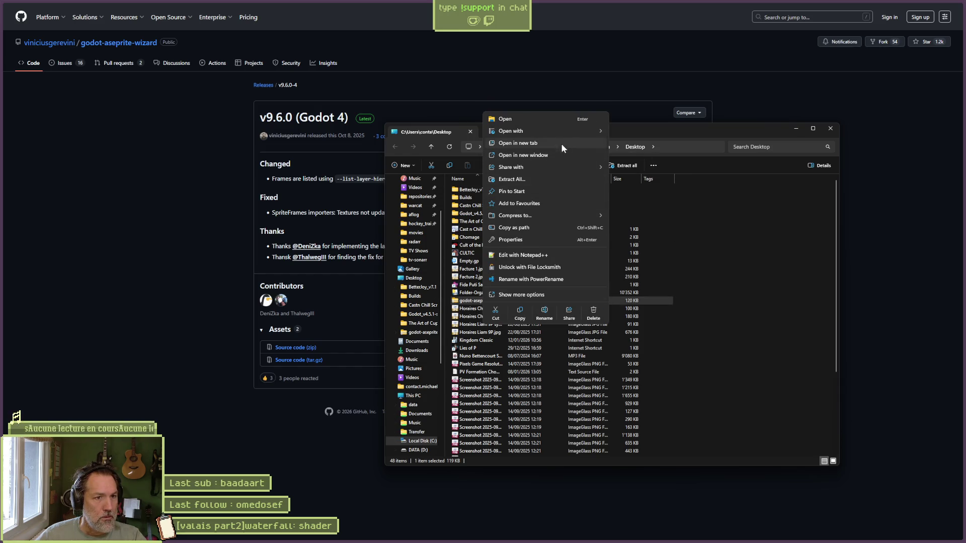
click(544, 179)
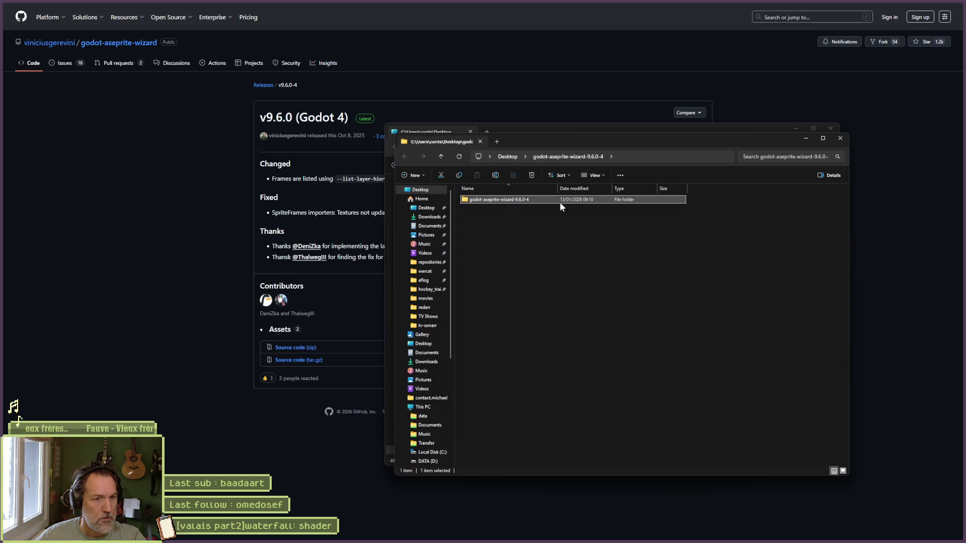
double_click(560, 201)
mouse_move(559, 140)
mouse_down()
mouse_move(702, 155)
mouse_move(965, 158)
mouse_up()
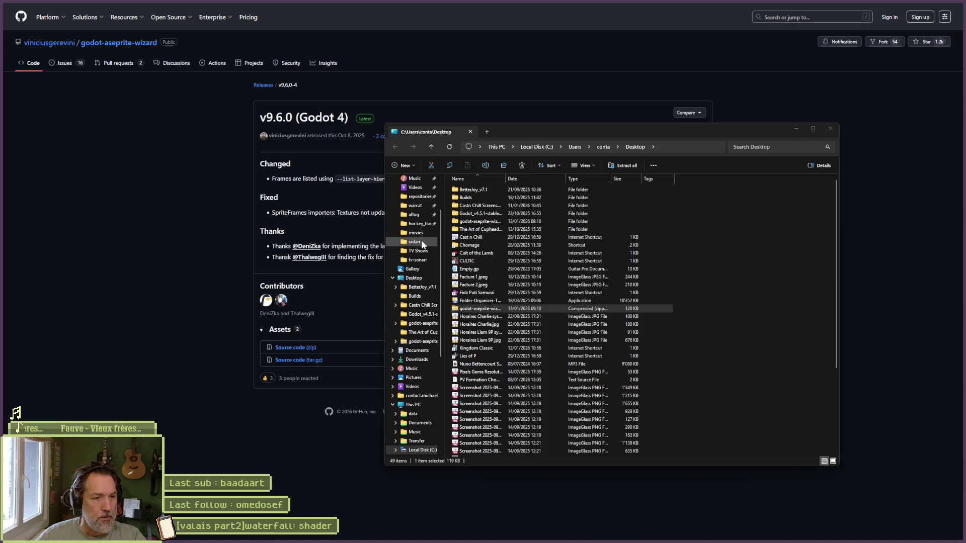
Browse to the project's addons\AsepriteWizard folder in File Explorer.
click(426, 315)
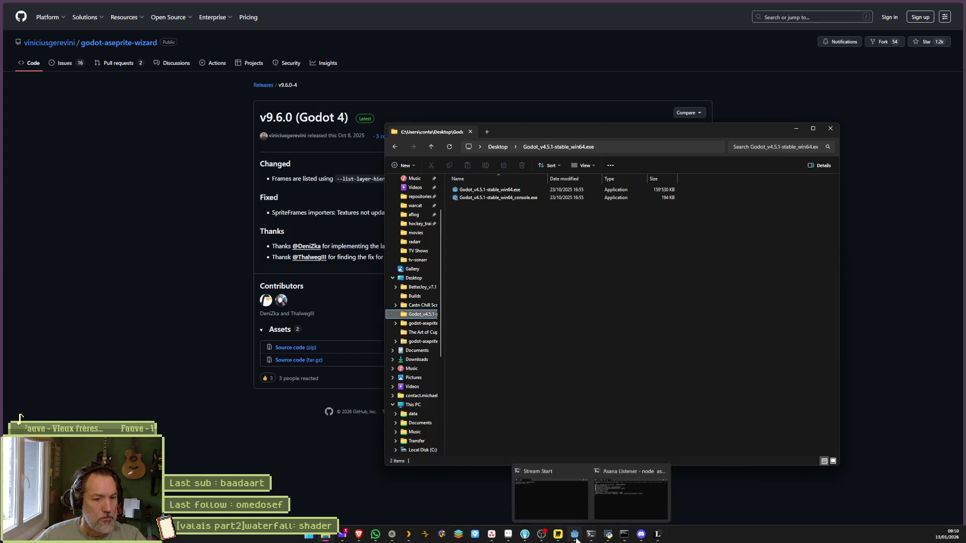
click(575, 535)
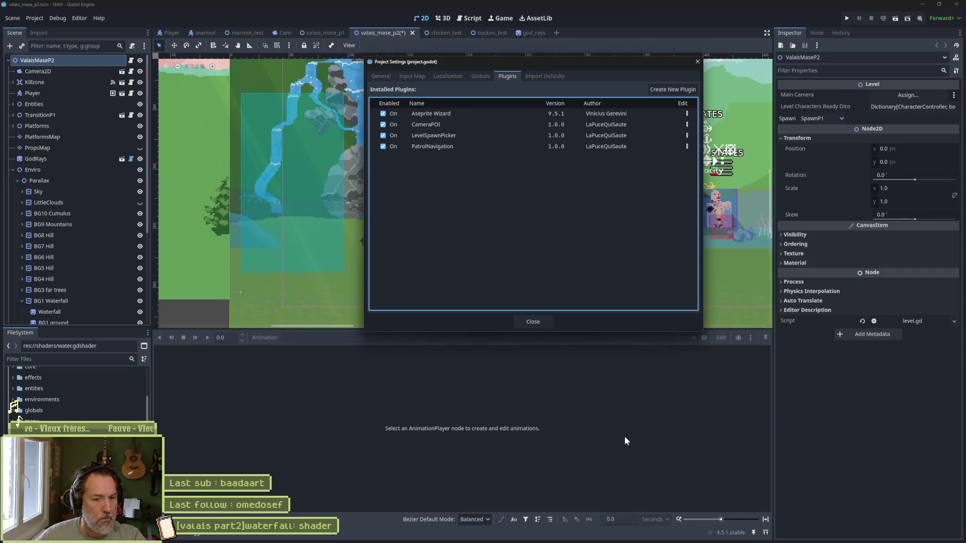
key(alt+Tab)
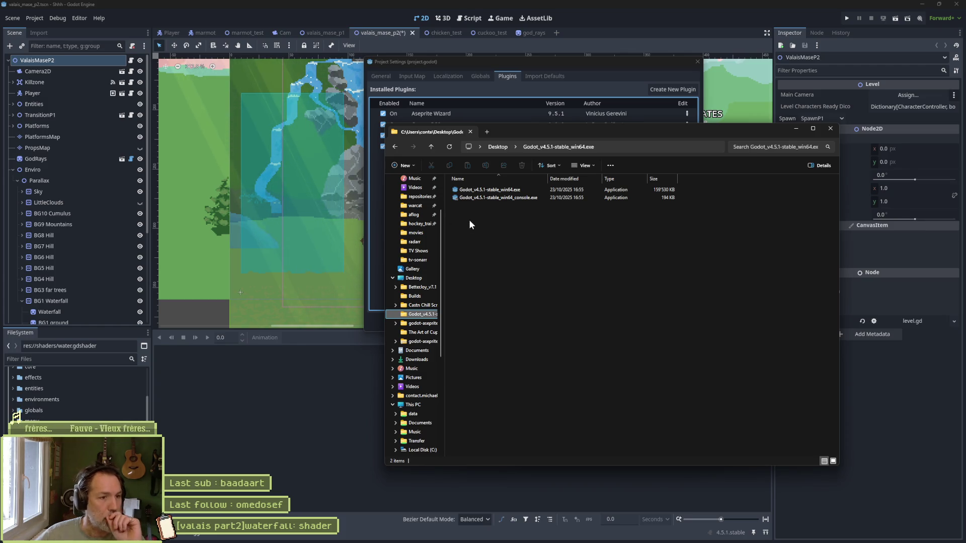
click(830, 129)
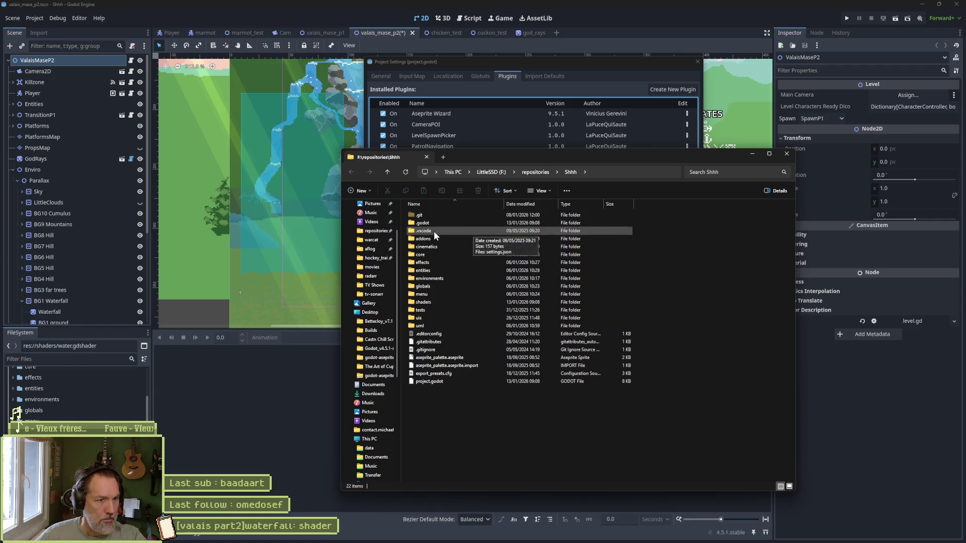
double_click(419, 238)
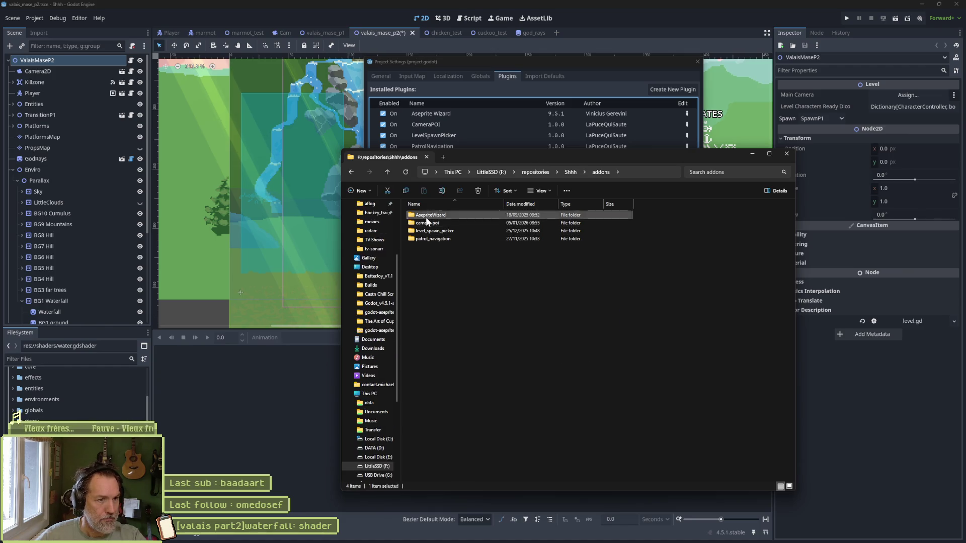
double_click(422, 216)
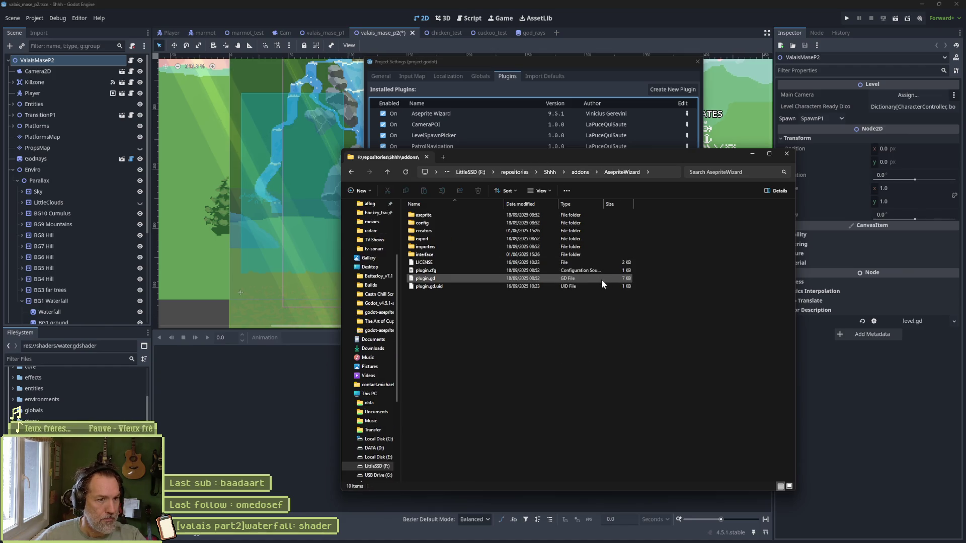
Return to Godot and close the Project Settings window.
click(21, 414)
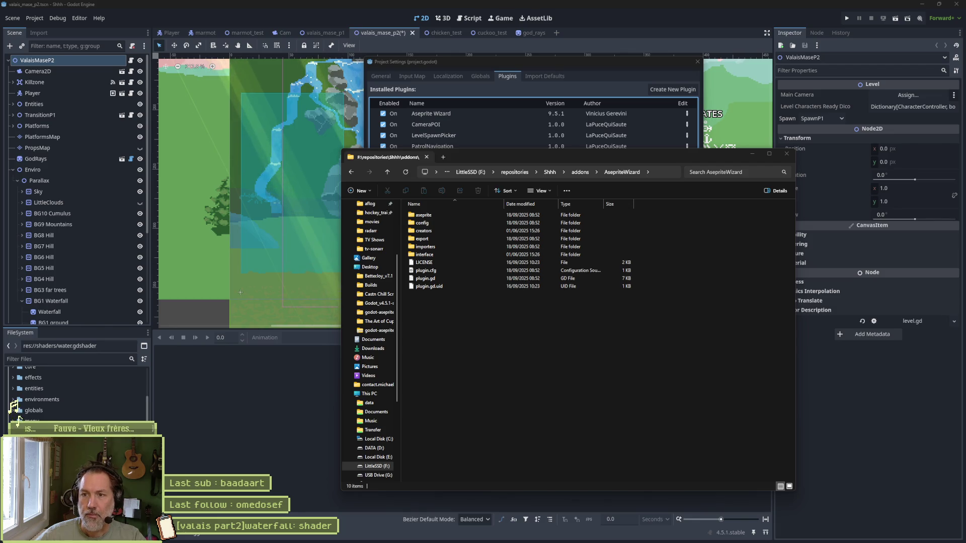
click(956, 9)
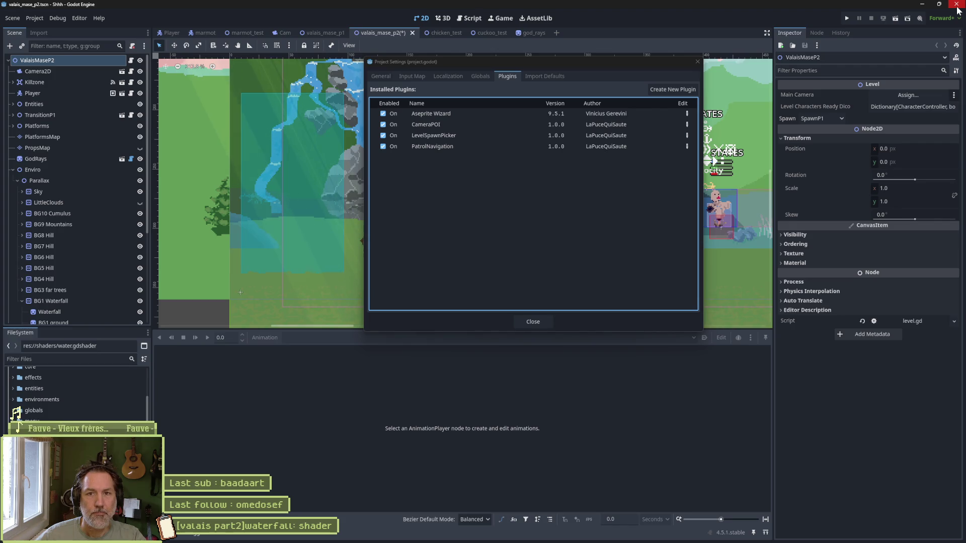
click(544, 321)
Save and close Godot, then copy the 9.6.0 plugin files into AsepriteWizard, replacing the old ones.
click(956, 4)
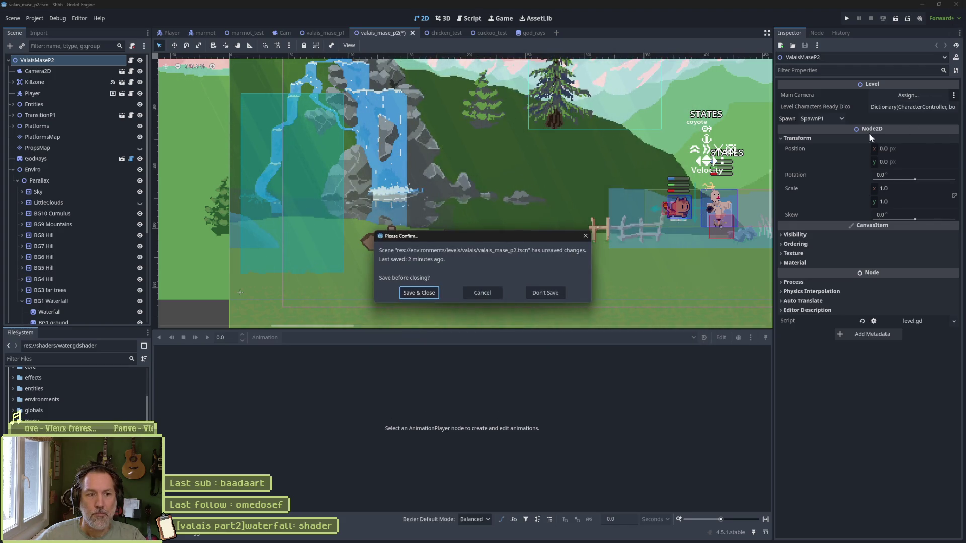
click(436, 294)
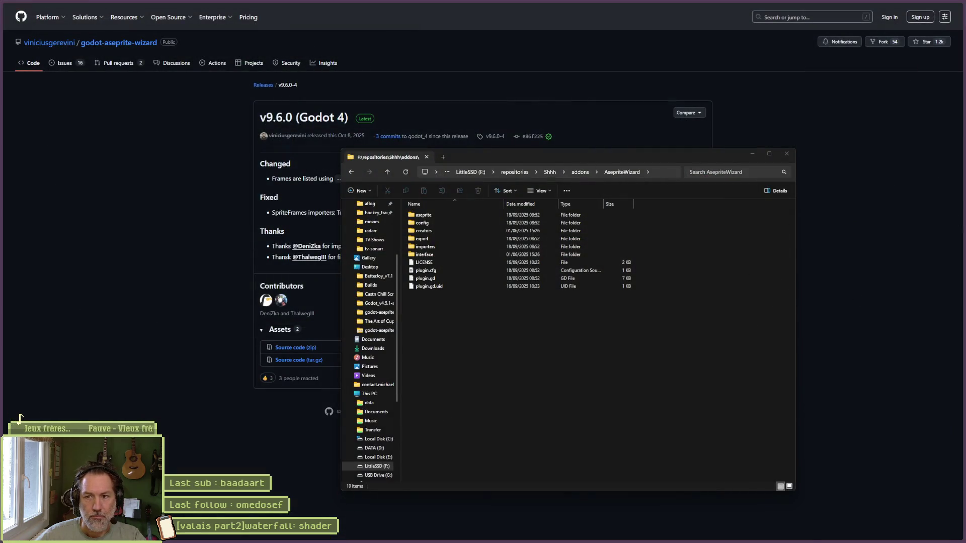
mouse_move(714, 352)
mouse_down()
mouse_move(647, 385)
mouse_move(707, 397)
mouse_up()
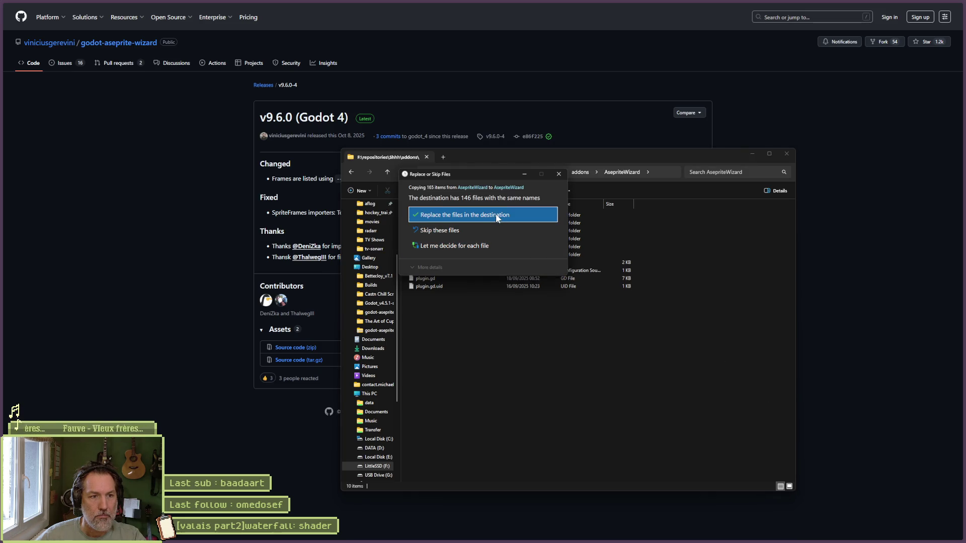
click(497, 214)
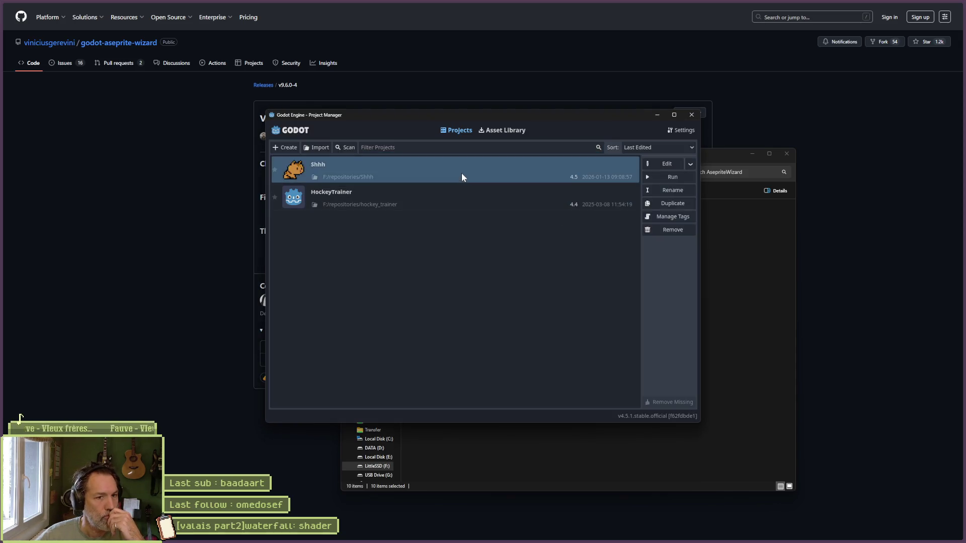
Reopen the Shhh project, confirm Aseprite Wizard 9.6.0 under Plugins, and select the Pond node.
double_click(461, 173)
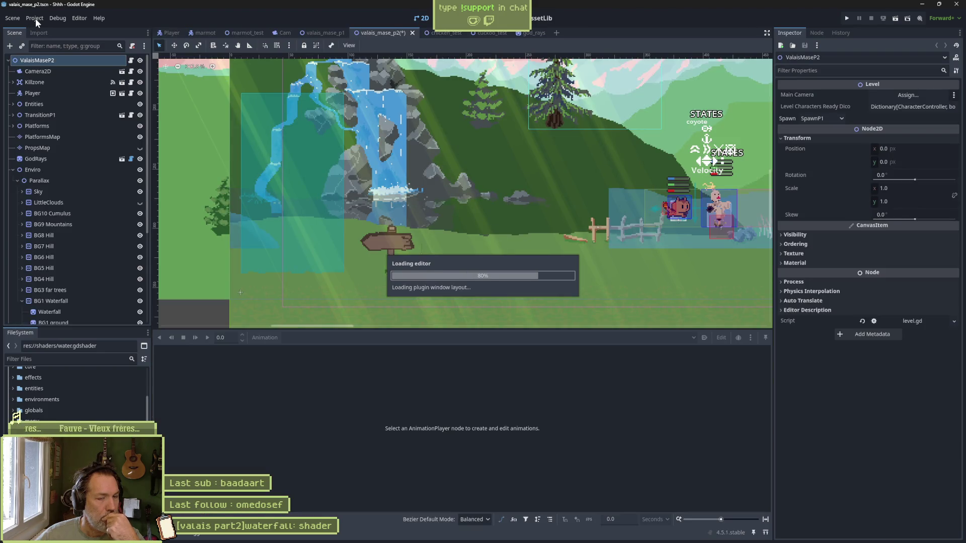
click(35, 18)
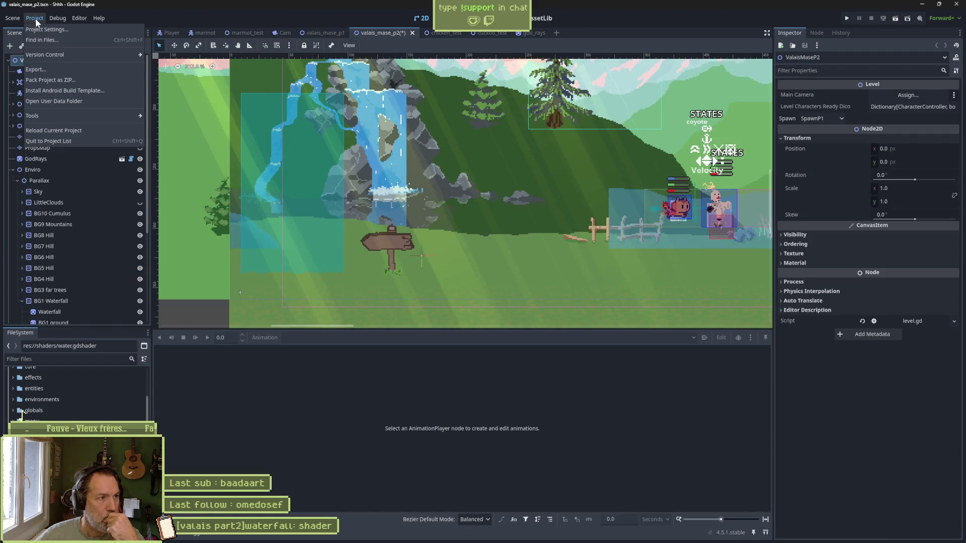
click(68, 29)
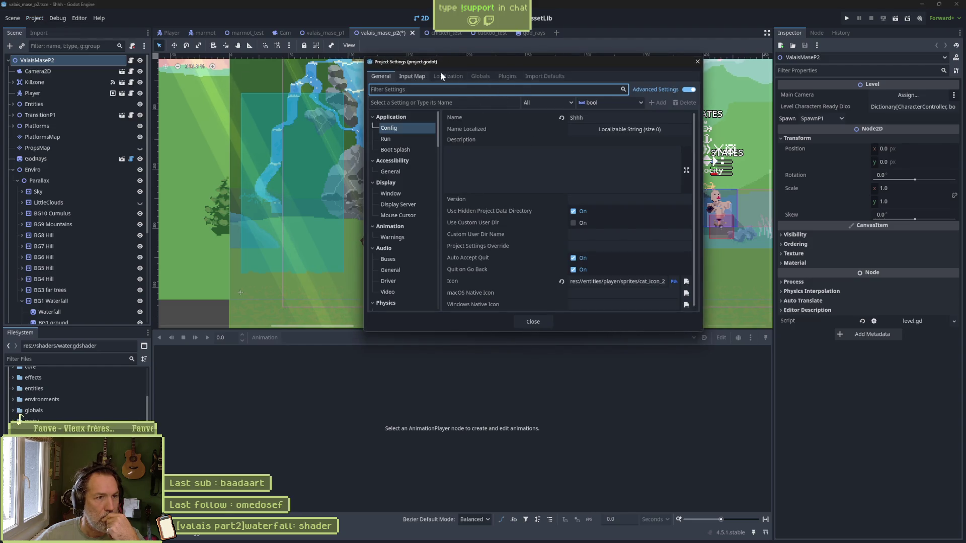
click(507, 77)
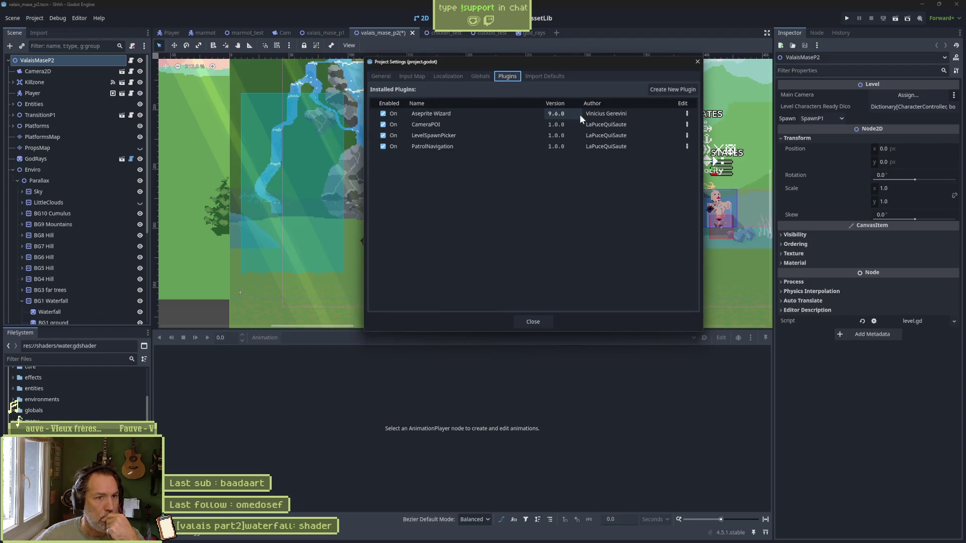
click(697, 61)
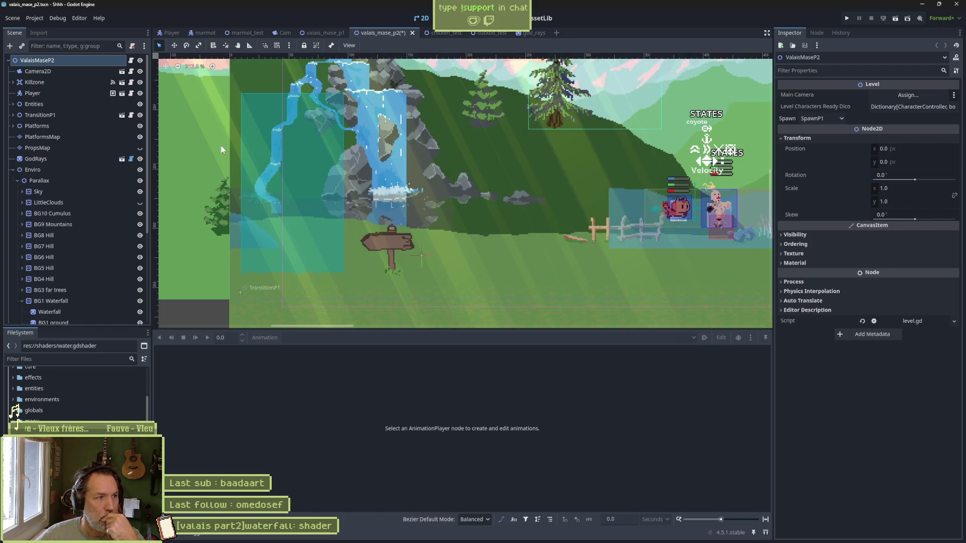
scroll(50, 252, down, 5)
click(65, 217)
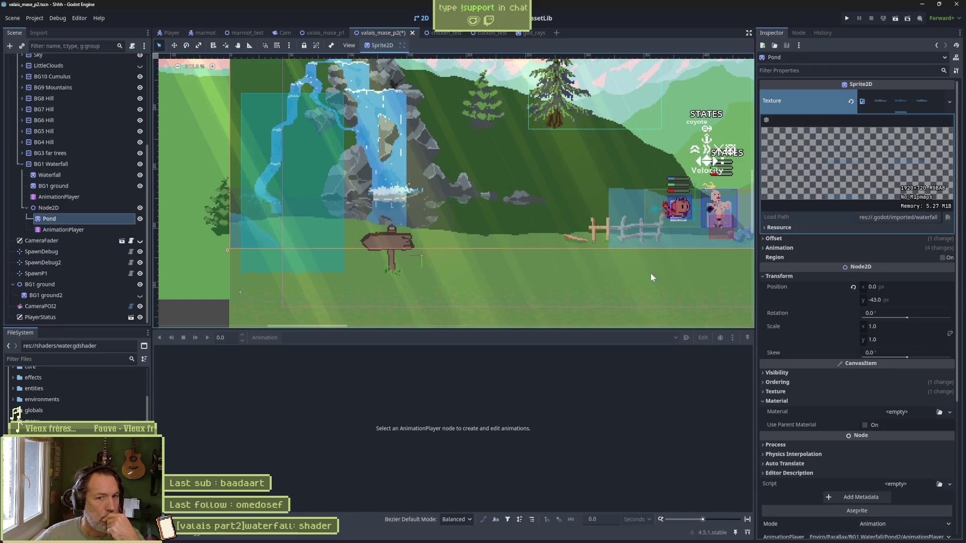
Link Pond's AnimationPlayer in Aseprite Wizard, reimport the pond, move Node2D above BG1 ground, and test-run.
scroll(807, 298, down, 5)
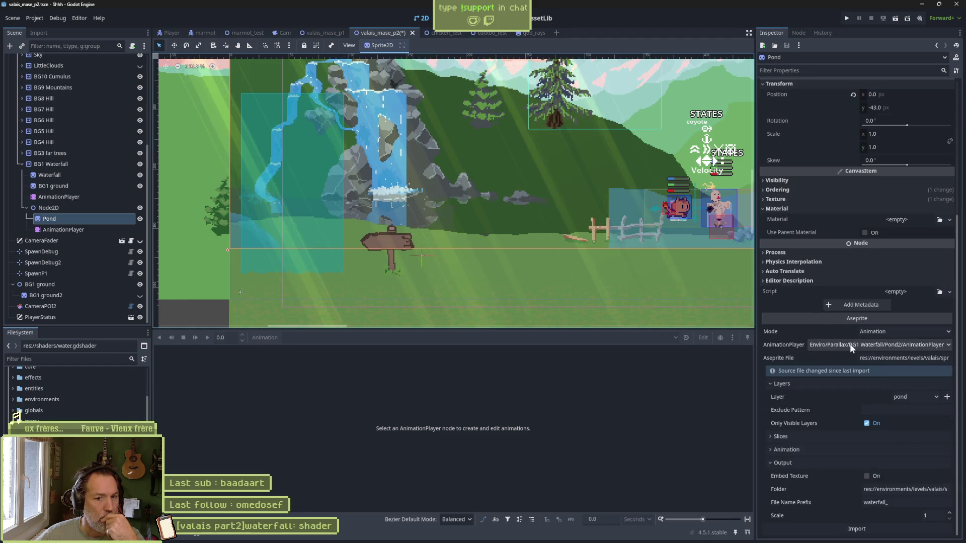
drag(63, 229, 899, 347)
click(858, 528)
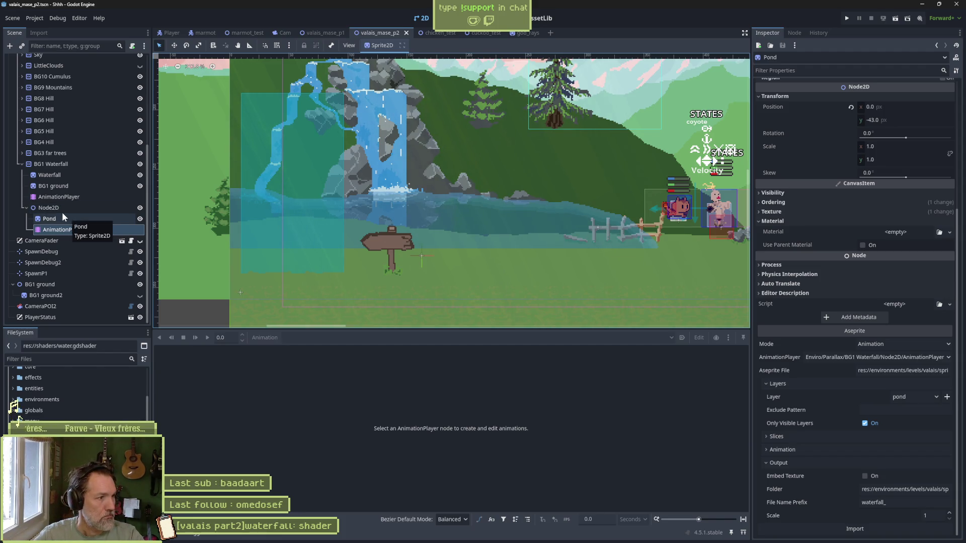
drag(35, 207, 42, 180)
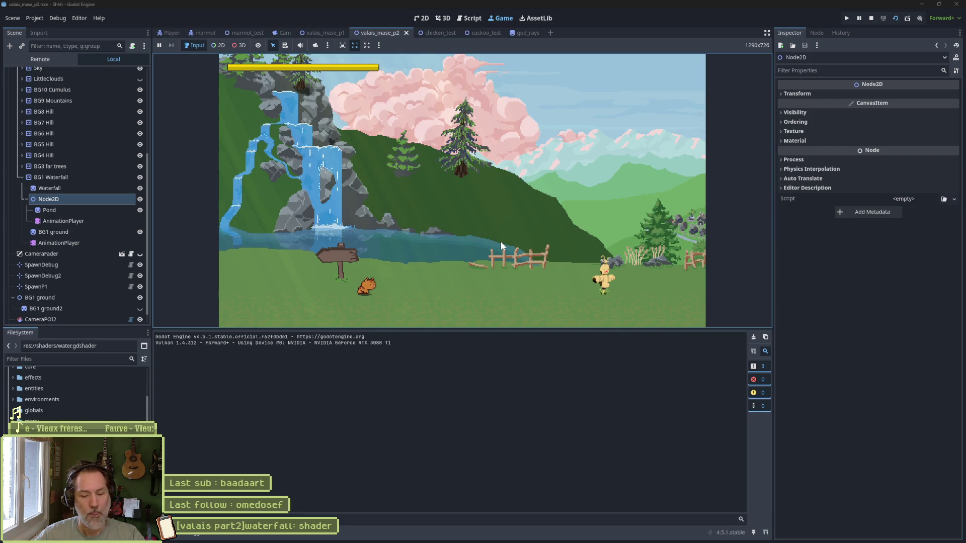
key(F8)
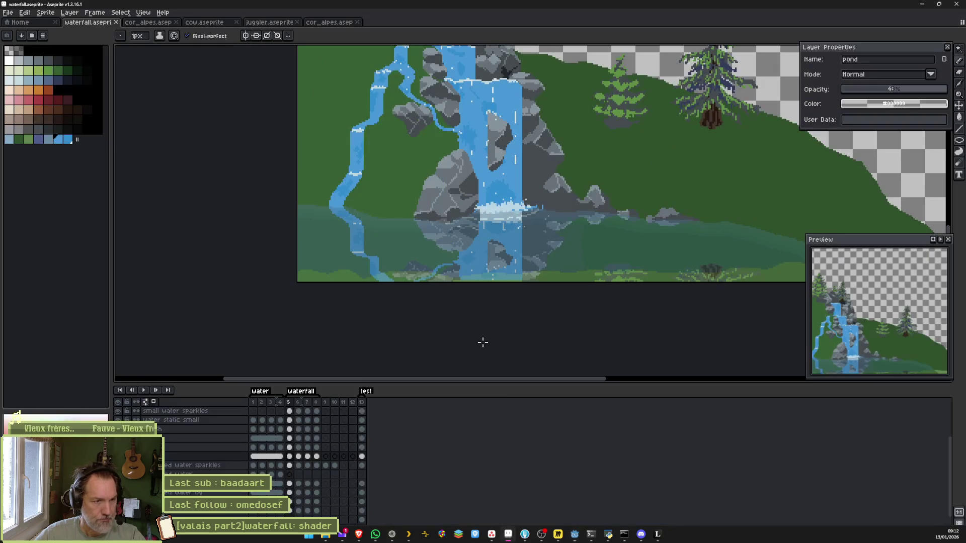
Select the water static small layer and toggle its visibility to compare the river branch.
click(508, 538)
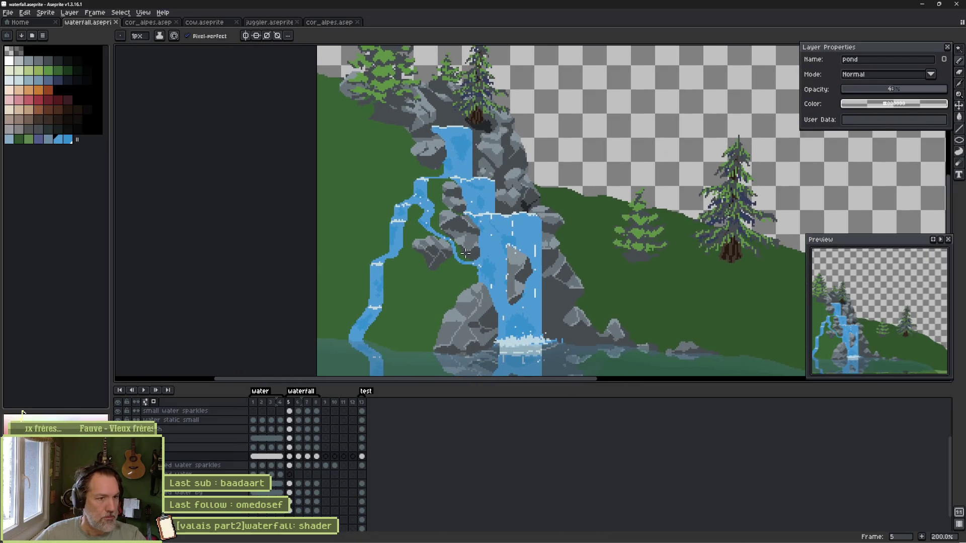
scroll(381, 213, up, 5)
ctrl+click(343, 176)
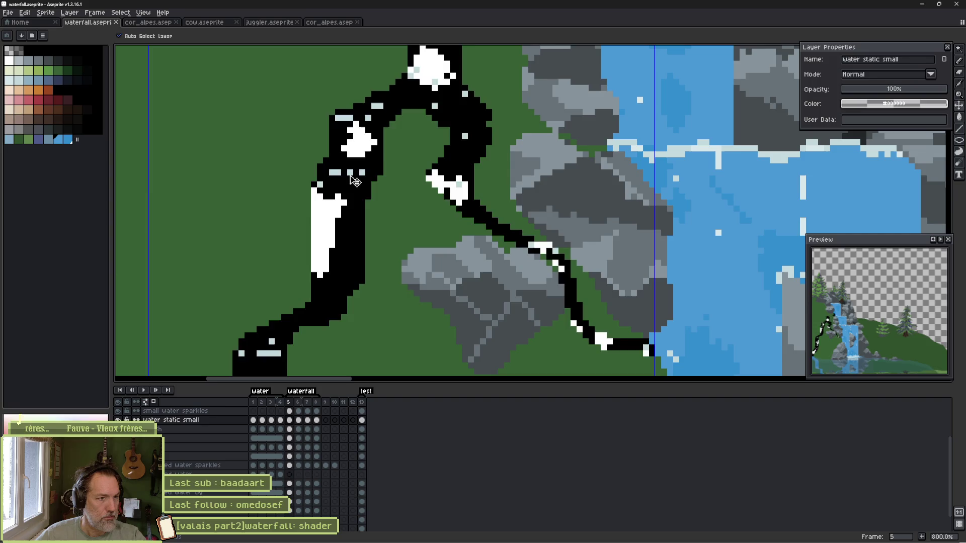
drag(342, 173, 393, 188)
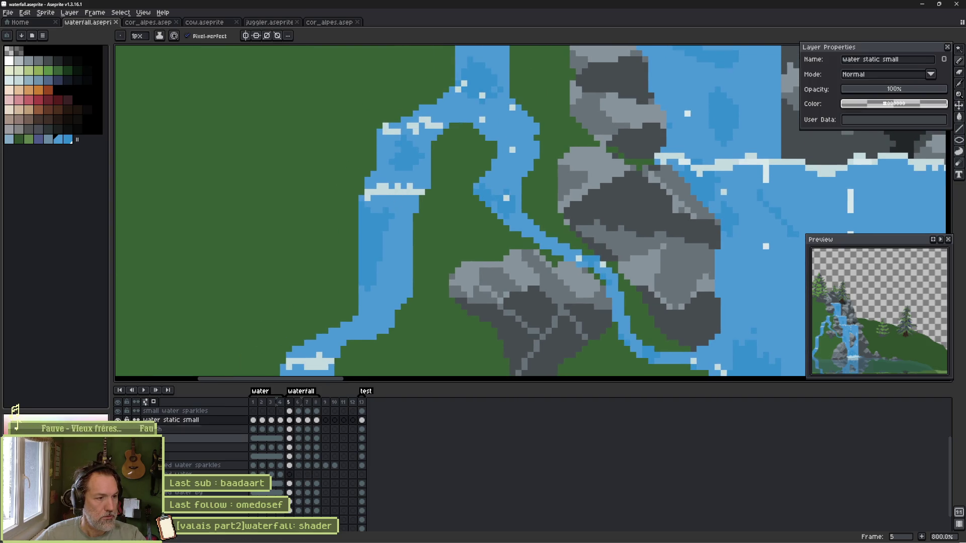
click(118, 420)
click(118, 419)
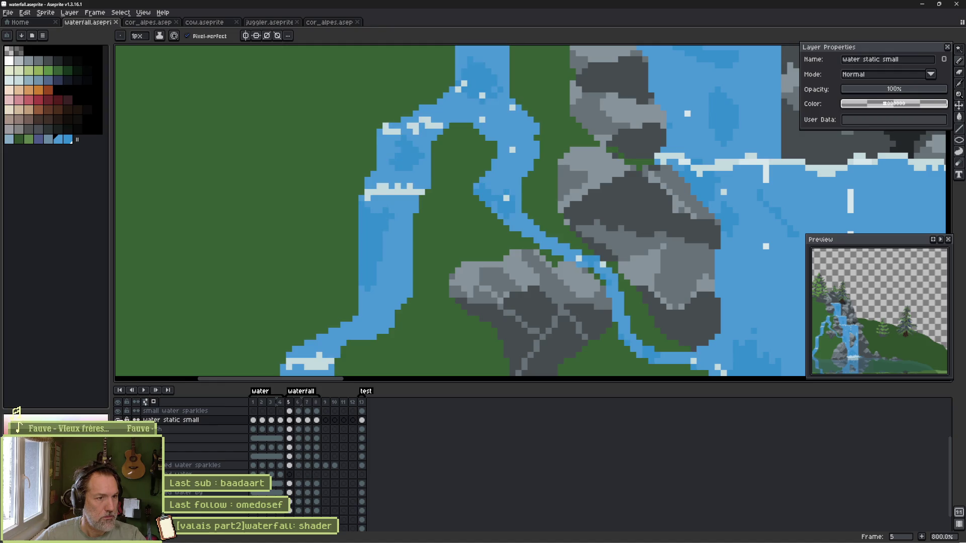
click(118, 419)
click(118, 420)
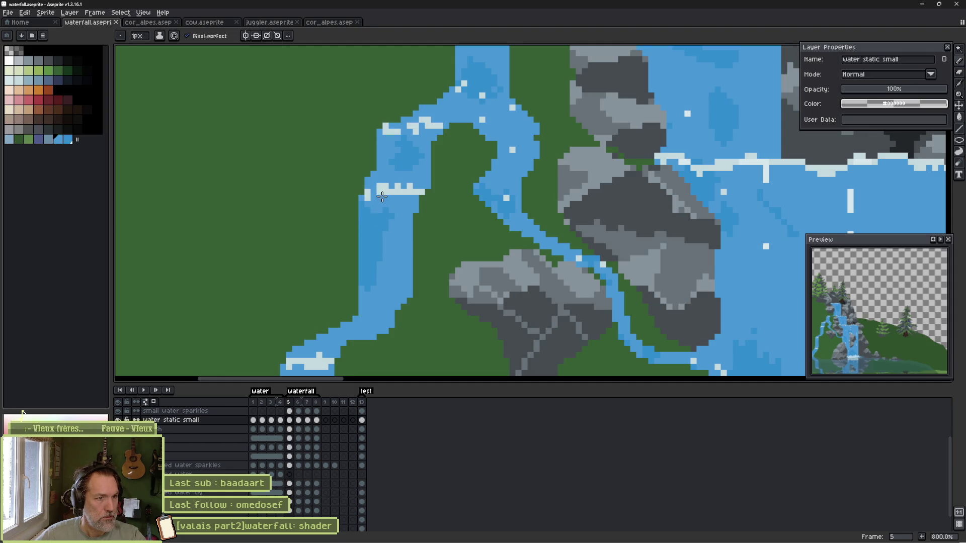
Paint over stray sparkle pixels in blue and check the water layer on its own.
drag(406, 193, 393, 194)
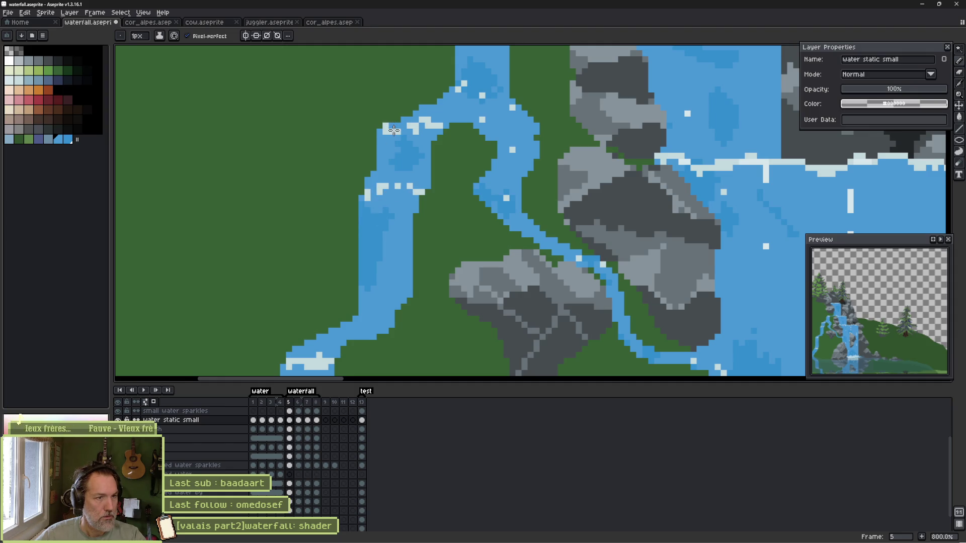
alt+click(118, 420)
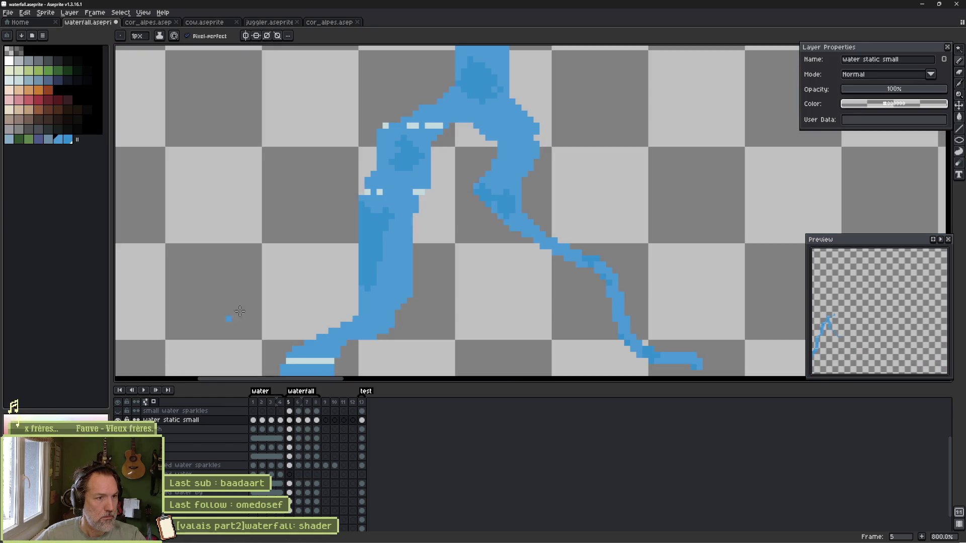
drag(344, 271, 412, 173)
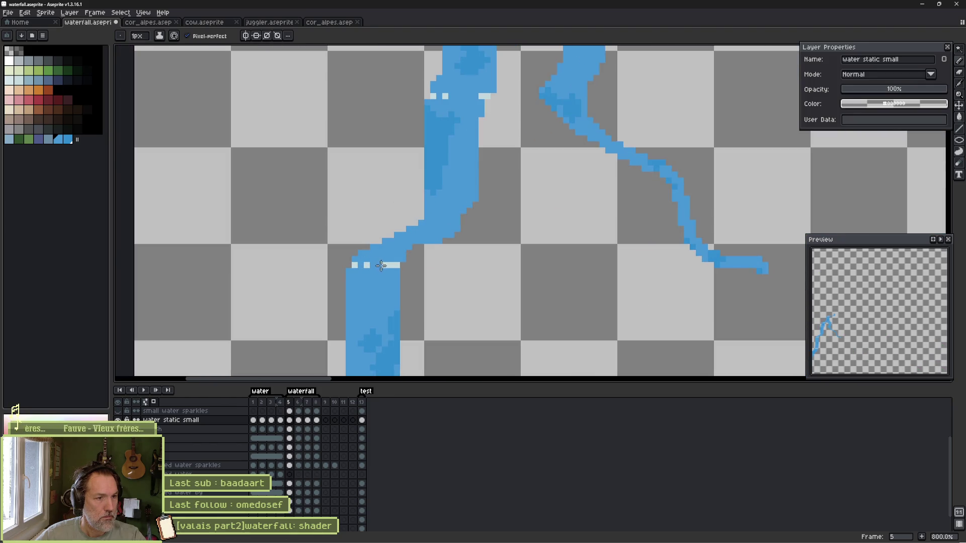
scroll(390, 265, down, 1)
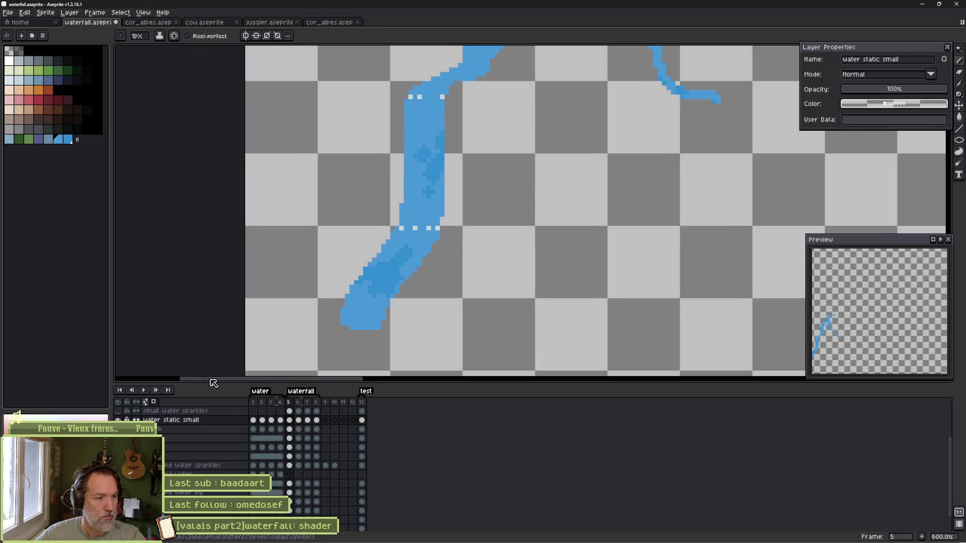
key(ctrl+z)
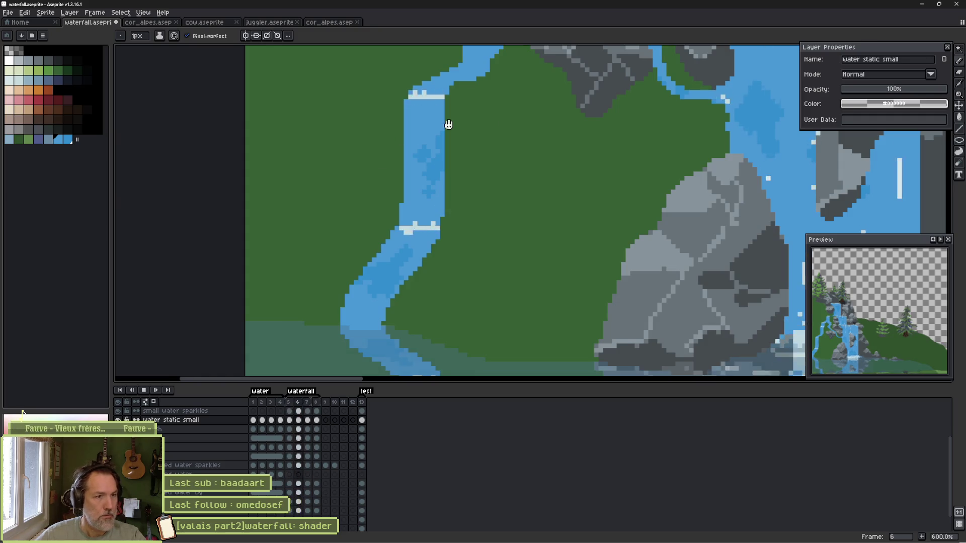
scroll(443, 212, down, 2)
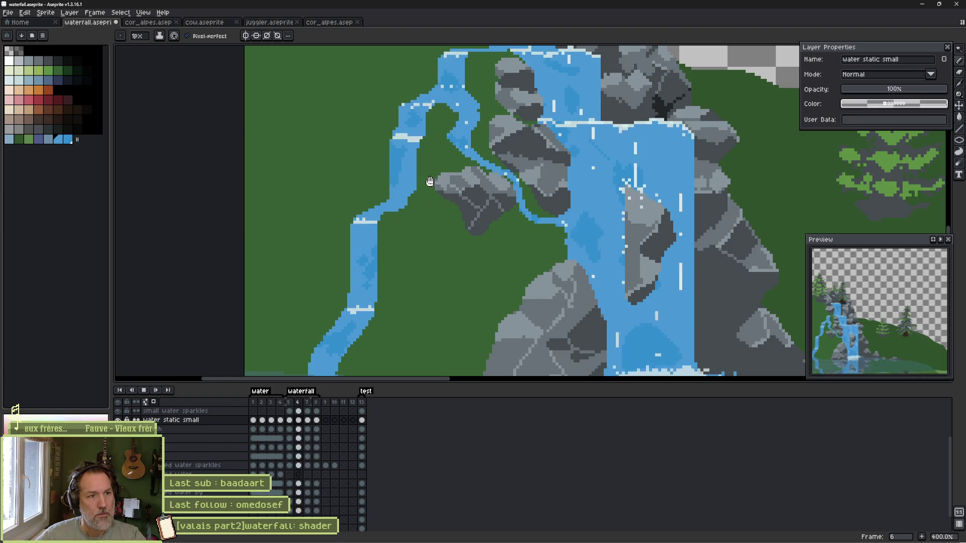
scroll(407, 117, up, 5)
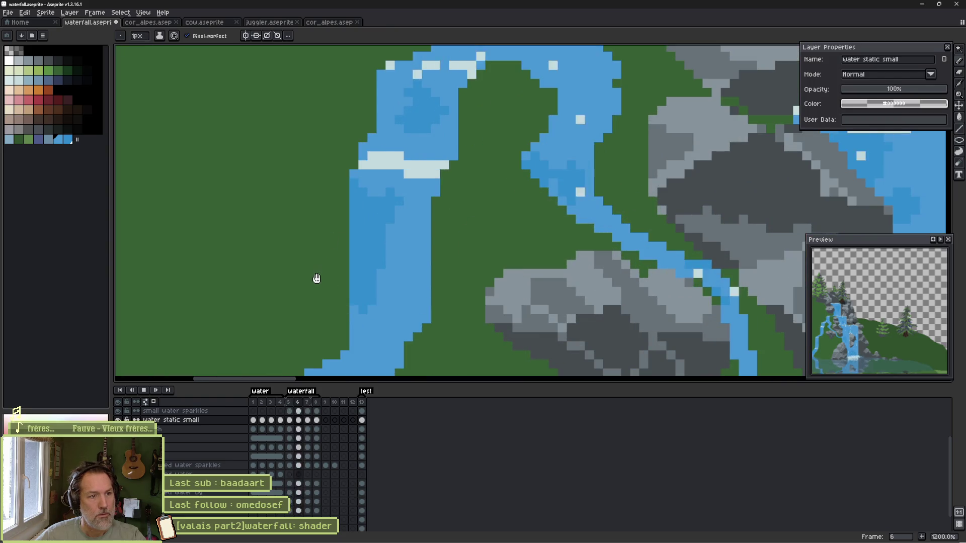
Break the white shoreline bar into dashes, then step back through frames 7 to 5.
ctrl+click(378, 156)
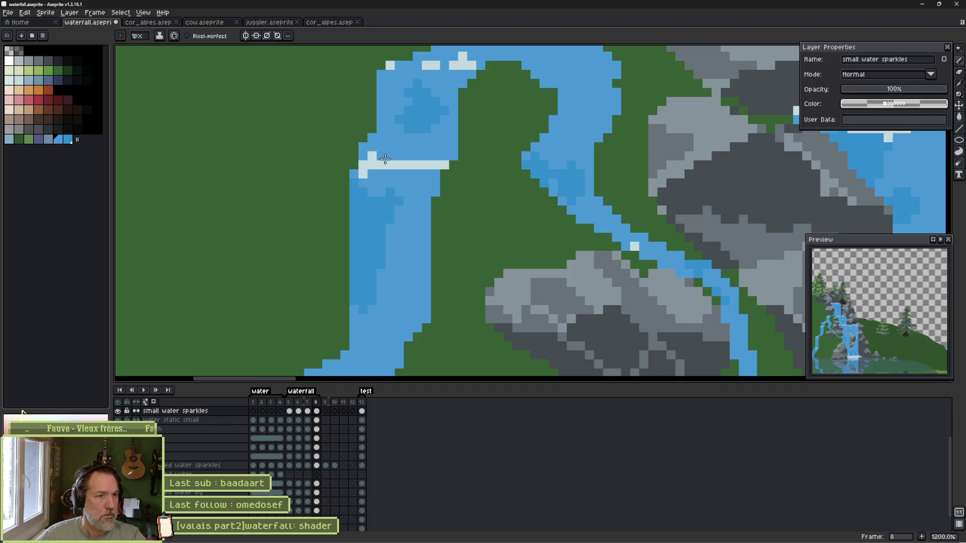
ctrl+click(397, 165)
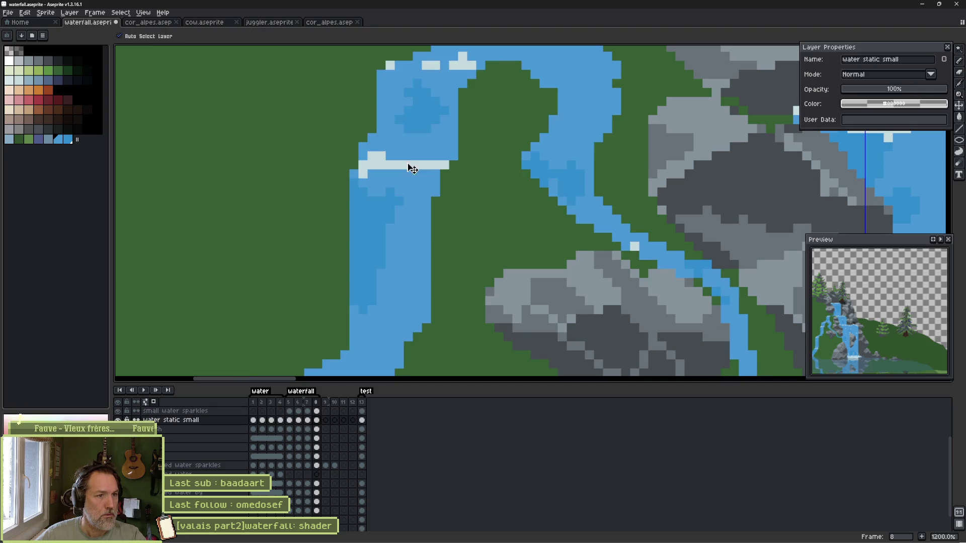
click(390, 165)
click(408, 165)
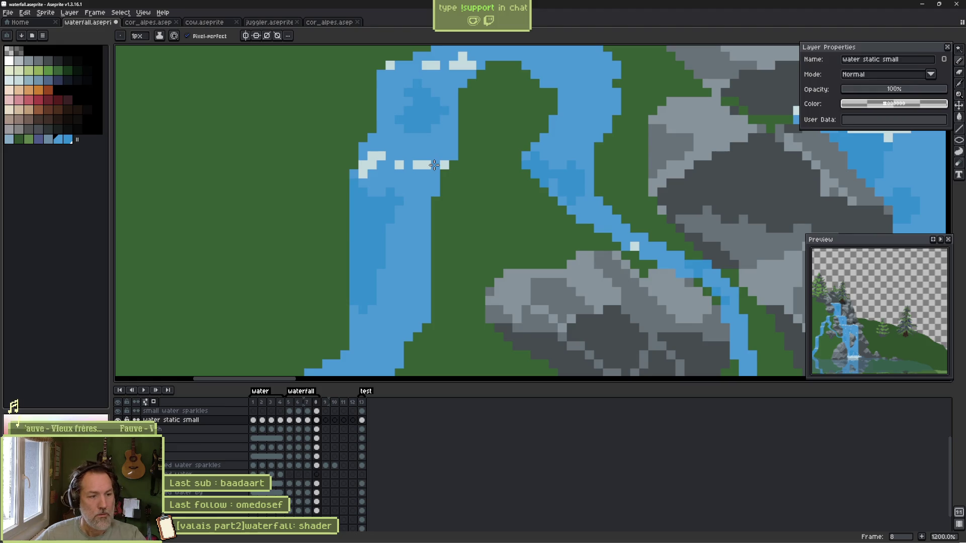
key(Left)
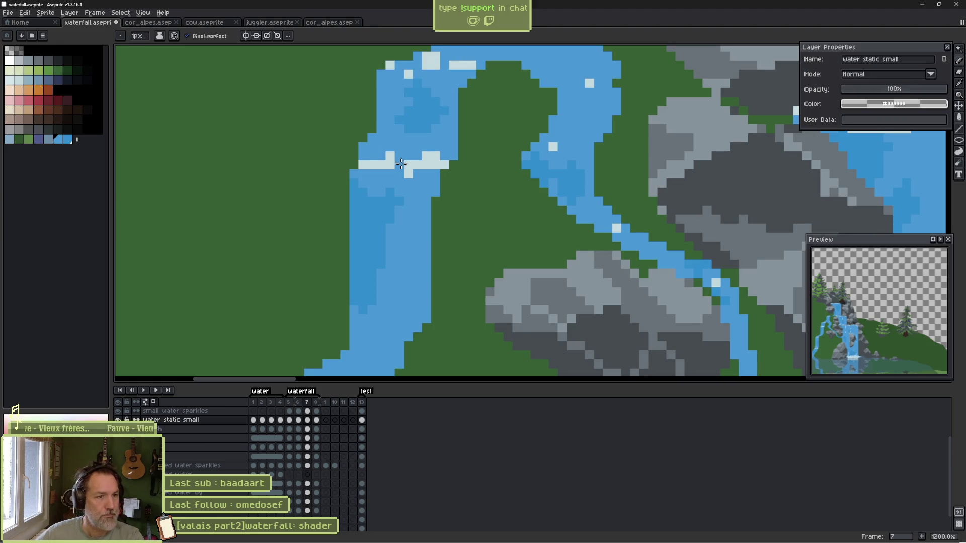
key(Right)
key(Right)
key(Left)
key(Left)
key(Left)
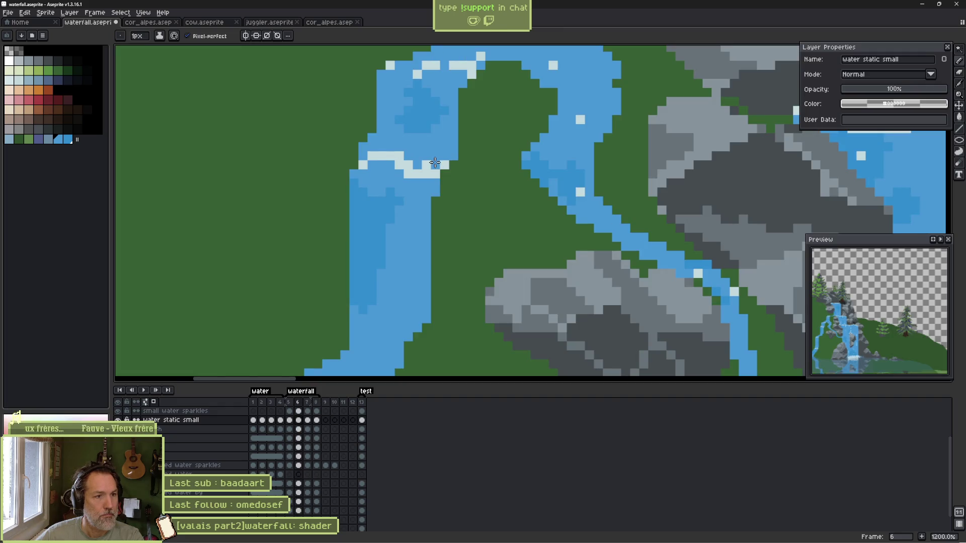
key(Left)
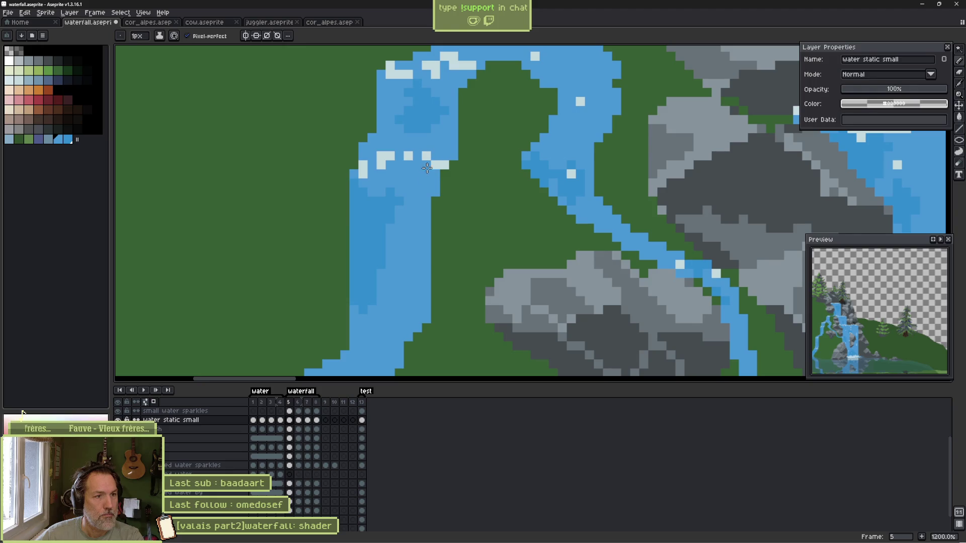
Cut gaps into the white waterfall lip line on frame 8.
drag(423, 157, 418, 213)
key(Right)
key(Right)
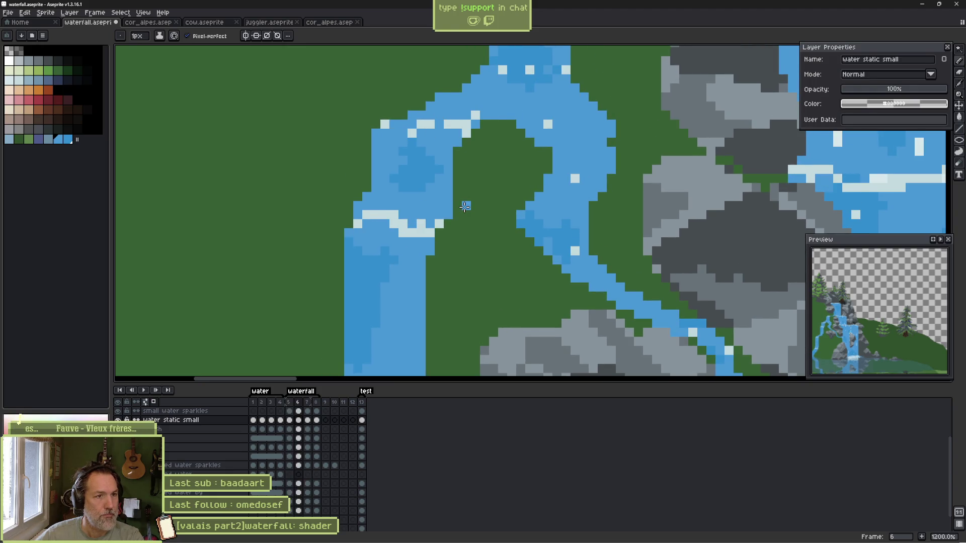
key(Right)
scroll(475, 166, down, 5)
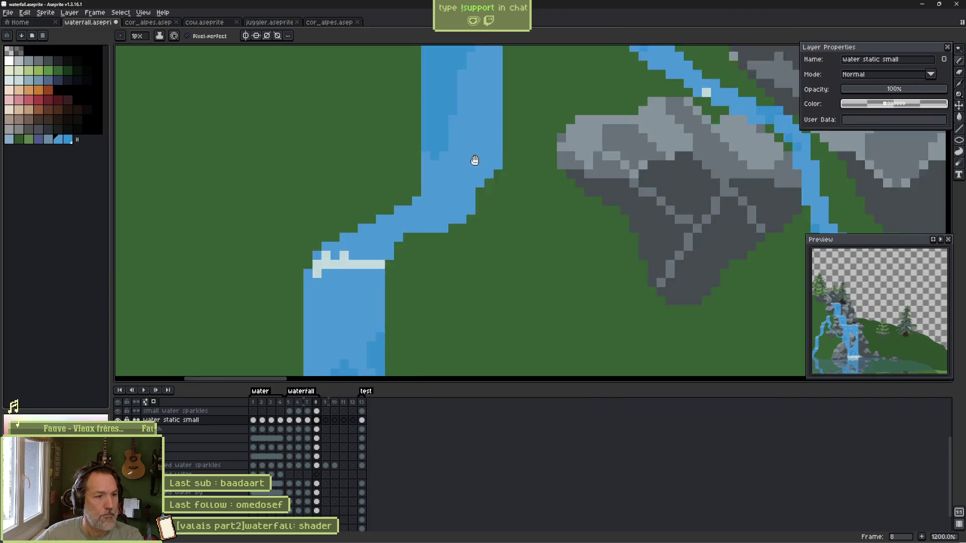
click(474, 175)
click(456, 176)
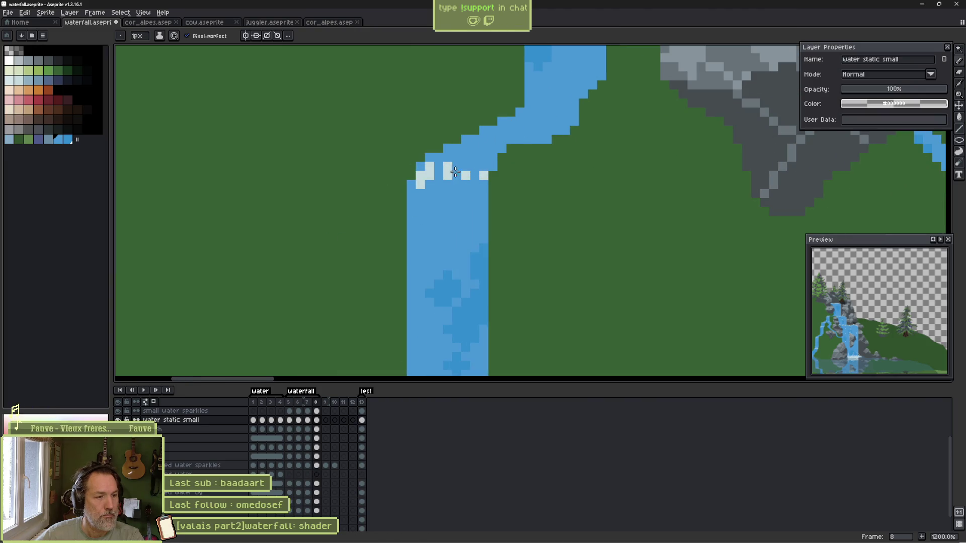
Step back and forth through frames 5 to 7 to review the lip edits.
key(Left)
key(Right)
key(Left)
key(Left)
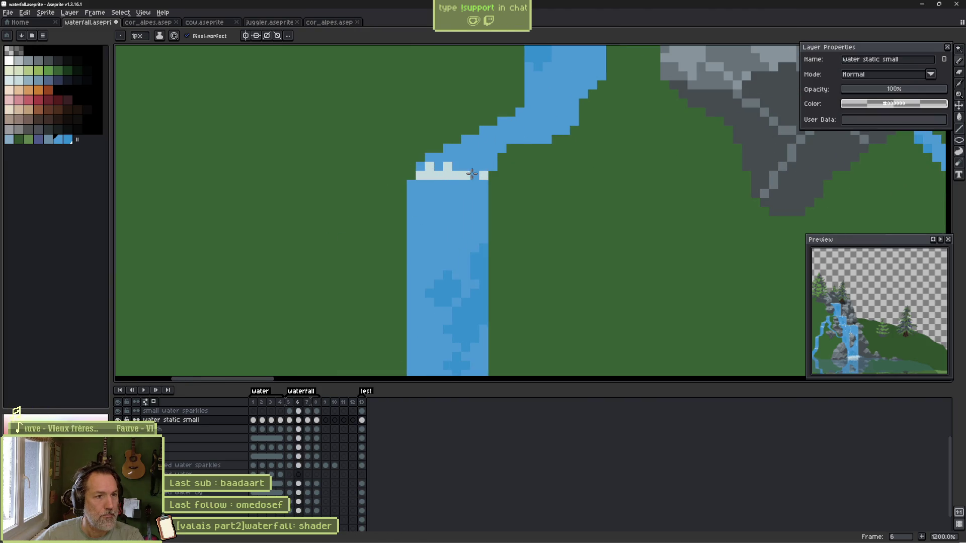
key(Left)
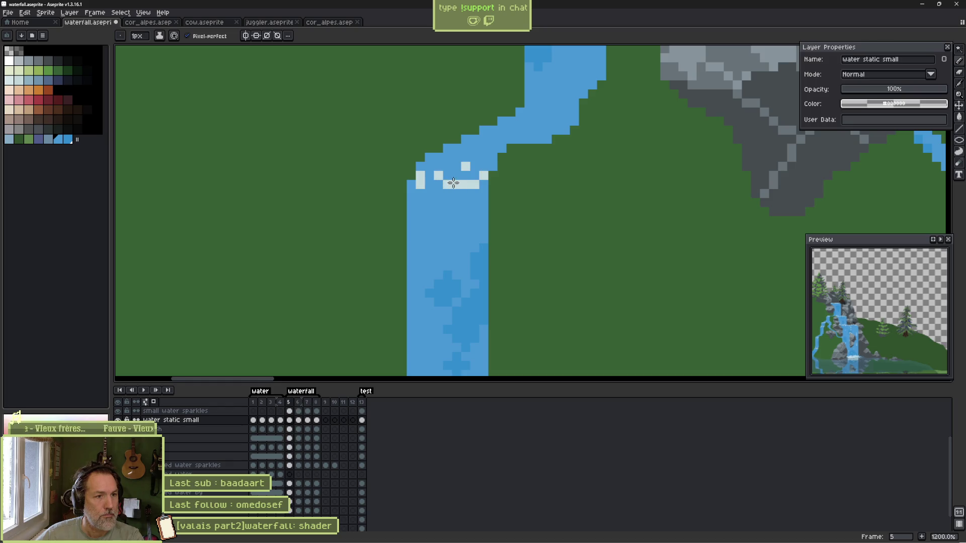
key(Left)
key(Right)
key(Right)
scroll(463, 181, down, 5)
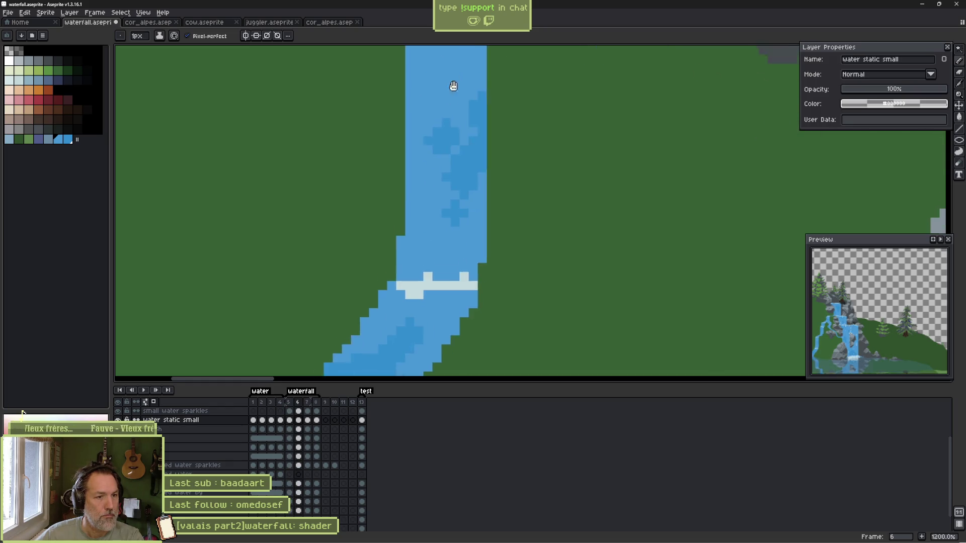
key(Right)
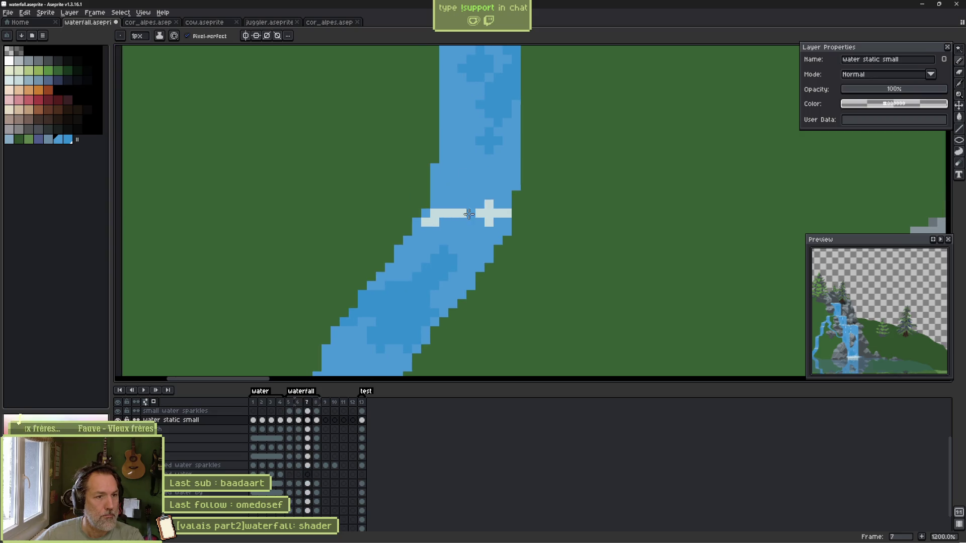
key(Right)
key(Left)
key(Left)
key(Left)
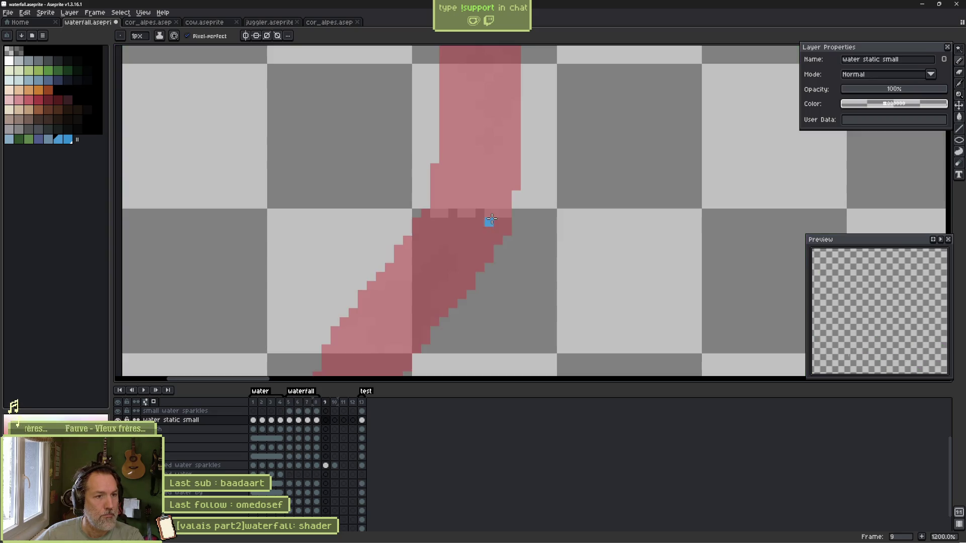
Turn on onion skin, play the animation, and pan over the upper and lower waterfall.
key(F3)
key(Return)
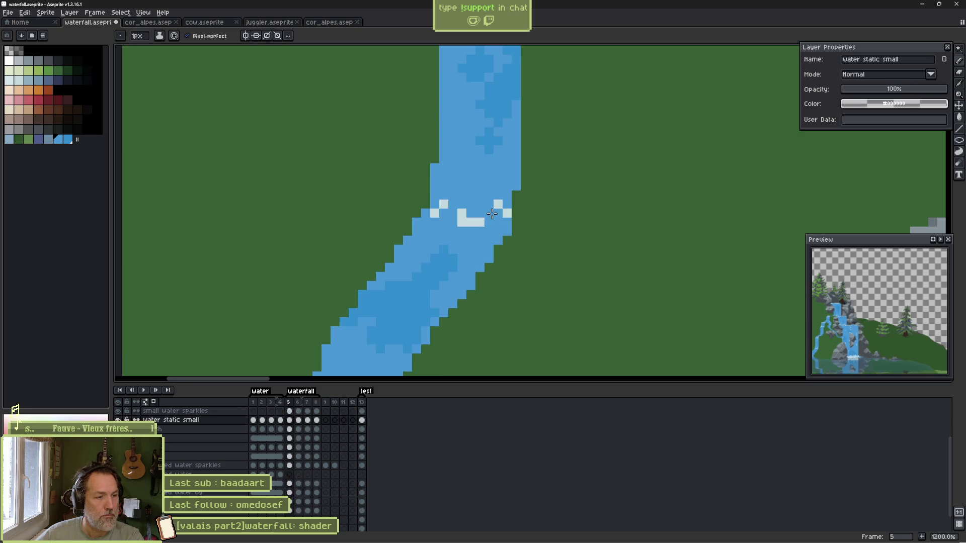
scroll(514, 152, down, 6)
mouse_move(568, 114)
mouse_down()
mouse_move(535, 194)
mouse_move(439, 258)
mouse_move(438, 337)
mouse_up()
mouse_move(420, 189)
mouse_down()
mouse_move(421, 216)
mouse_move(387, 146)
mouse_up()
scroll(380, 200, down, 3)
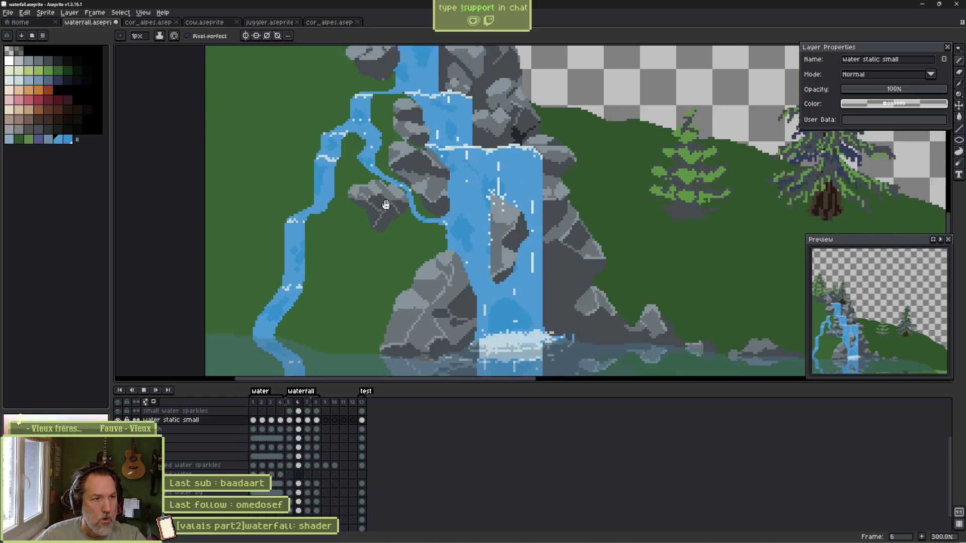
Bring the lake into view and select the reflection and pond layers' frame 5 cels.
drag(390, 203, 423, 108)
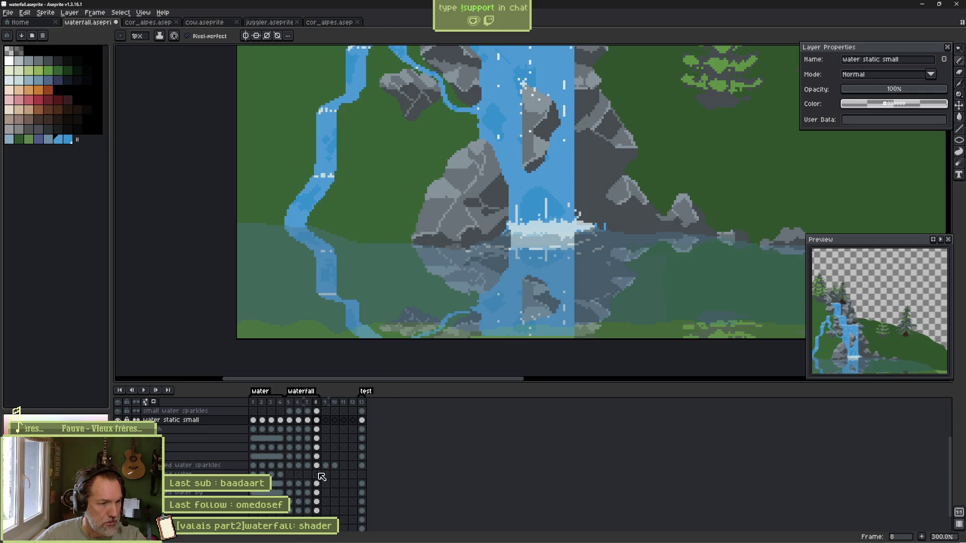
scroll(298, 425, up, 3)
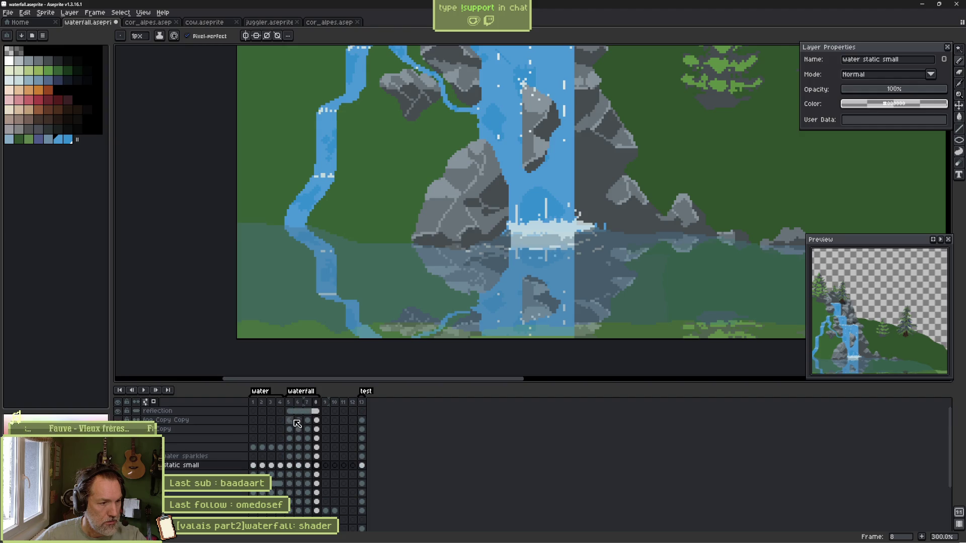
click(291, 412)
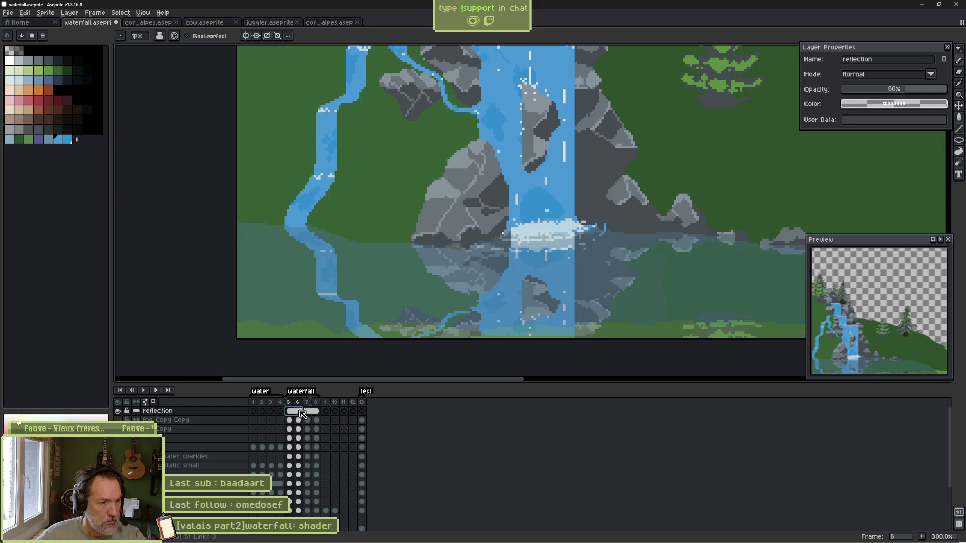
click(292, 502)
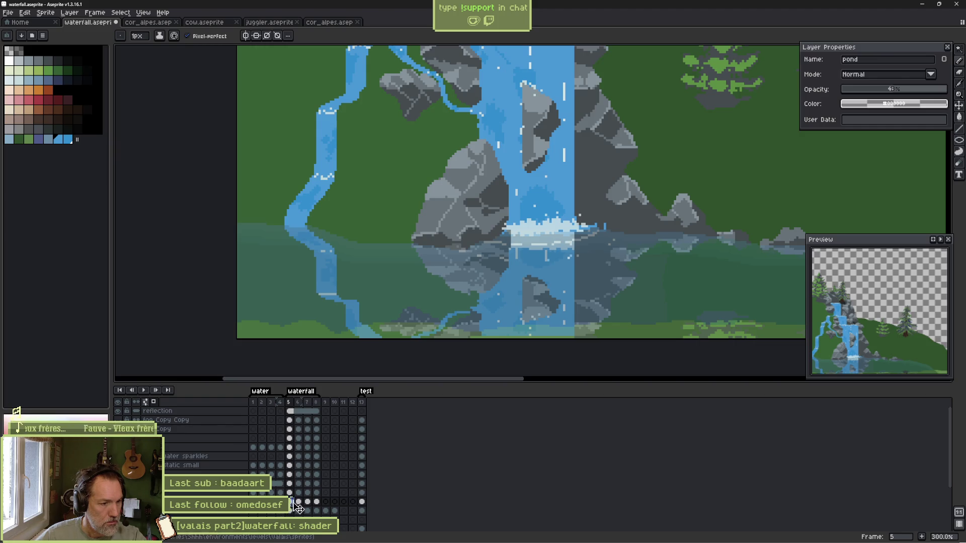
Advance to frame 7, play the waterfall loop, and switch to Godot.
key(Right)
key(Right)
key(Right)
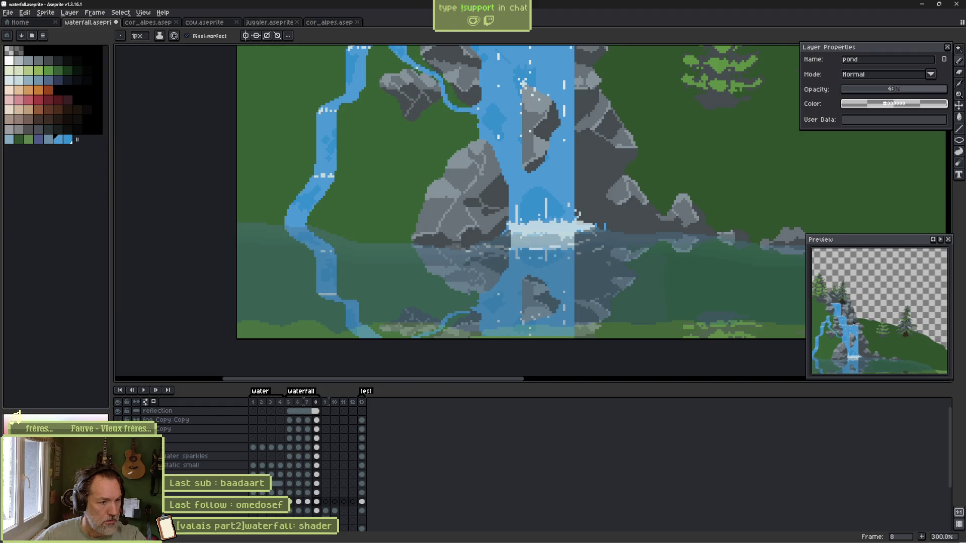
key(Return)
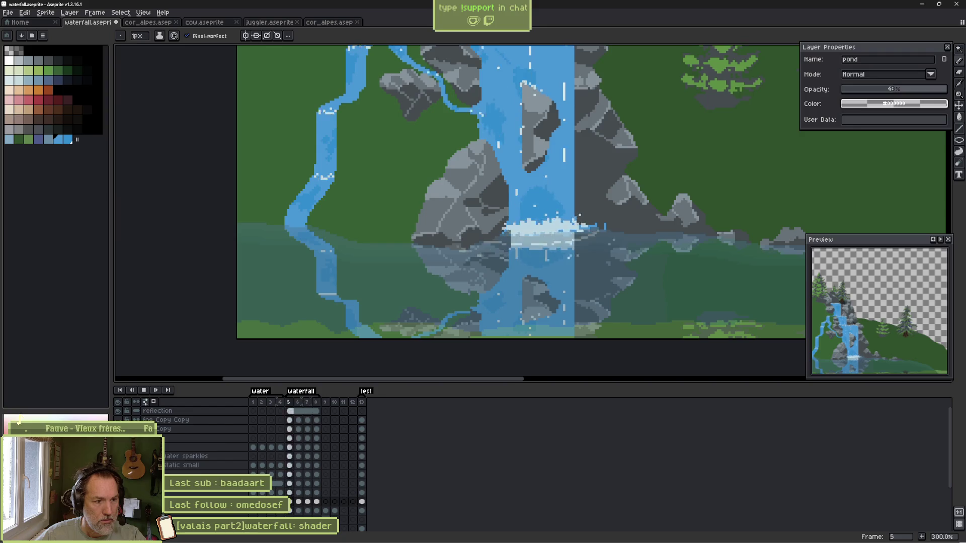
key(alt+Tab)
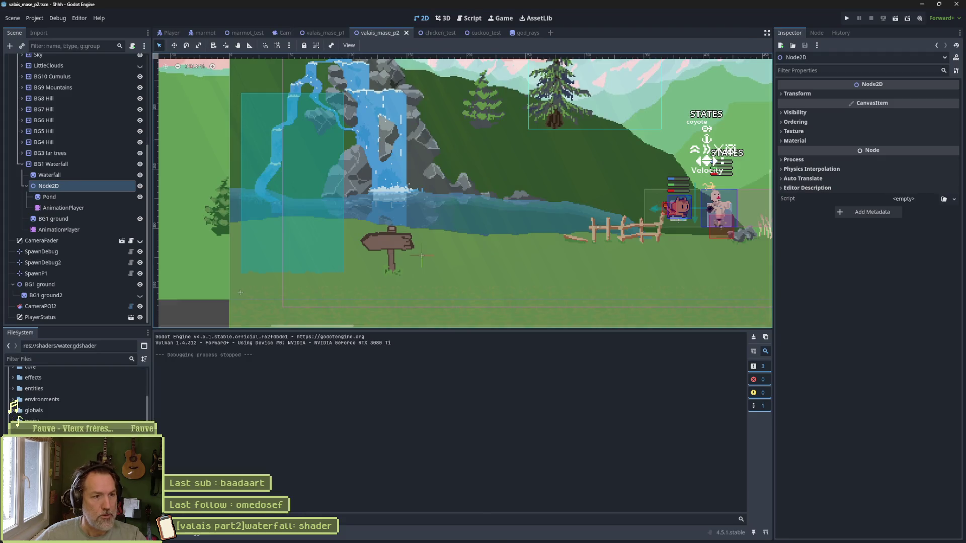
Set Pond's AnimationPlayer to the 'waterfall' animation with Autoplay on Load enabled.
click(107, 199)
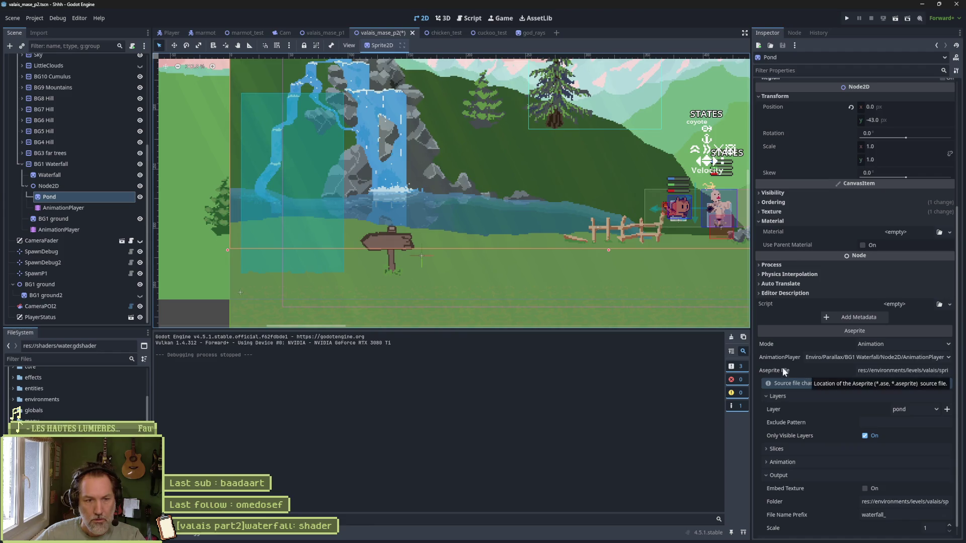
click(85, 206)
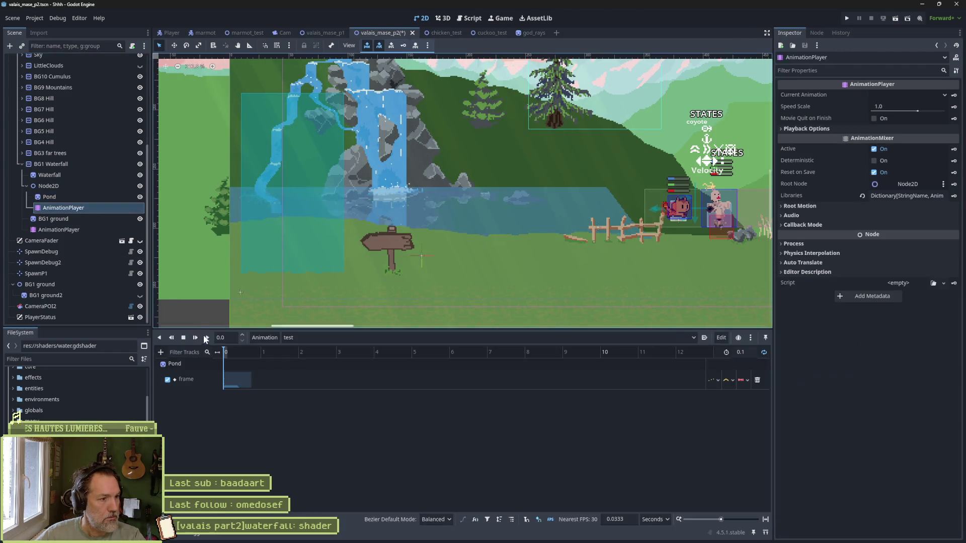
click(303, 340)
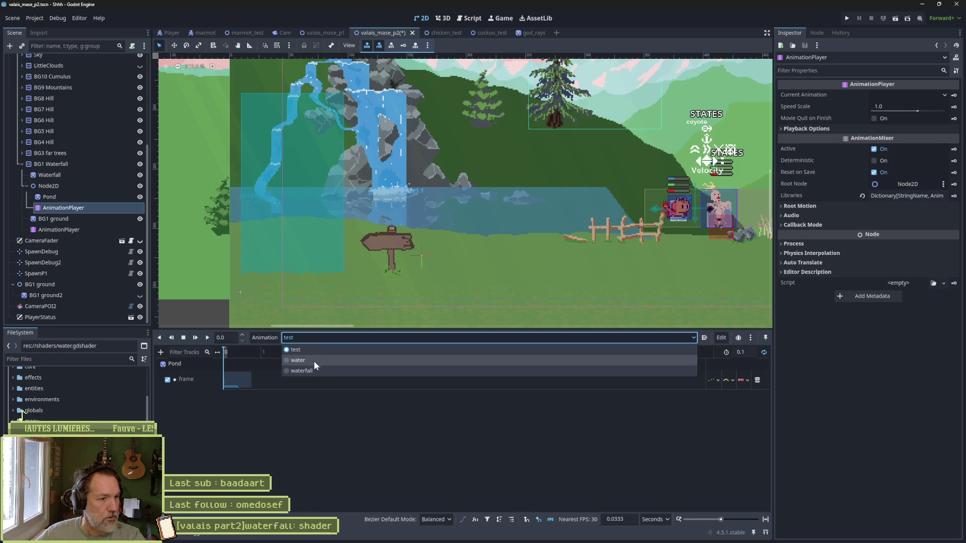
click(315, 369)
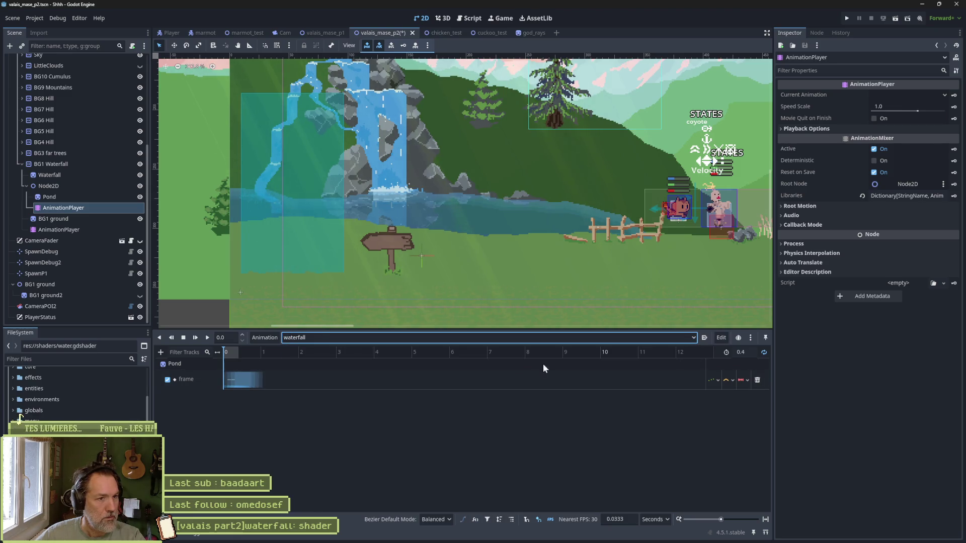
click(704, 337)
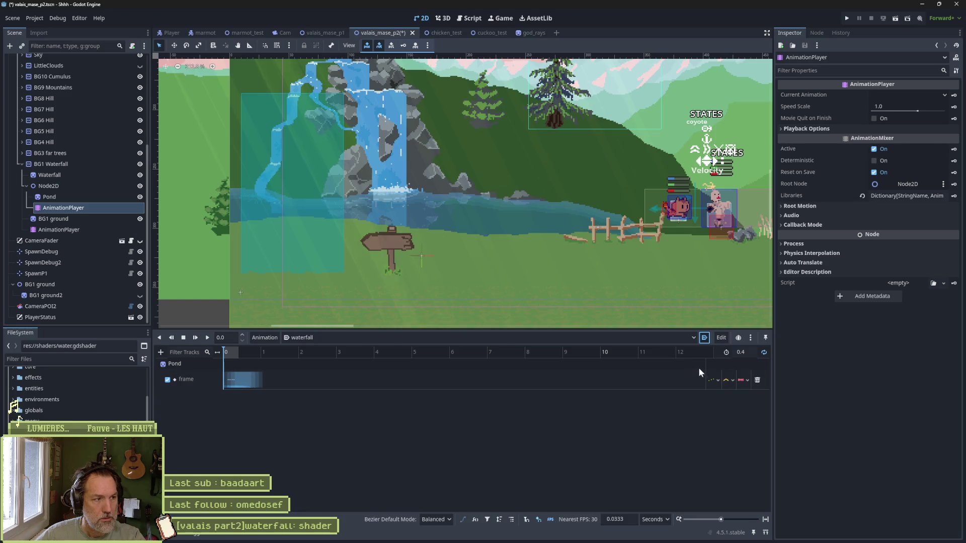
Run the scene with F6, stop it, and return to Aseprite.
key(F6)
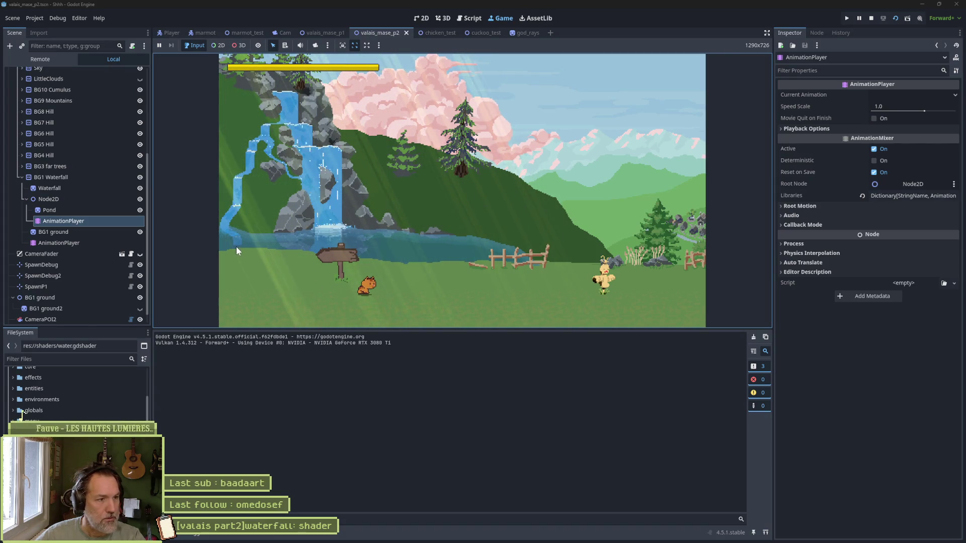
key(F8)
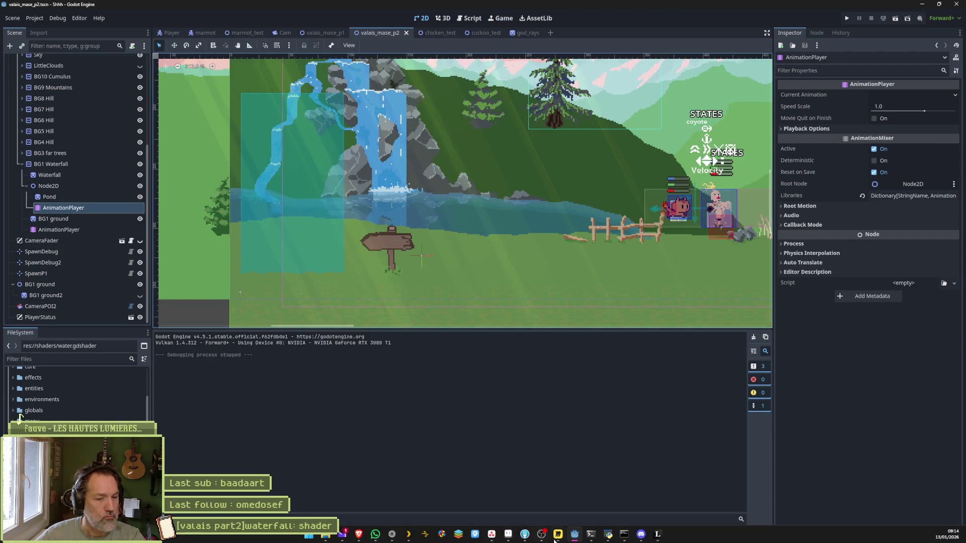
click(509, 538)
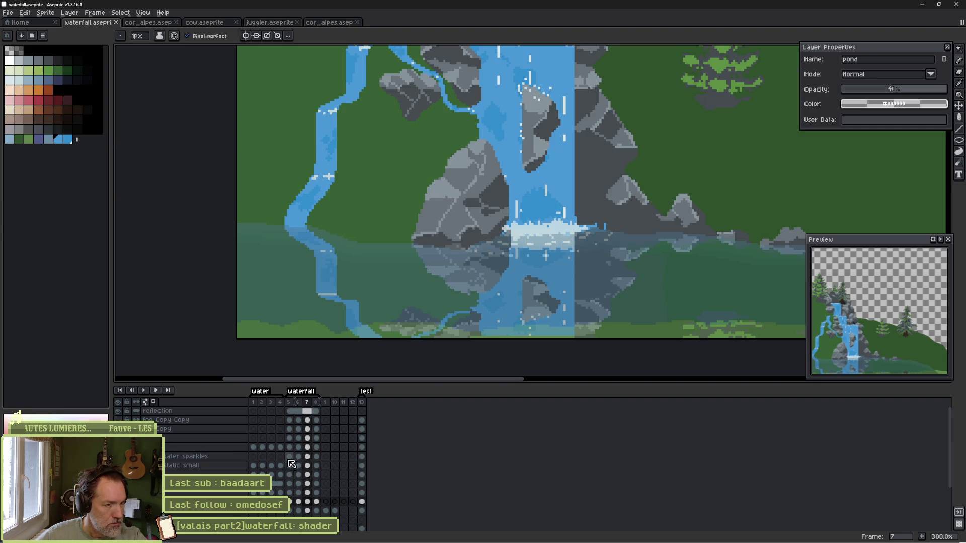
Toggle between the blue stream layer shown alone and all layers visible.
alt+click(118, 497)
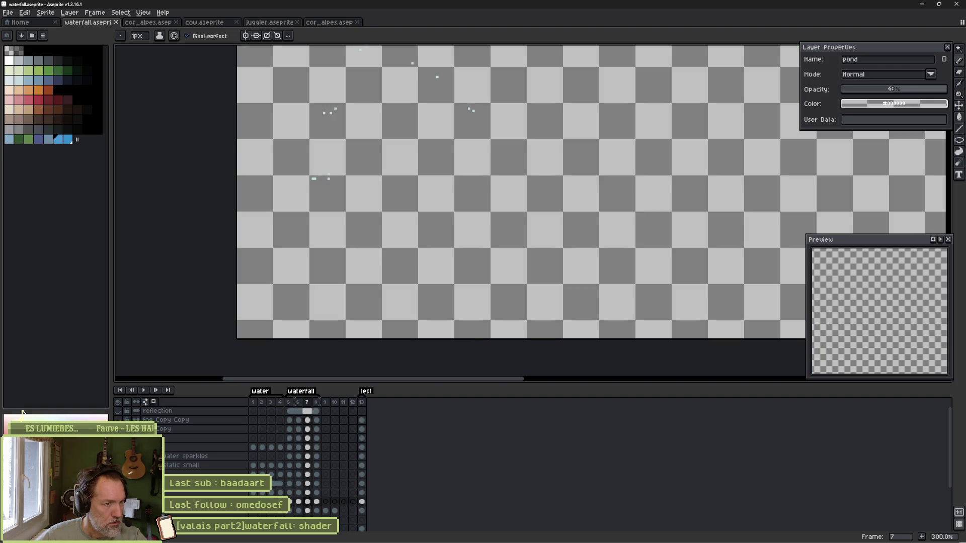
alt+click(118, 497)
alt+click(118, 497)
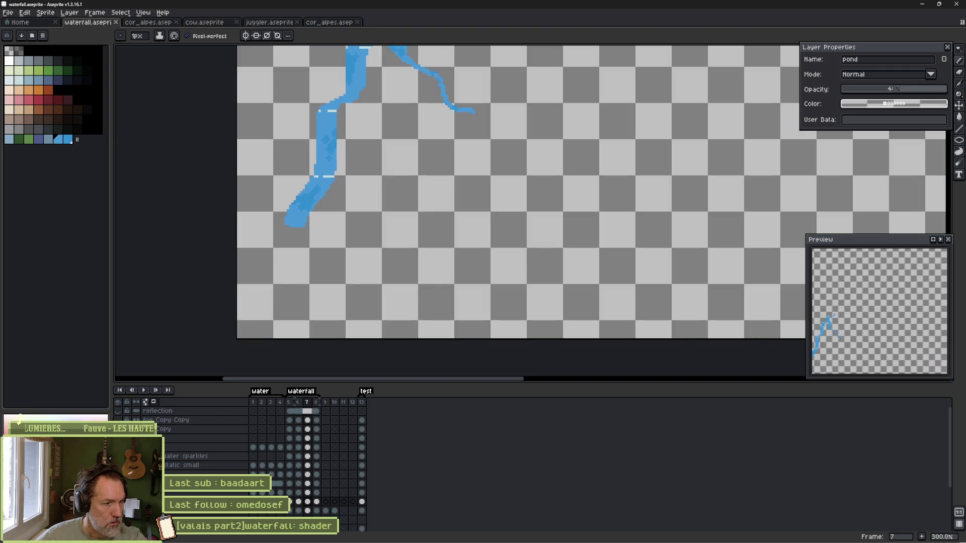
alt+click(118, 497)
alt+click(118, 497)
alt+click(118, 497)
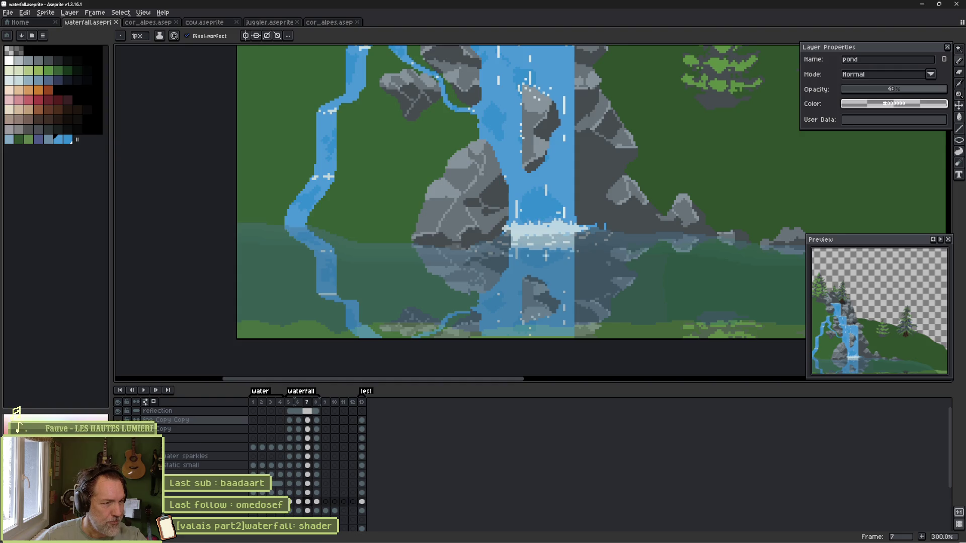
Select the reflection cels in frames 5–8, save the waterfall sprite, and switch to Godot.
drag(290, 412, 321, 410)
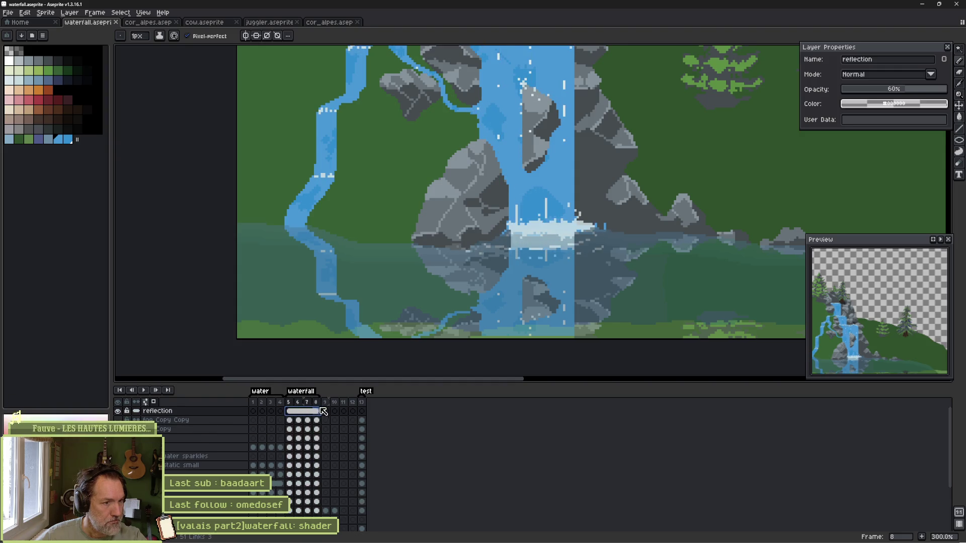
click(301, 413)
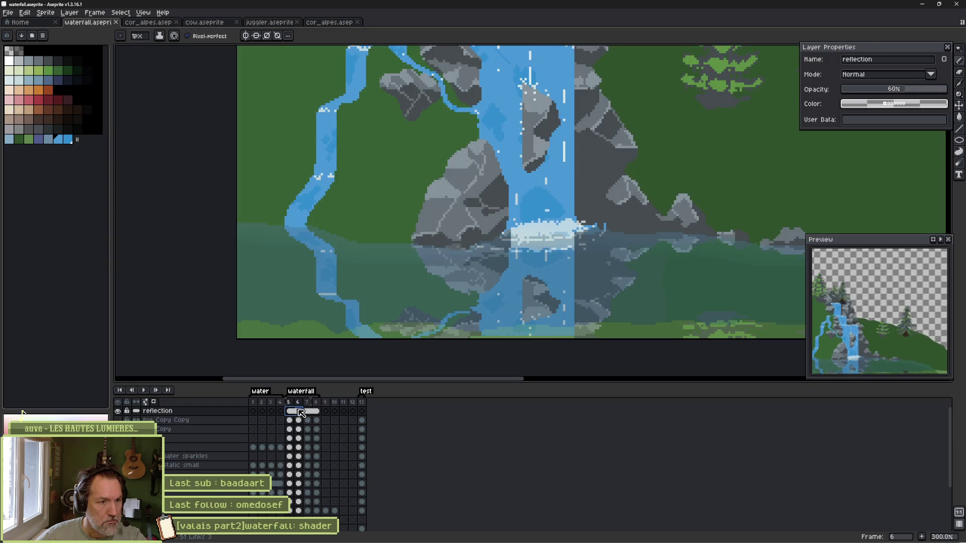
key(ctrl+s)
key(alt+Tab)
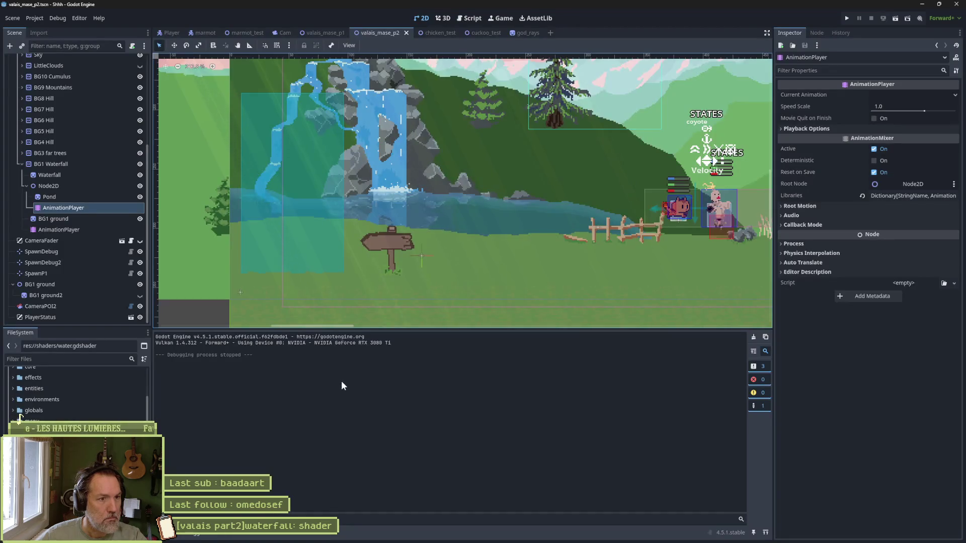
Select the Waterfall node, reimport it from its Aseprite file, and run the scene with F6.
click(88, 219)
click(89, 174)
scroll(870, 467, down, 5)
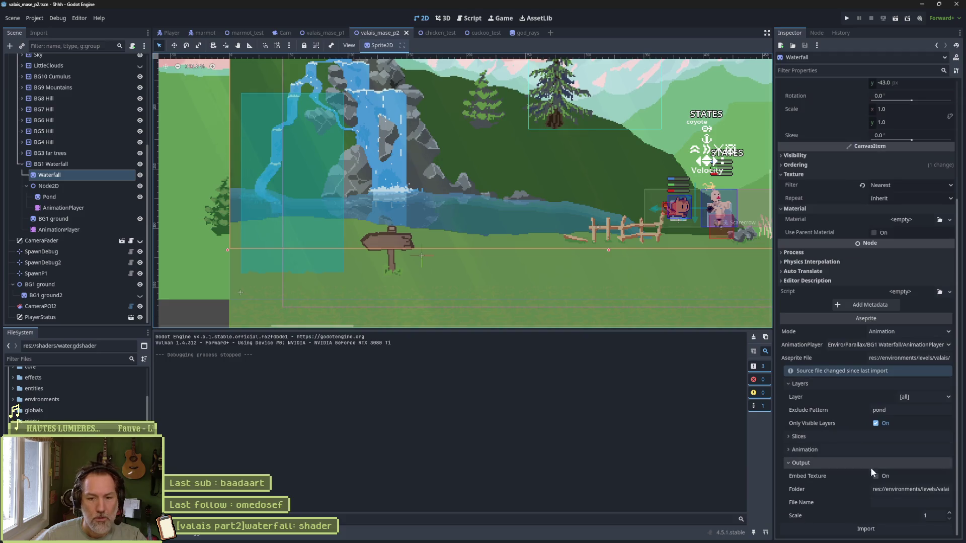
click(874, 529)
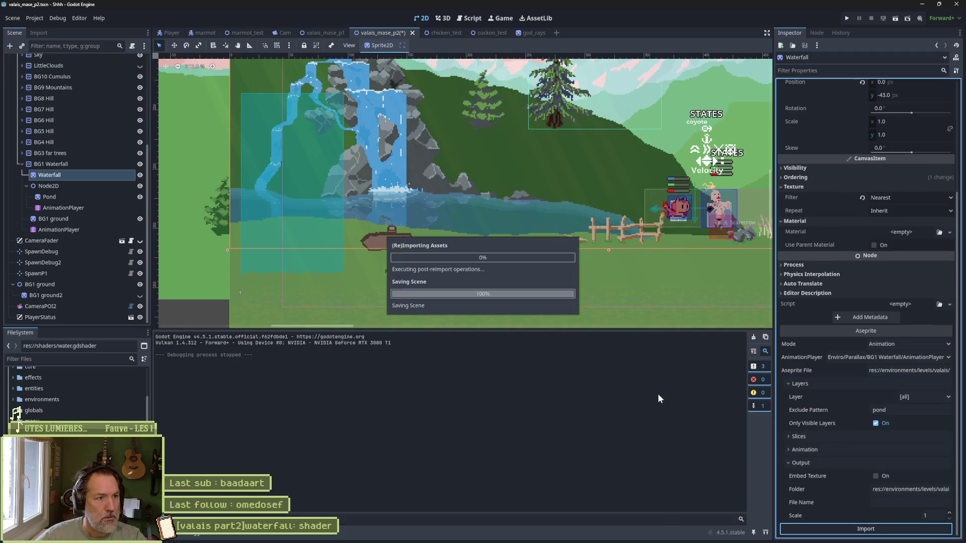
key(F6)
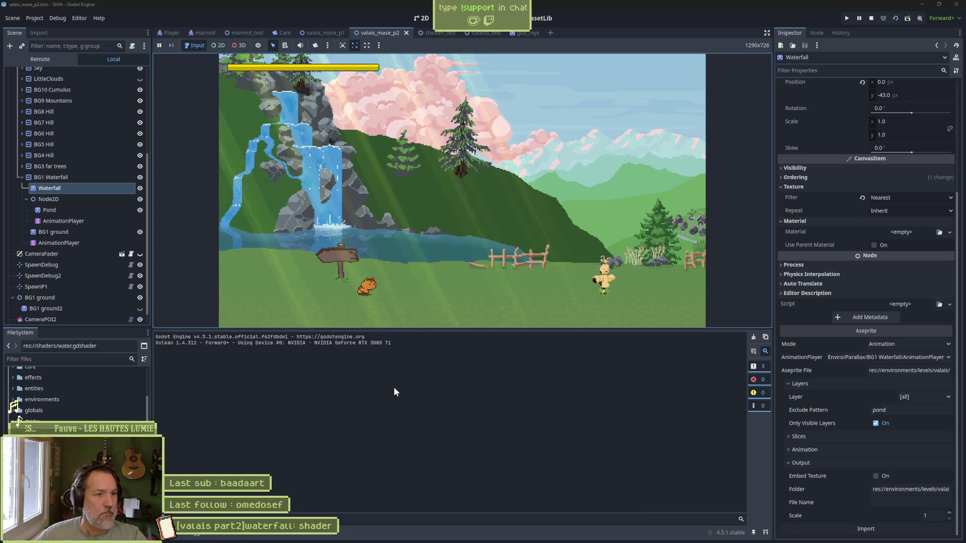
Walk the character right through the running waterfall level, then stop the game with F8.
key(Right)
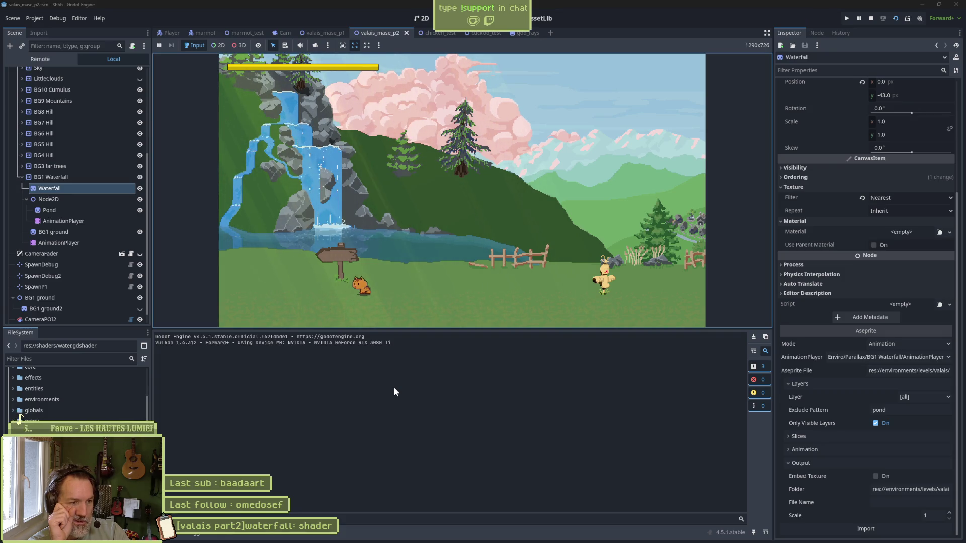
key(F8)
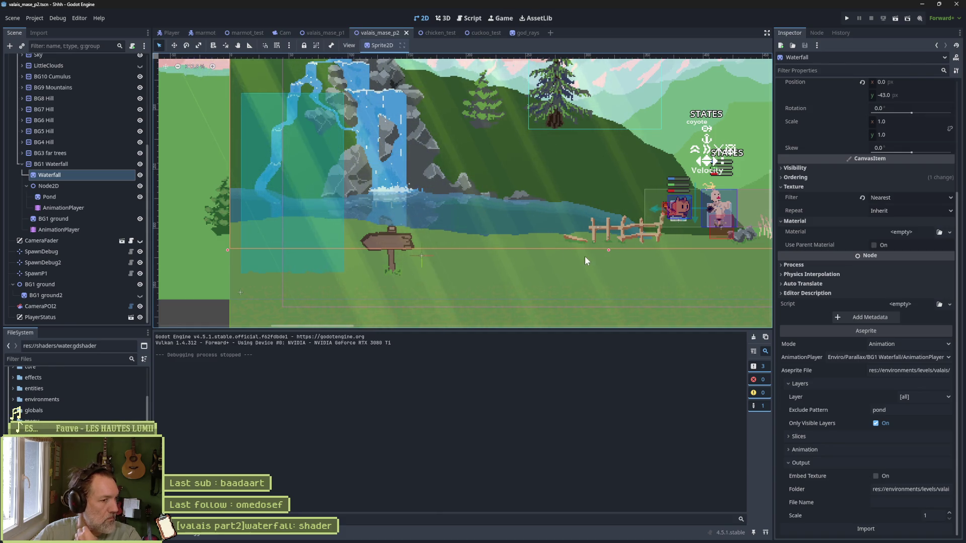
Add Layer 1 above the reflection layer with Shift+N and pick a pale palette colour.
mouse_move(515, 541)
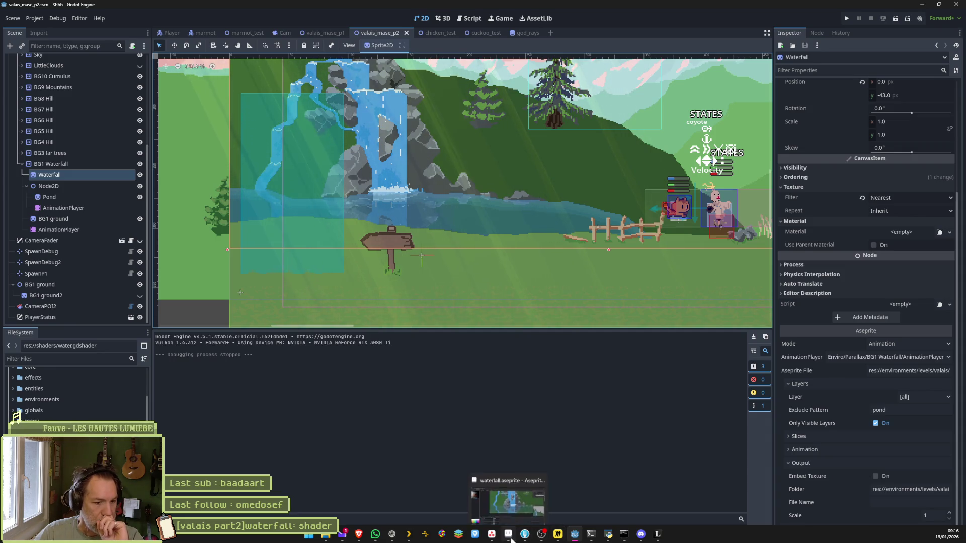
click(528, 511)
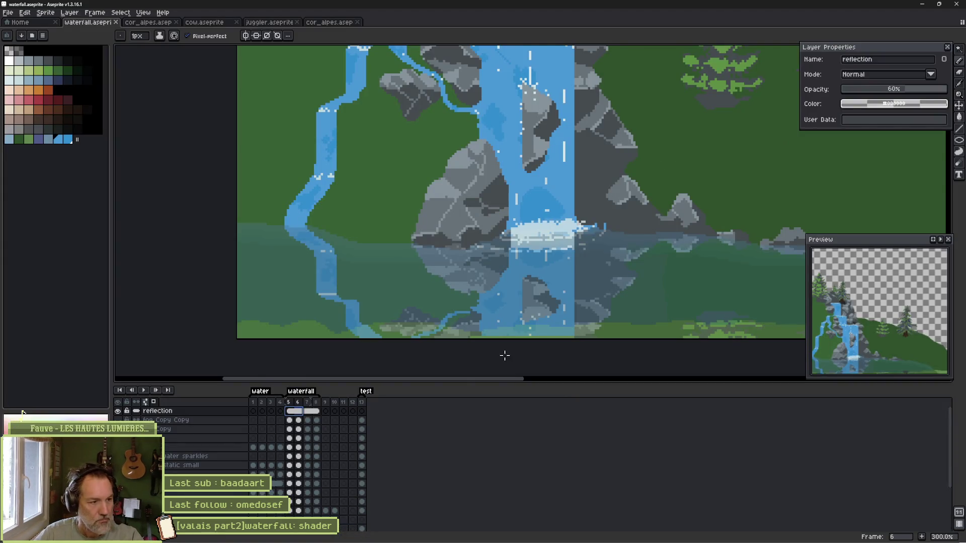
click(222, 412)
key(shift+n)
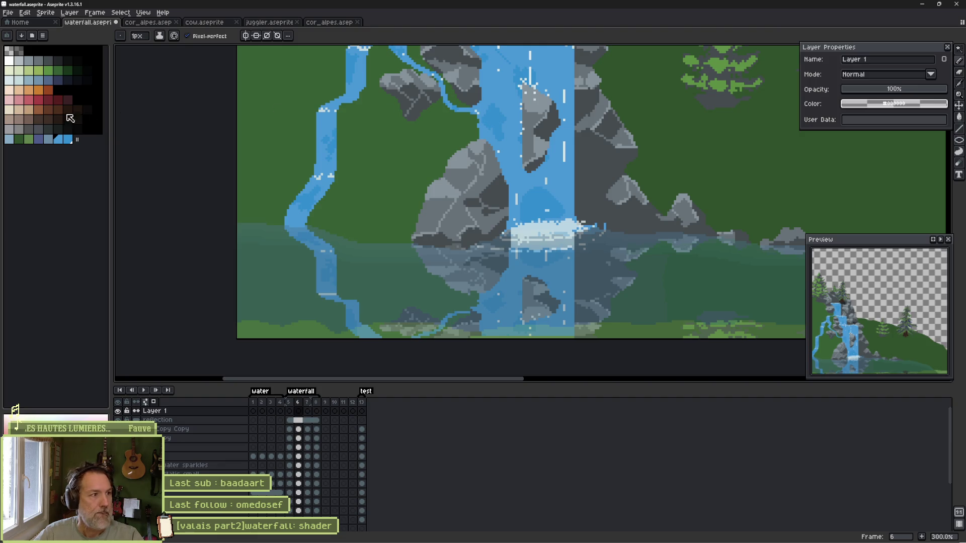
click(10, 81)
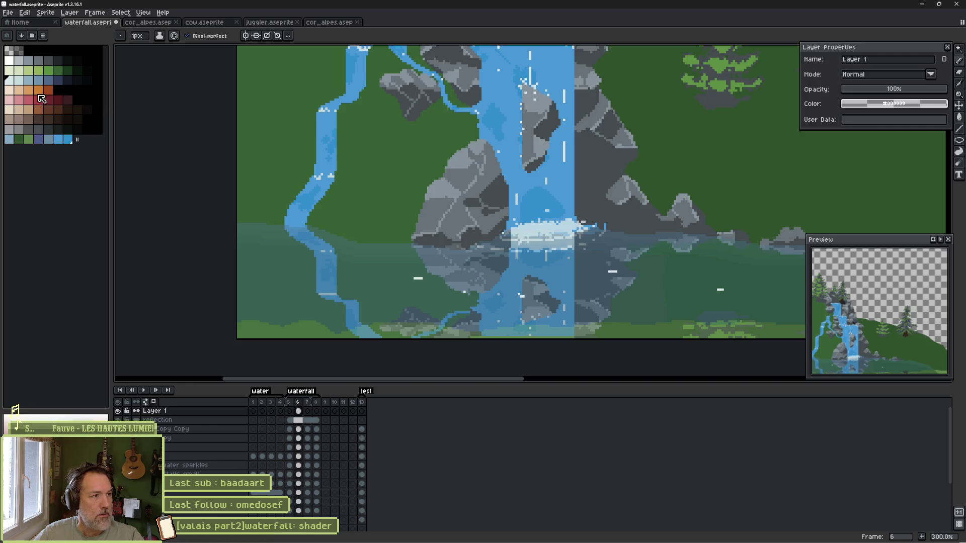
Select a light shade range and paint dashes at the pond's left edge, undoing a stray rock stroke.
drag(15, 62, 16, 82)
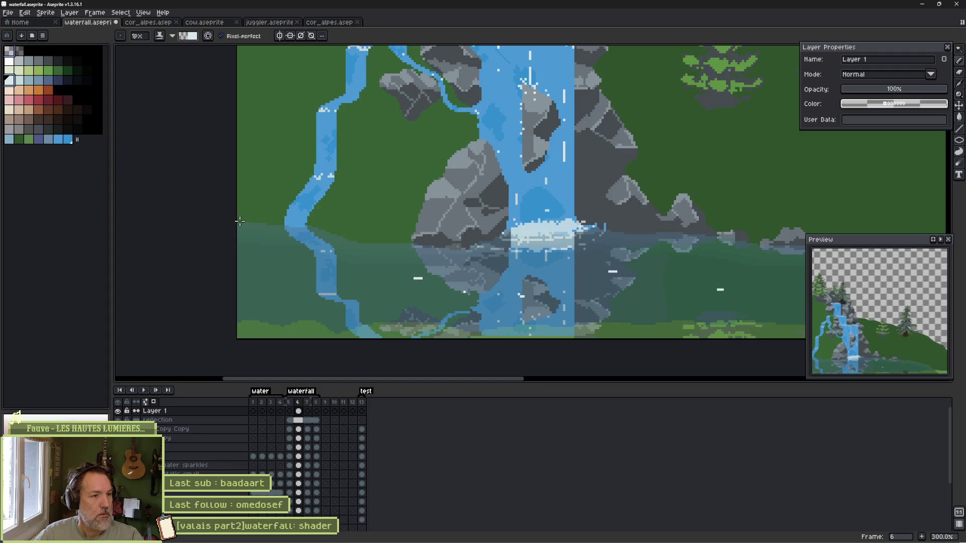
key(x)
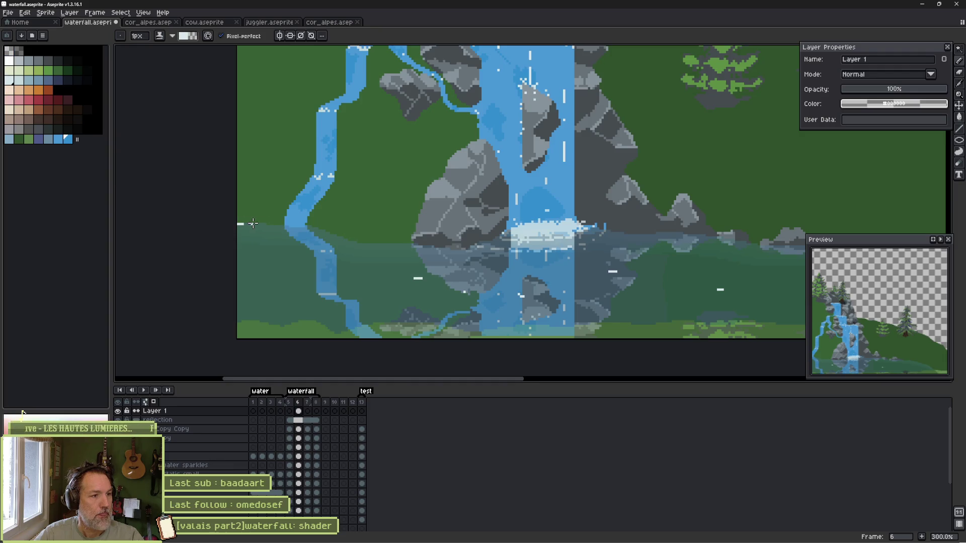
drag(331, 233, 366, 242)
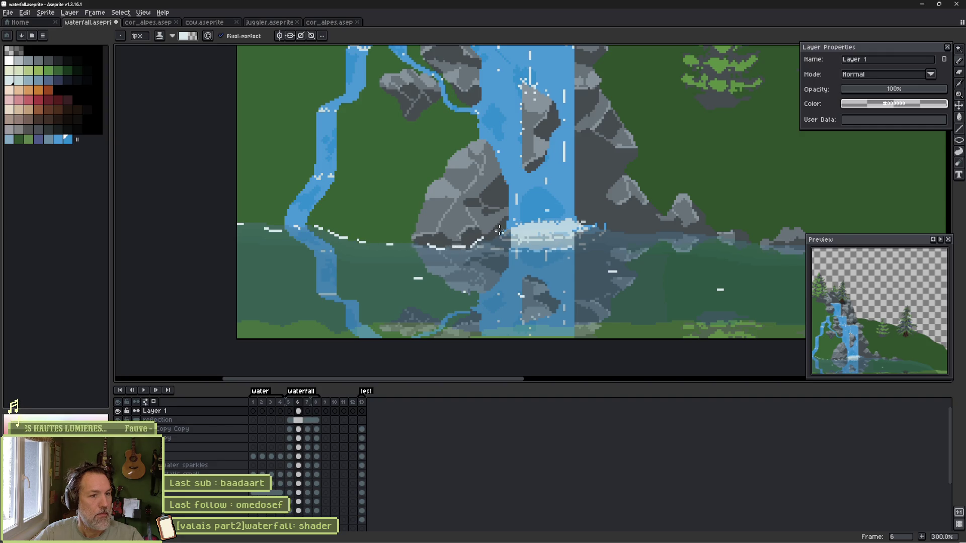
mouse_move(442, 195)
mouse_down()
mouse_move(462, 151)
mouse_move(501, 224)
mouse_up()
key(ctrl+z)
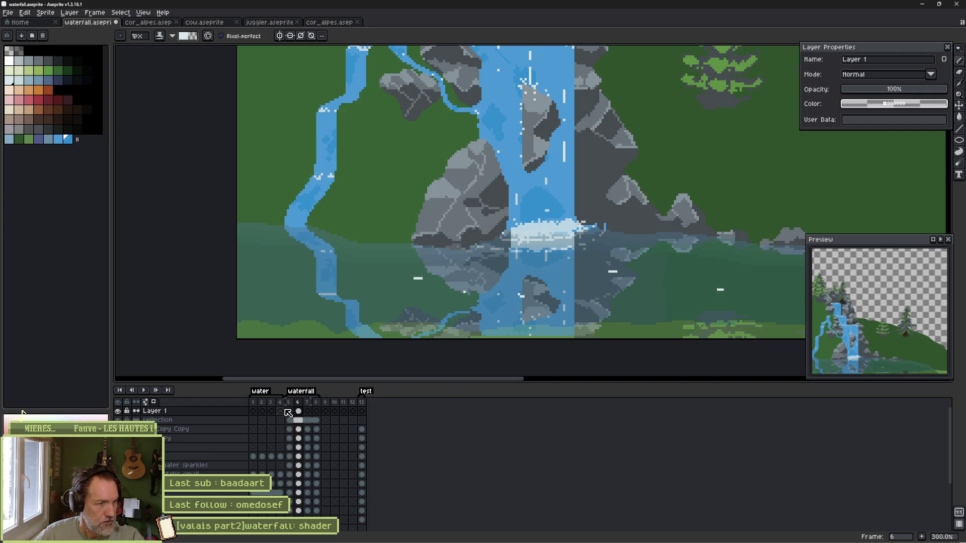
Add more light dashes along the left shoreline and a diagonal run beside the stream.
scroll(272, 235, up, 4)
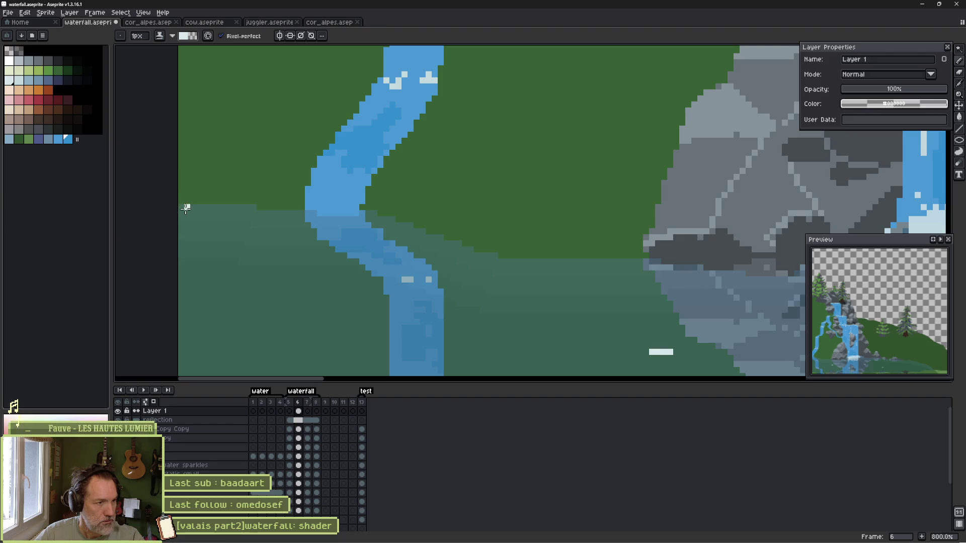
drag(183, 208, 322, 215)
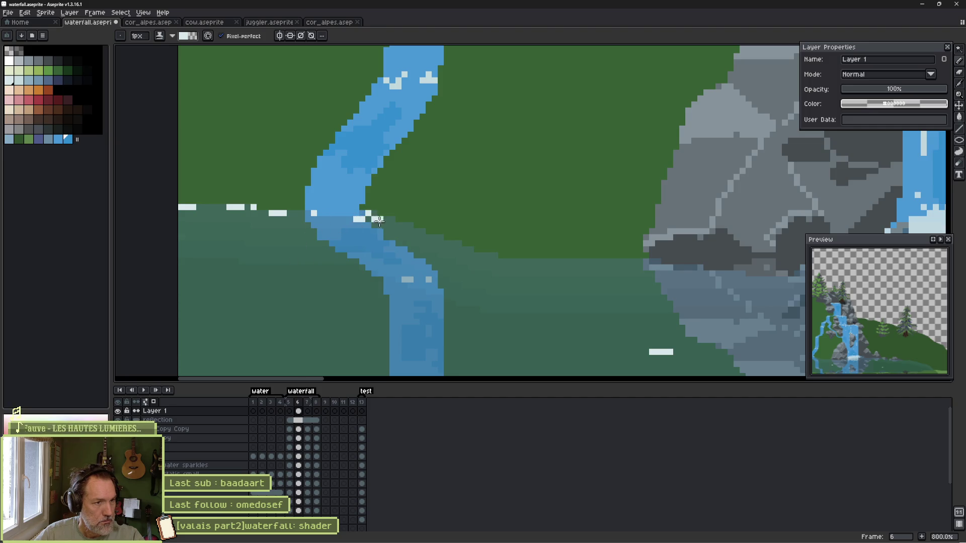
drag(379, 220, 427, 236)
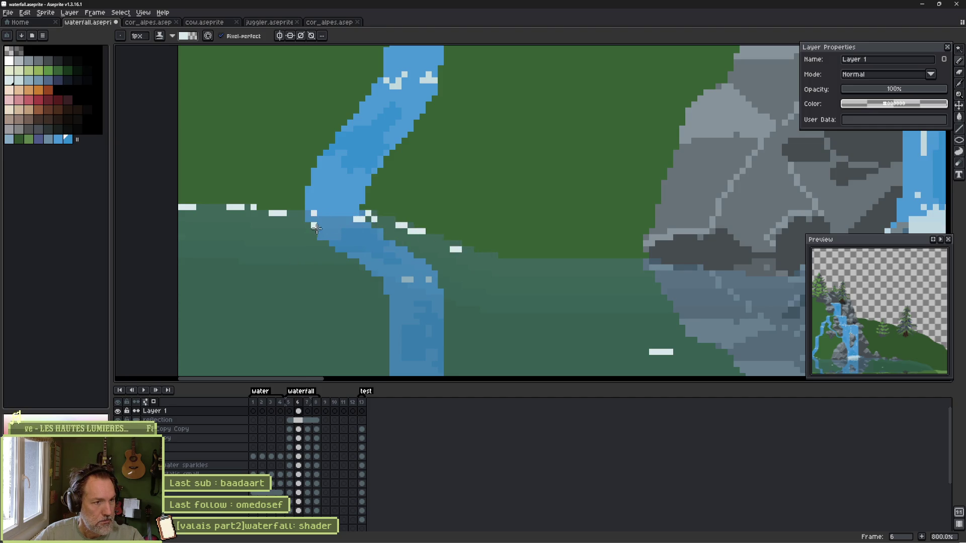
drag(282, 236, 307, 255)
scroll(458, 270, down, 2)
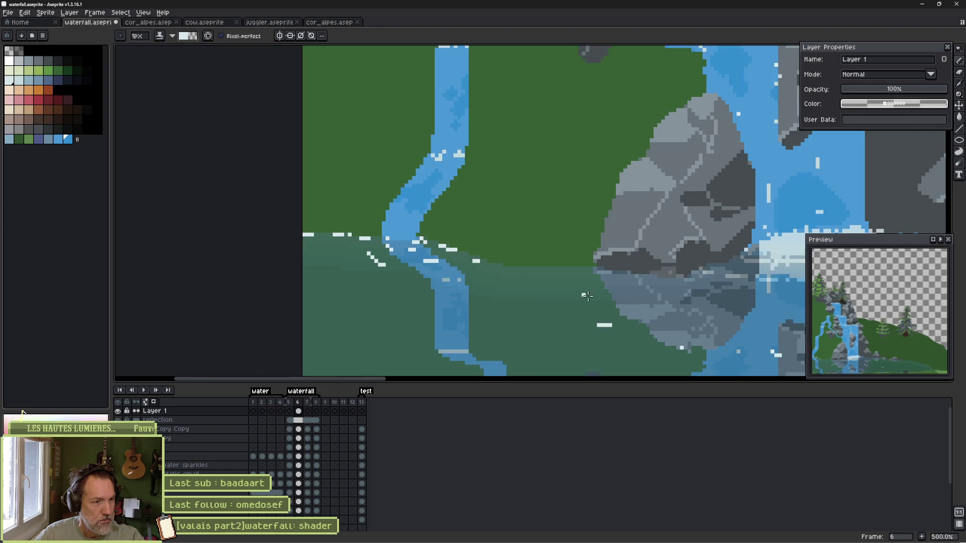
Pencil white highlight dashes and pixels along the shoreline beneath the rocks.
scroll(351, 238, right, 5)
scroll(351, 239, up, 5)
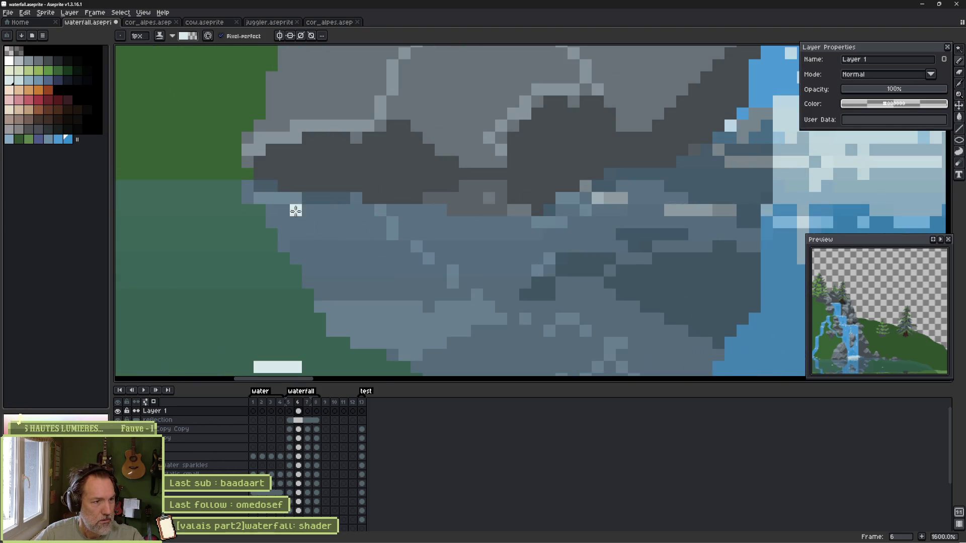
drag(233, 186, 392, 221)
click(428, 222)
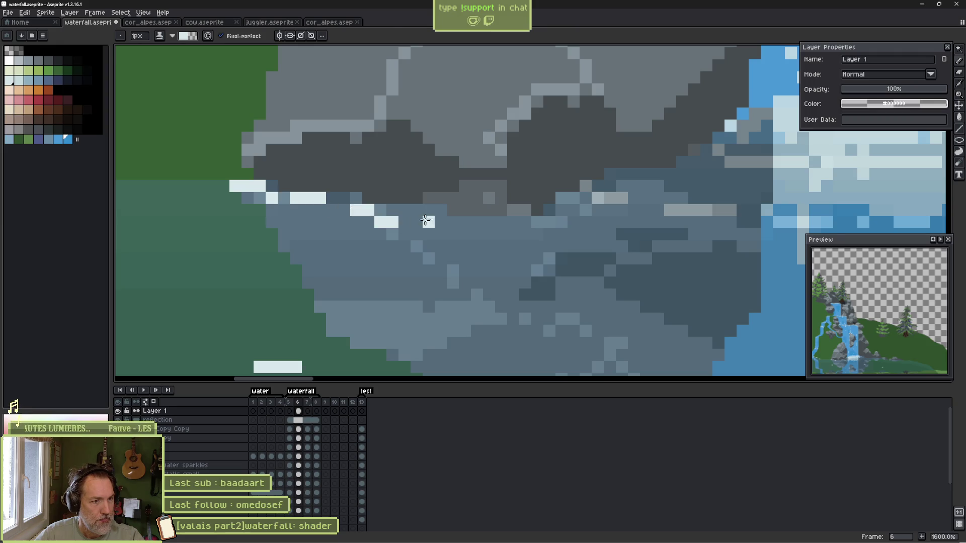
click(453, 222)
drag(549, 221, 549, 210)
click(574, 197)
click(604, 174)
Add white dashes and dots along the water's top edge past the waterfall.
scroll(550, 222, right, 4)
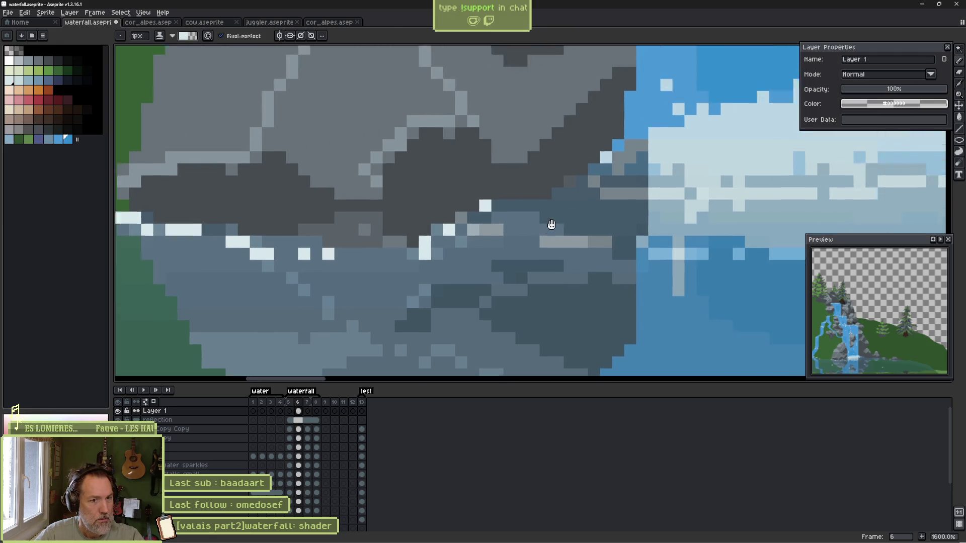
scroll(411, 229, right, 3)
scroll(411, 229, down, 2)
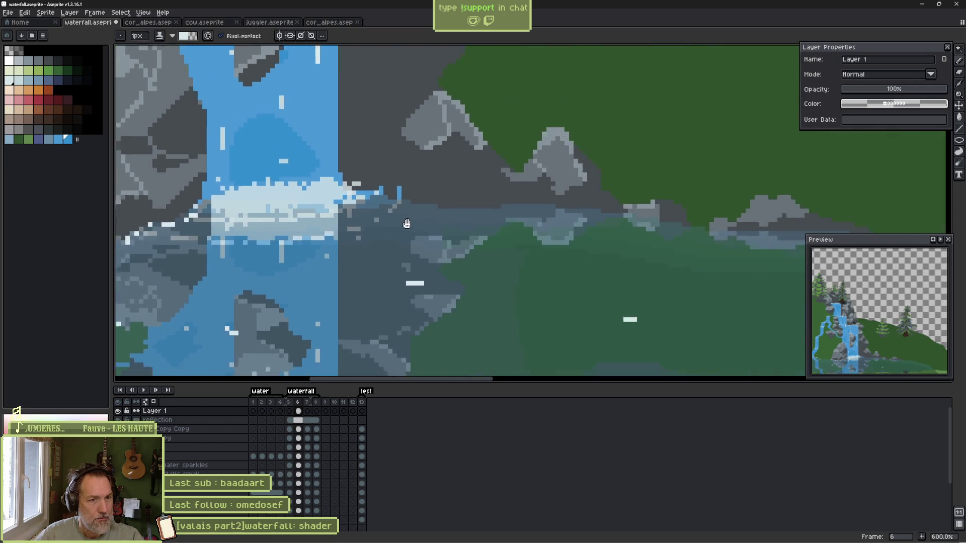
scroll(351, 182, up, 1)
drag(378, 182, 396, 182)
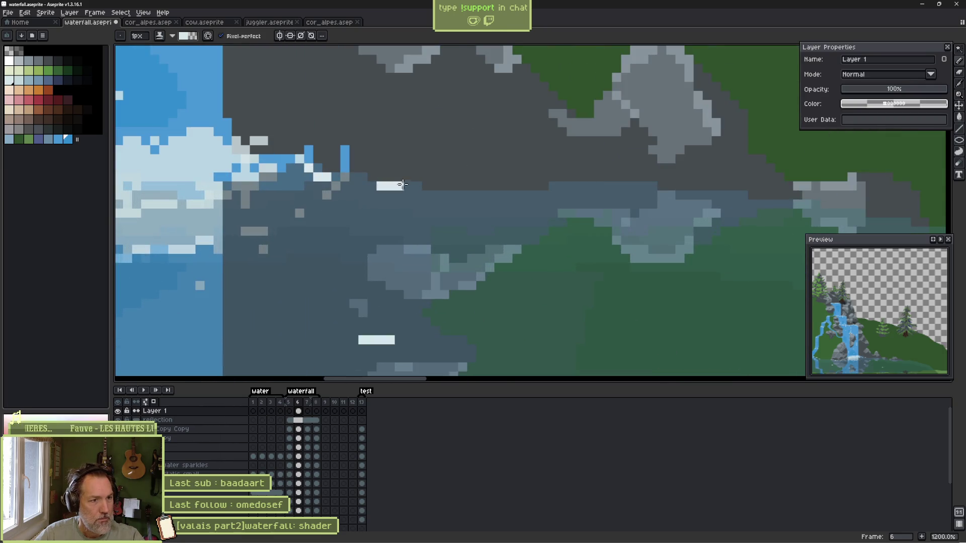
drag(468, 191, 496, 201)
click(568, 191)
click(586, 182)
drag(595, 191, 635, 186)
click(653, 195)
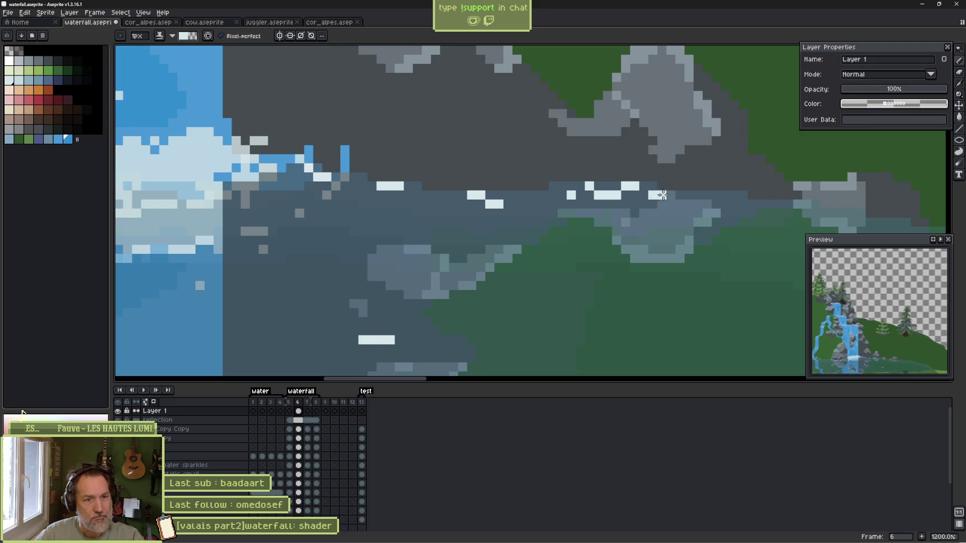
Continue the white shoreline dashes rightward to the shoreline's right end.
scroll(653, 195, right, 3)
drag(497, 214, 614, 223)
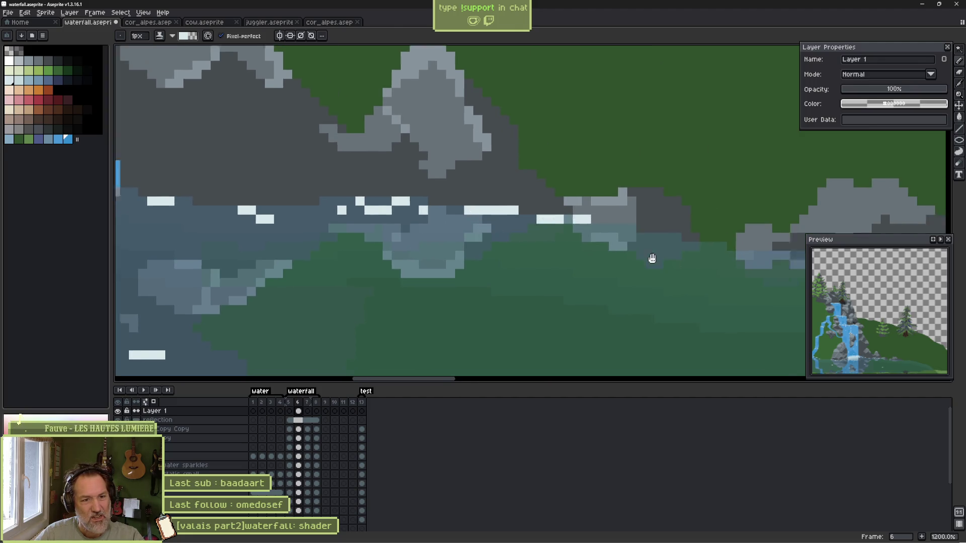
scroll(649, 258, right, 3)
drag(508, 222, 522, 231)
click(581, 231)
drag(608, 239, 629, 240)
scroll(629, 252, right, 3)
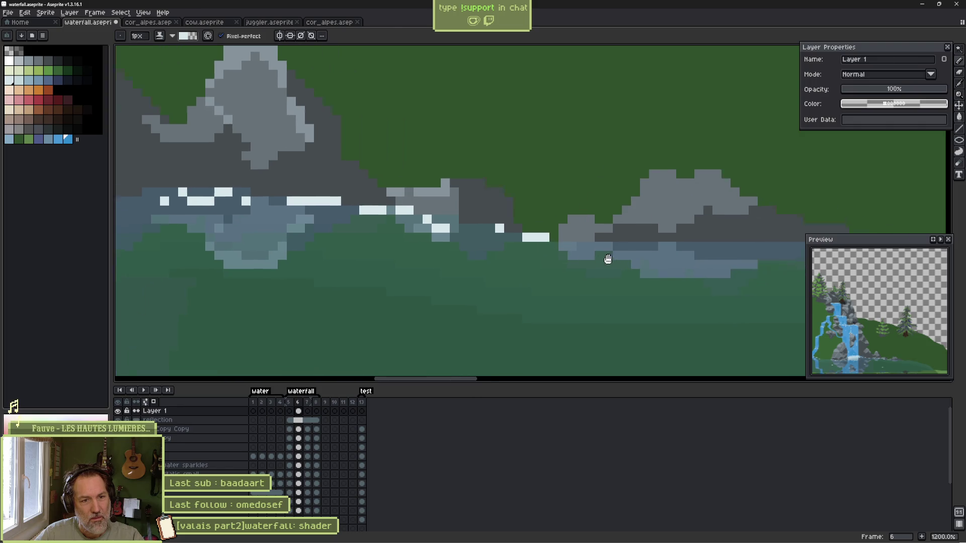
drag(512, 241, 550, 241)
drag(620, 241, 697, 250)
click(740, 250)
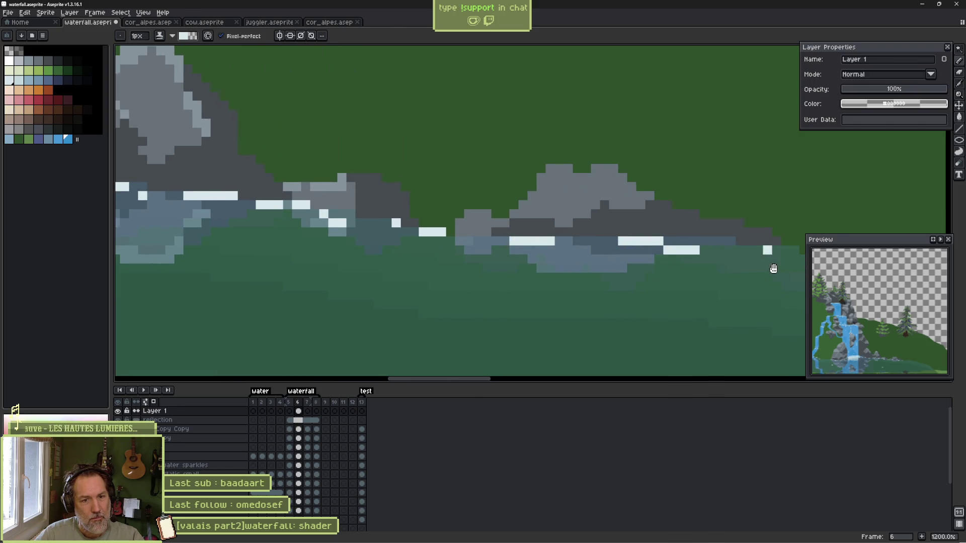
scroll(742, 250, down, 6)
drag(527, 240, 645, 192)
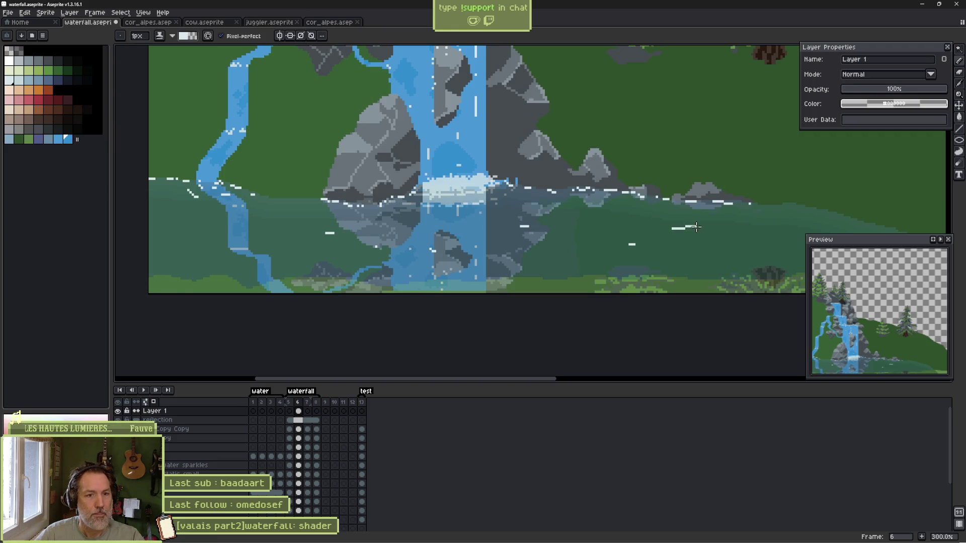
Undo the stray diagonal line and add white dashes on the lower-left open water.
shift+click(677, 228)
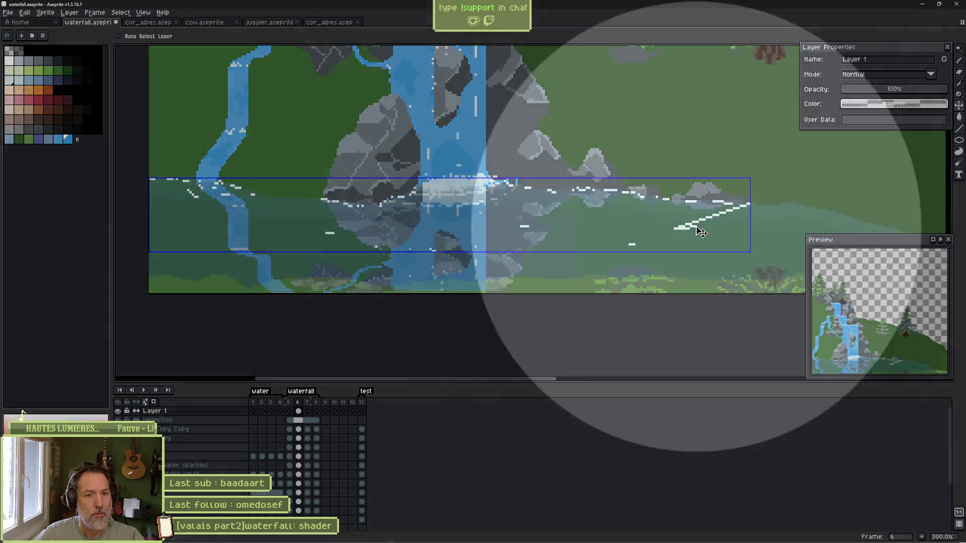
key(ctrl+z)
drag(669, 233, 698, 233)
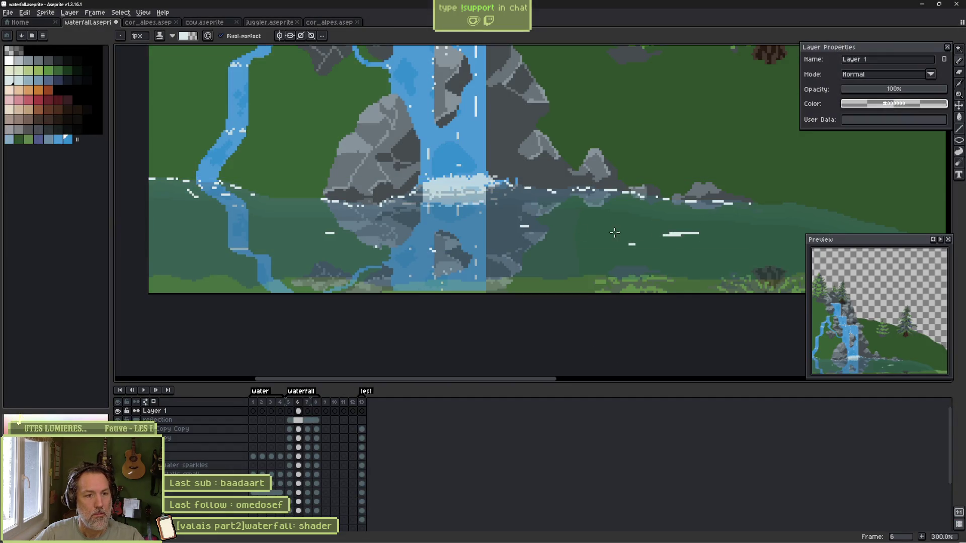
key(ctrl+z)
click(161, 224)
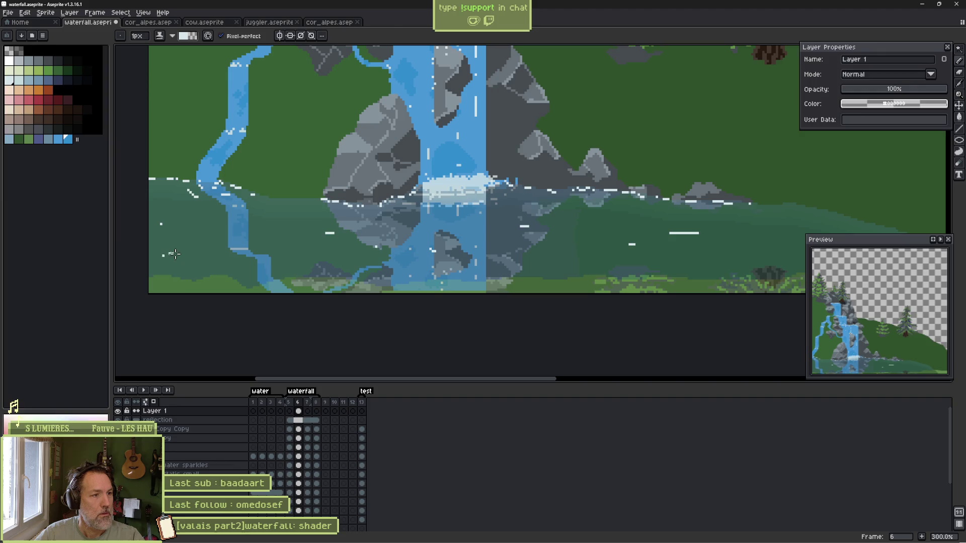
shift+click(202, 254)
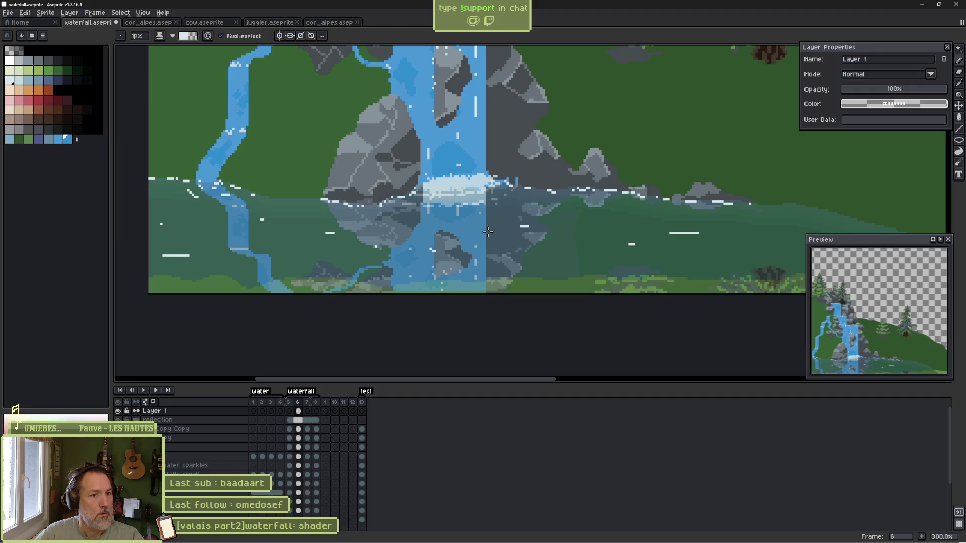
Dot white dashes down the pond's curving right shoreline, then zoom back out.
scroll(719, 240, down, 2)
scroll(718, 242, up, 2)
drag(659, 246, 417, 264)
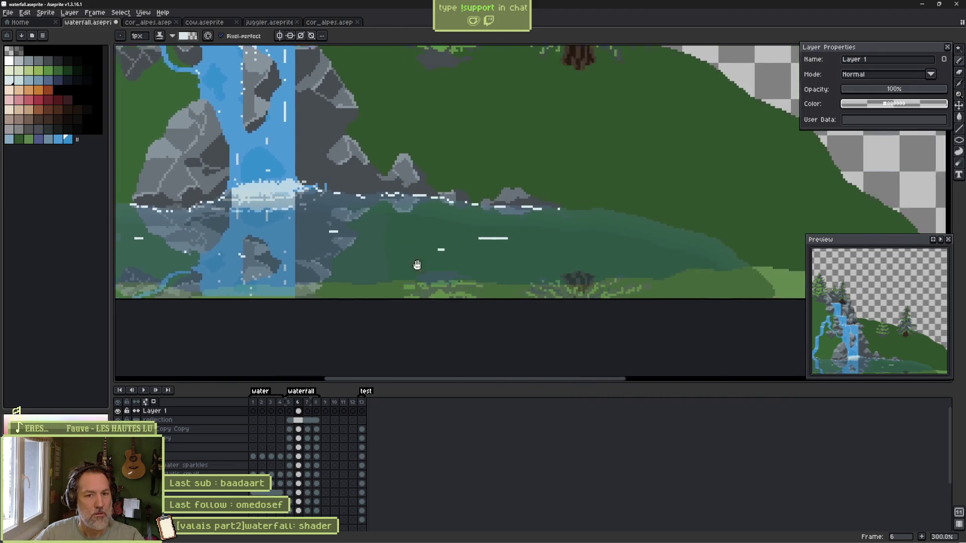
scroll(743, 239, up, 3)
click(447, 178)
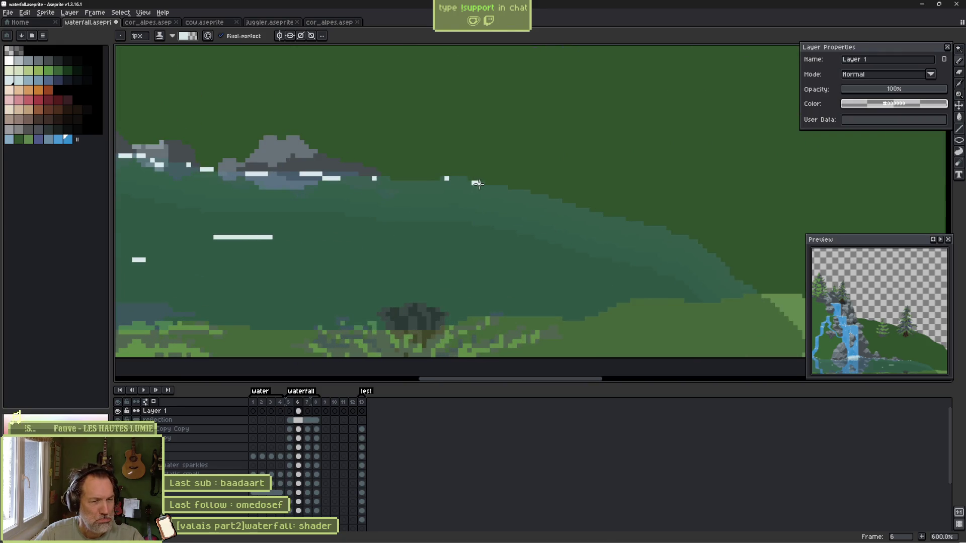
drag(473, 182, 485, 182)
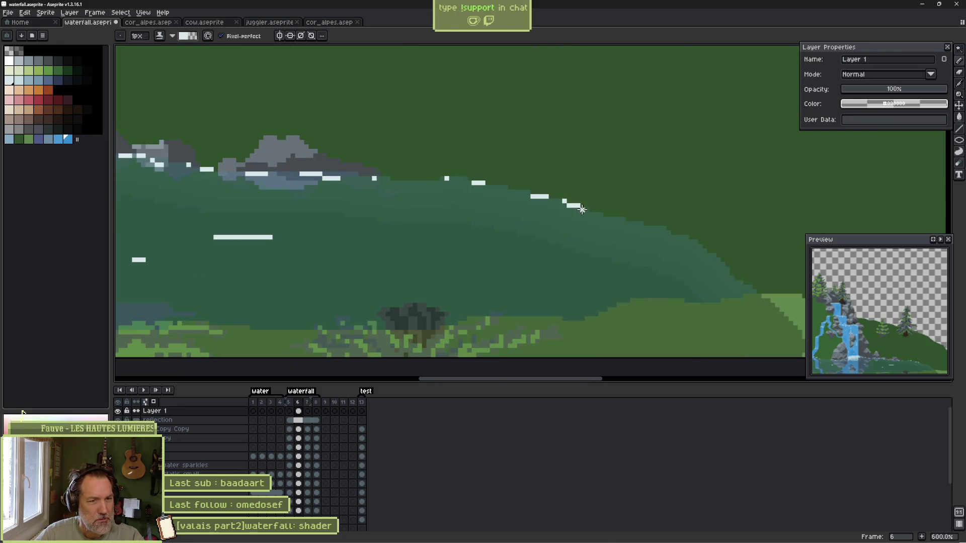
drag(591, 215, 648, 228)
click(664, 232)
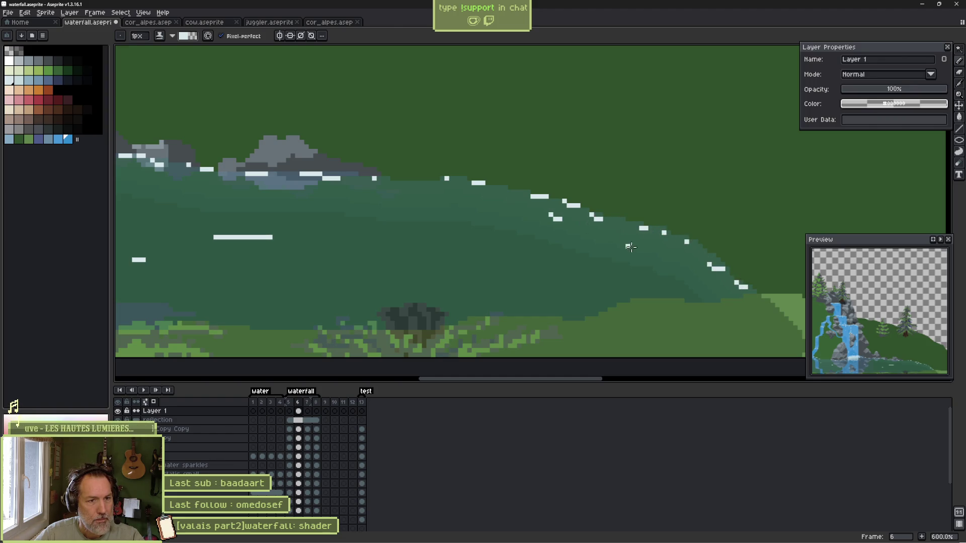
drag(444, 190, 630, 197)
scroll(473, 194, down, 3)
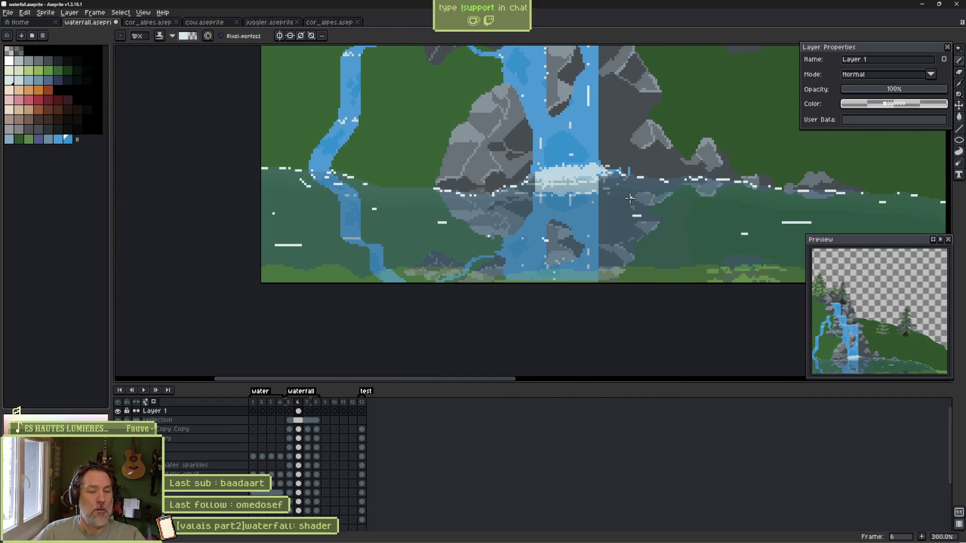
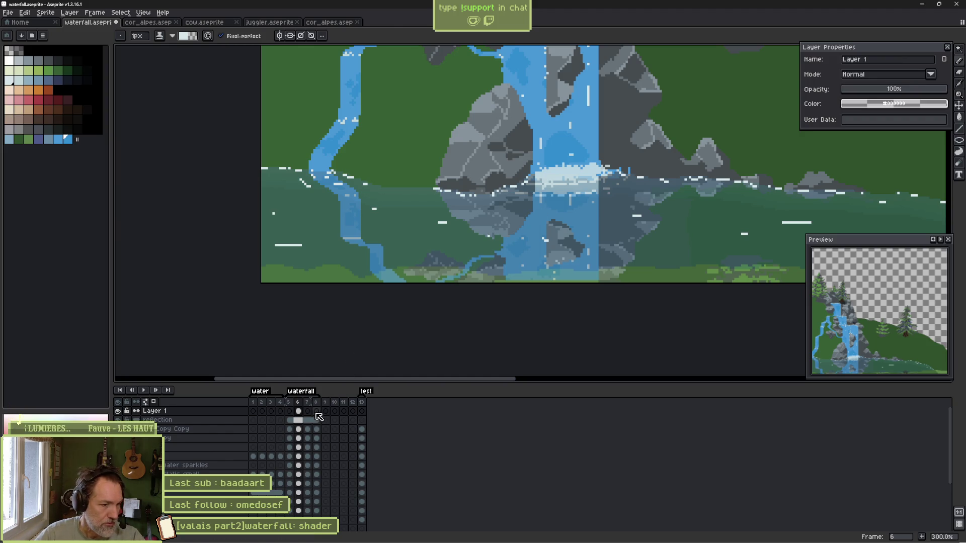
On frame 5, move the white sparkle pixels slightly left with the Move tool.
click(291, 412)
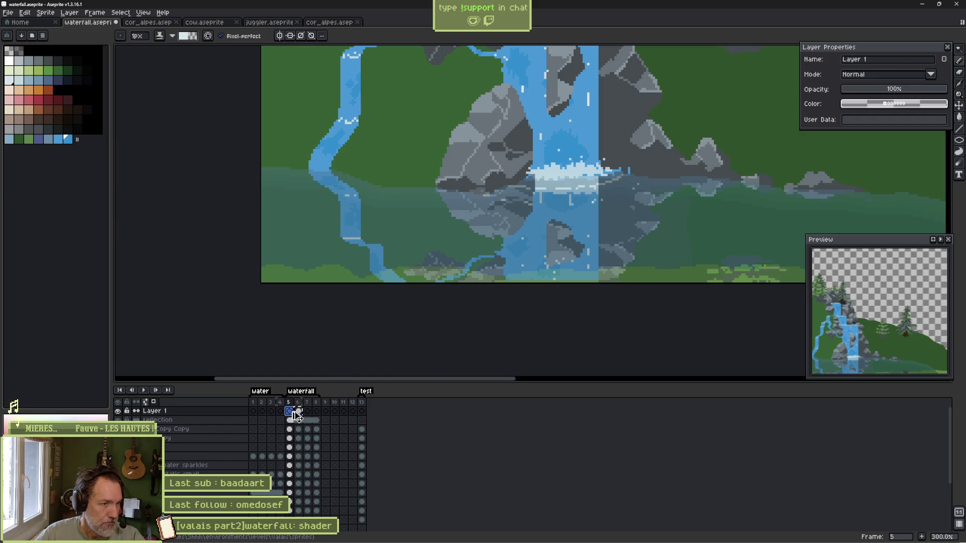
scroll(354, 198, up, 4)
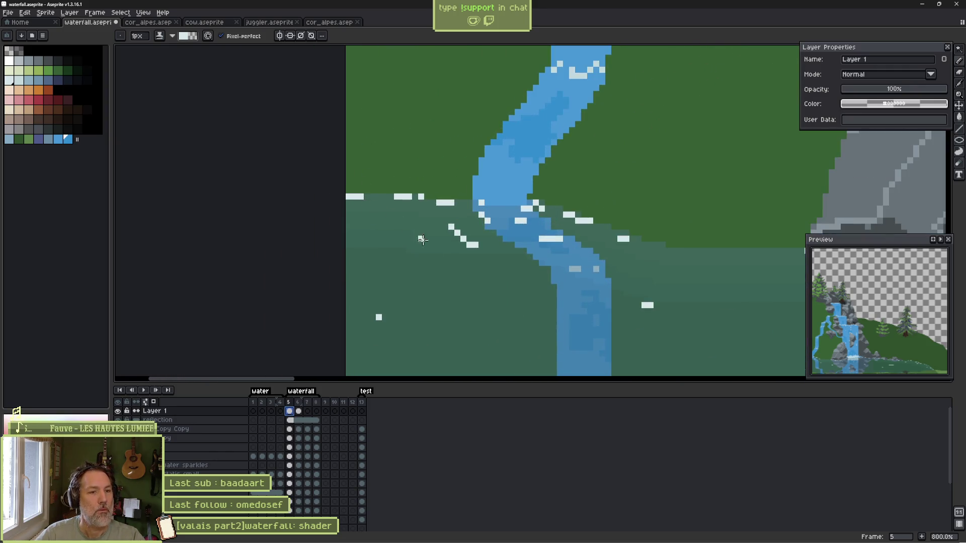
key(v)
drag(429, 250, 416, 253)
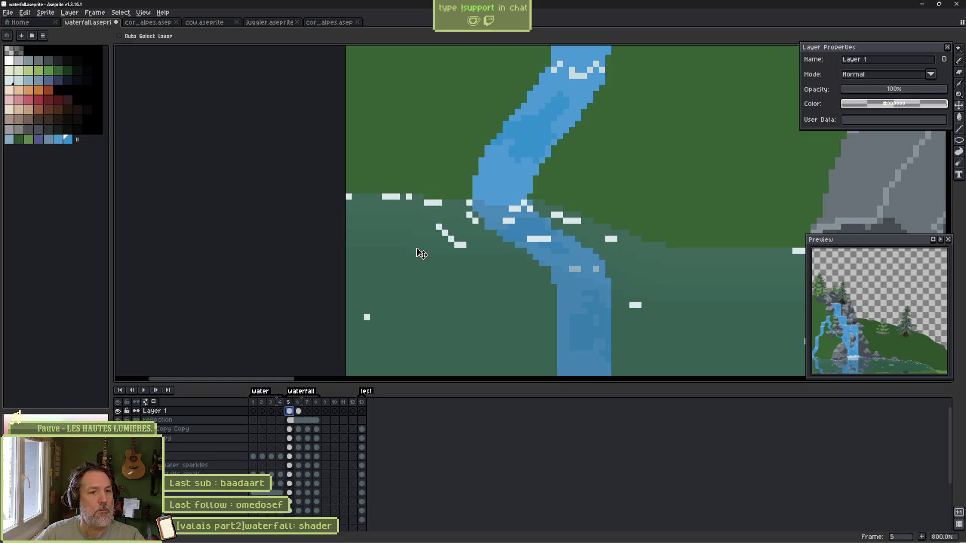
Shift frame 7's sparkles right, return to the Pencil, and play the animation.
click(300, 414)
click(308, 411)
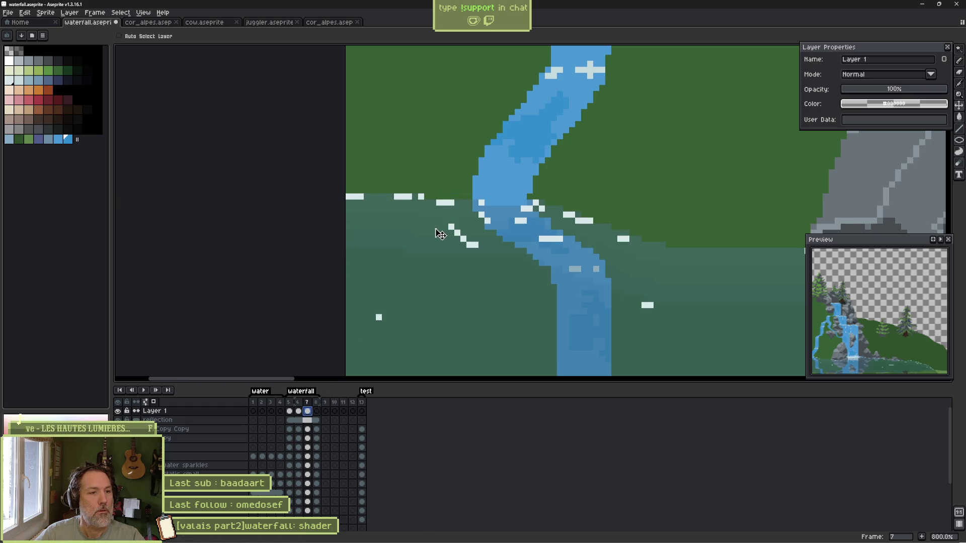
drag(439, 235, 449, 235)
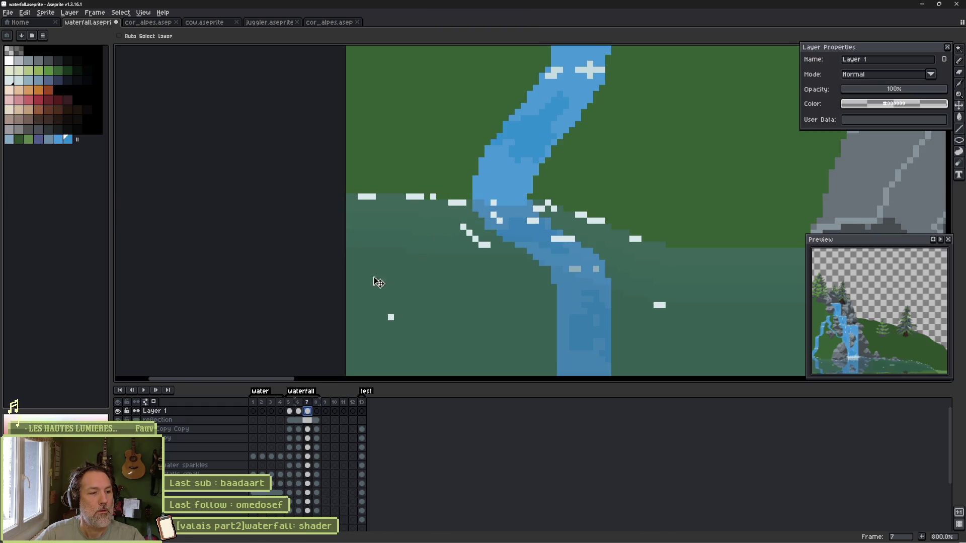
key(ctrl)
key(b)
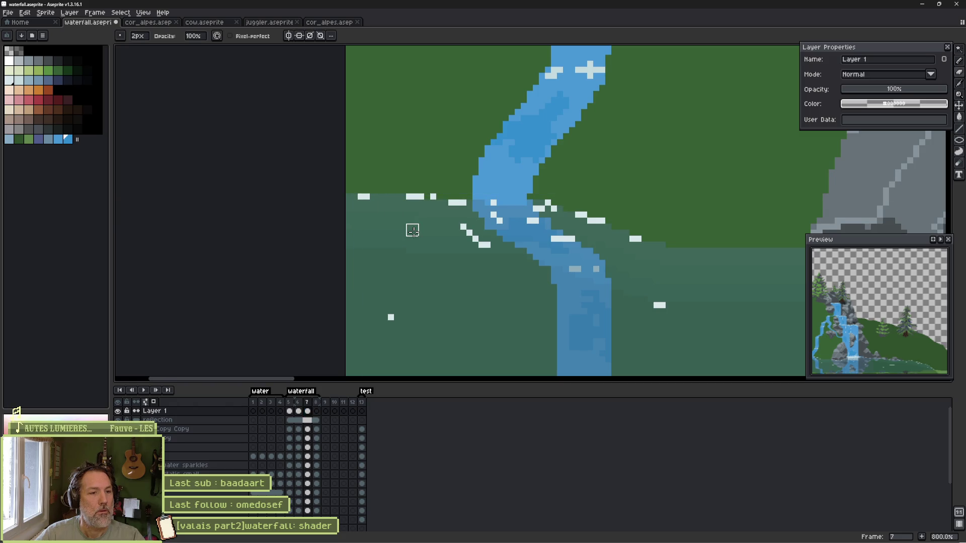
scroll(427, 234, down, 1)
key(Return)
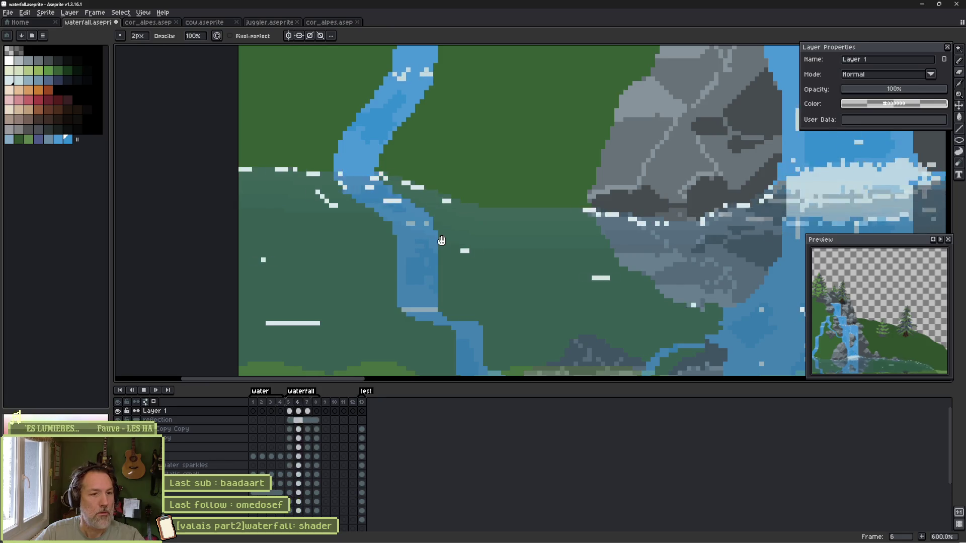
Stop playback and step from frame 5 to the next frame to inspect the sparkles.
key(Return)
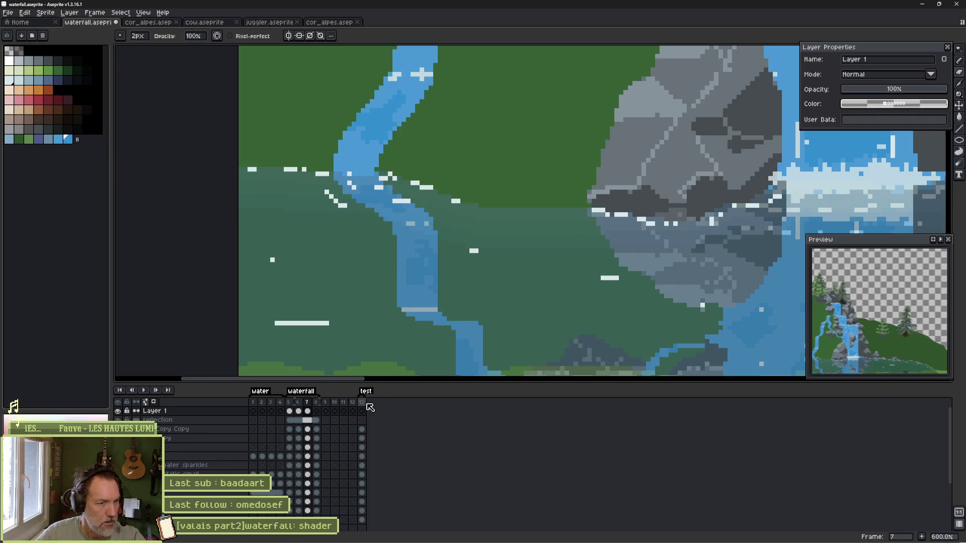
click(291, 410)
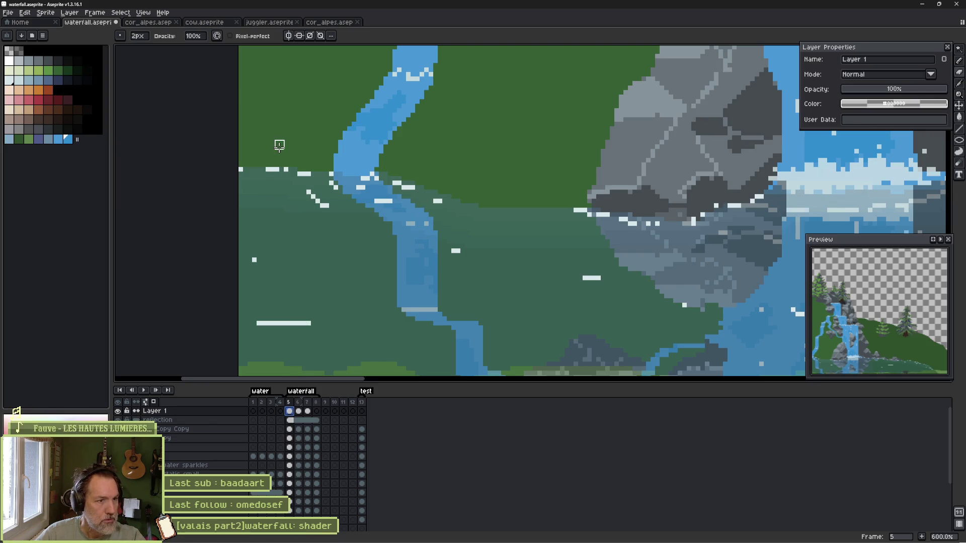
scroll(350, 166, down, 1)
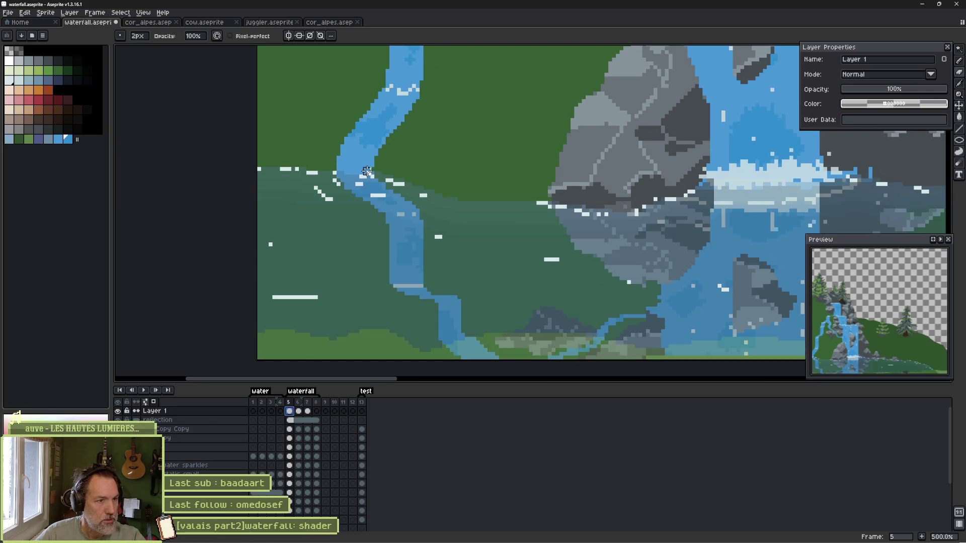
scroll(367, 171, up, 5)
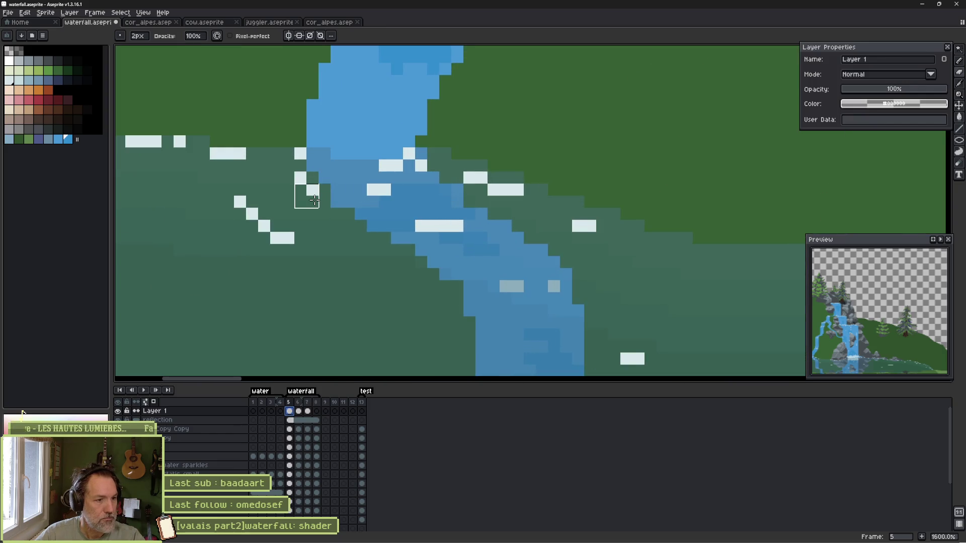
key(Right)
key(Right)
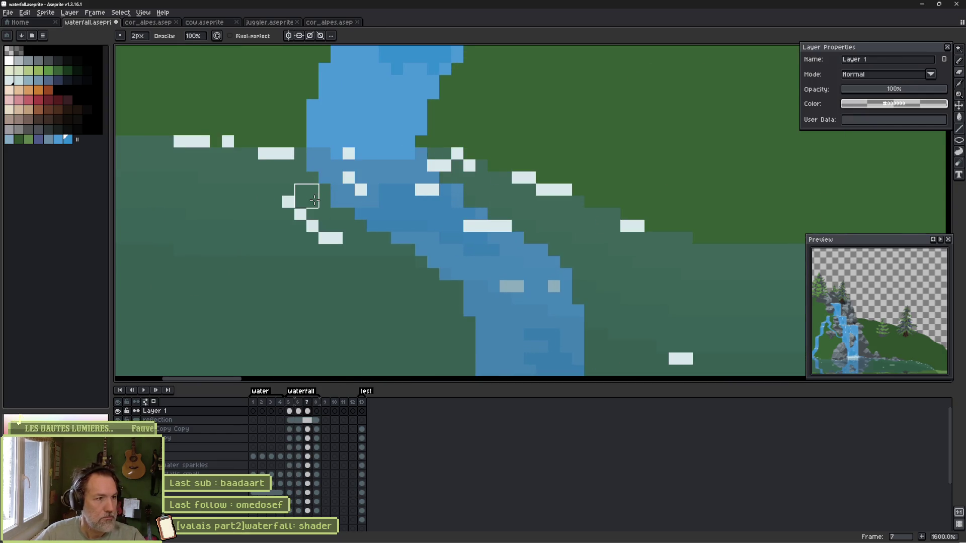
scroll(231, 194, up, 2)
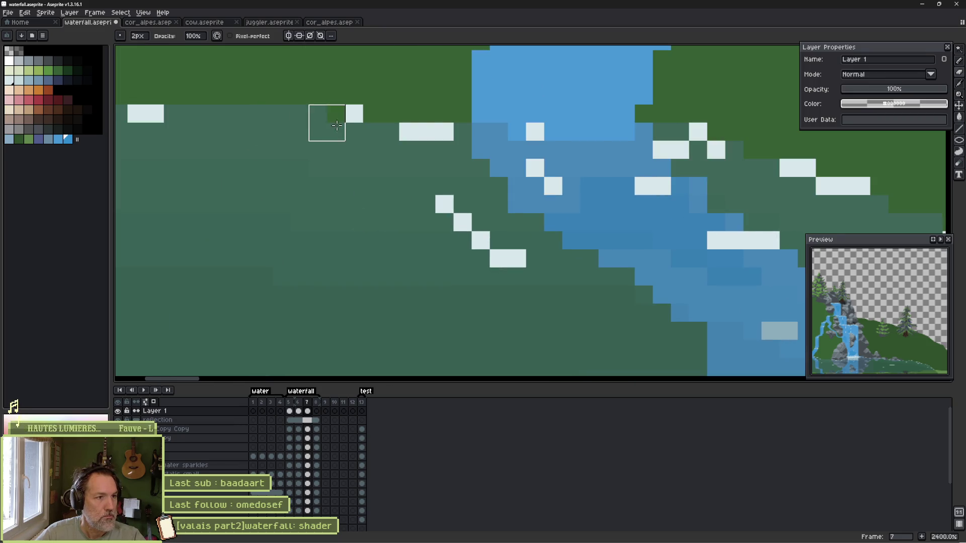
scroll(345, 123, down, 2)
Erase two stray white sparkle pixels and add one extending the sparkle left.
key(b)
right_click(372, 195)
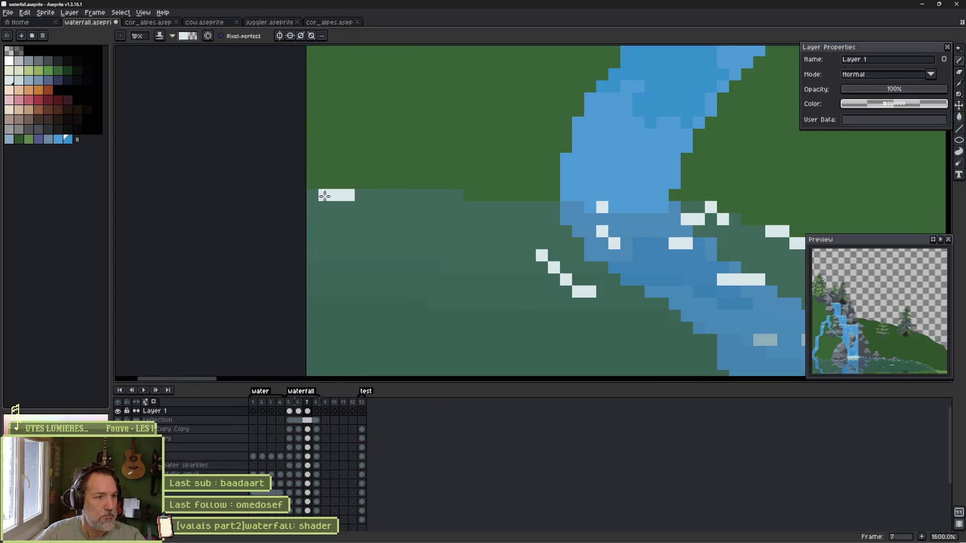
click(323, 195)
right_click(364, 195)
Erase the remaining sparkle pixels along the river with a 2px eraser.
drag(609, 212, 430, 207)
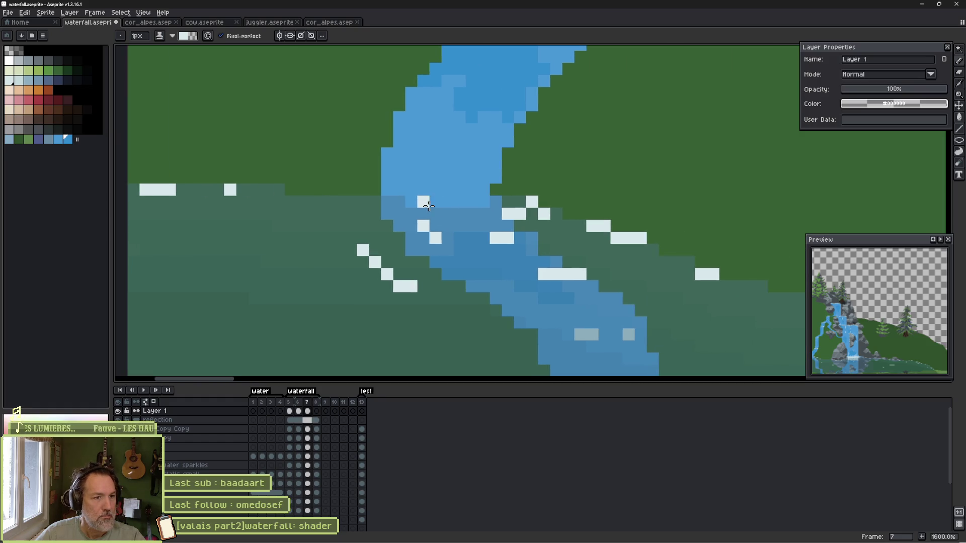
key(e)
mouse_move(553, 201)
mouse_down()
mouse_move(574, 207)
mouse_move(524, 207)
mouse_move(645, 230)
mouse_move(502, 265)
mouse_move(429, 231)
mouse_move(429, 291)
mouse_up()
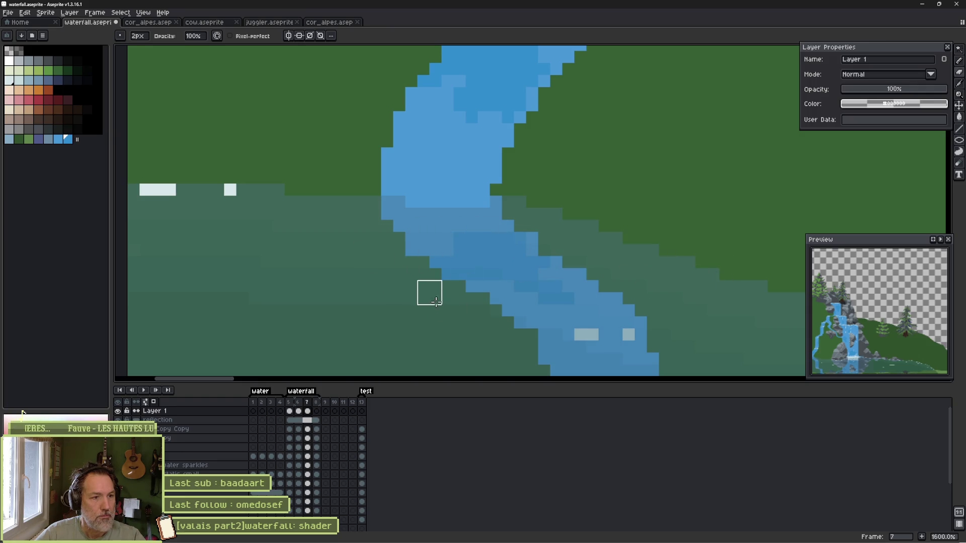
scroll(543, 297, down, 1)
mouse_move(947, 308)
mouse_down()
mouse_move(585, 229)
mouse_move(367, 210)
mouse_move(433, 229)
mouse_move(649, 201)
mouse_move(403, 242)
mouse_move(536, 218)
mouse_move(205, 231)
mouse_move(423, 213)
mouse_move(482, 230)
mouse_move(450, 237)
mouse_move(423, 229)
mouse_move(625, 228)
mouse_move(690, 259)
mouse_up()
scroll(694, 262, down, 4)
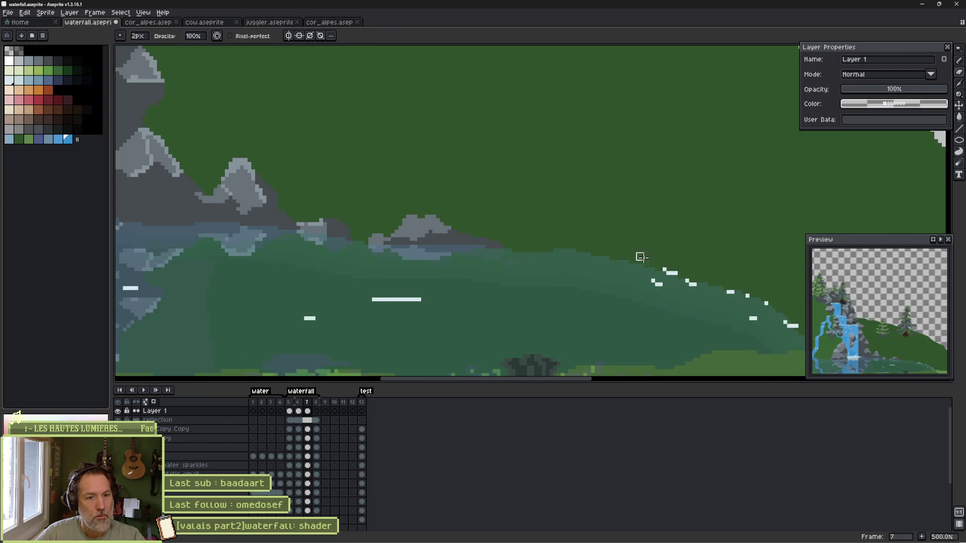
Erase the sparkle dots along the right pond shore.
drag(640, 257, 776, 321)
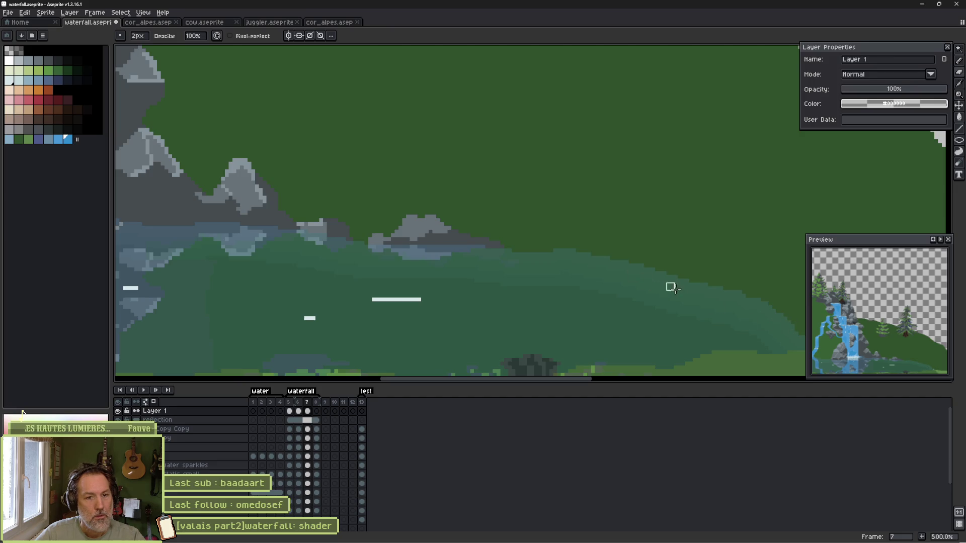
drag(731, 291, 631, 290)
key(b)
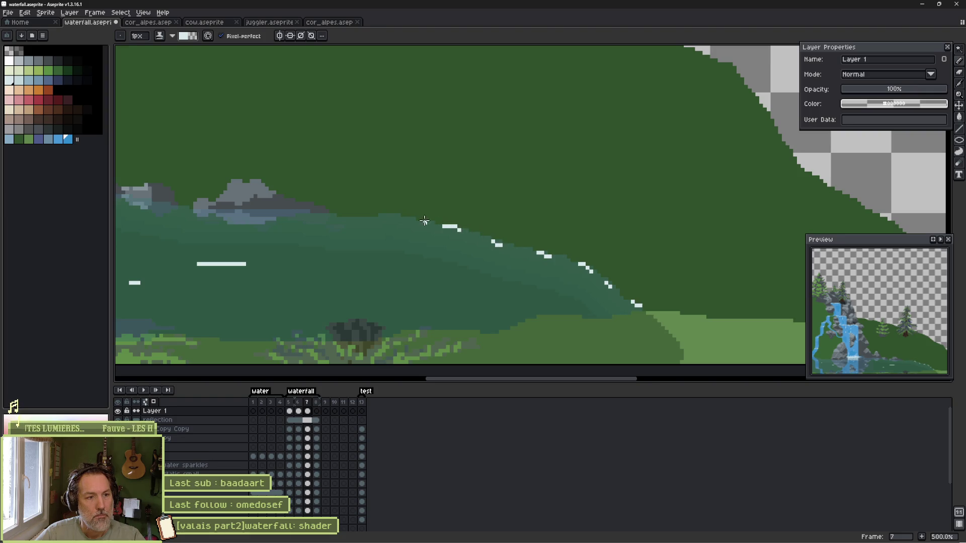
drag(141, 218, 378, 222)
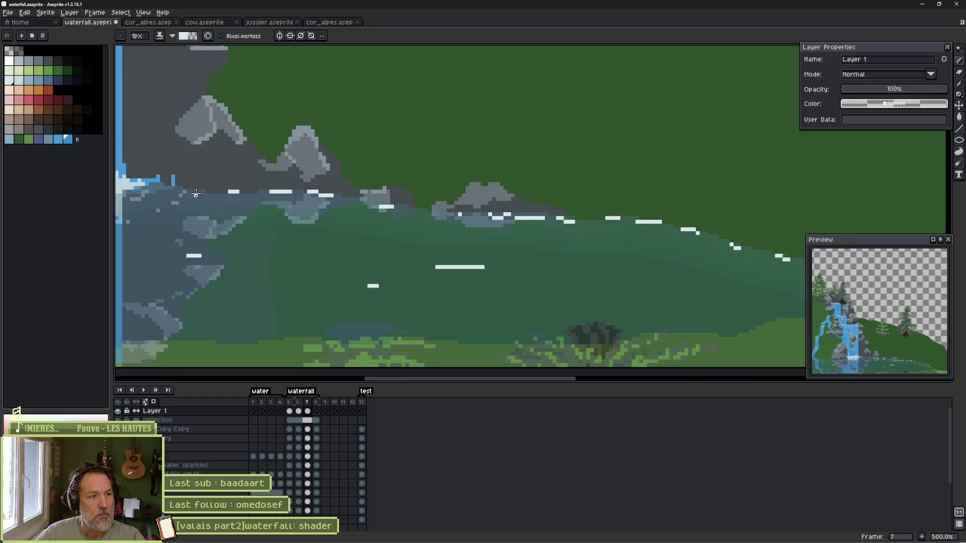
drag(196, 193, 470, 219)
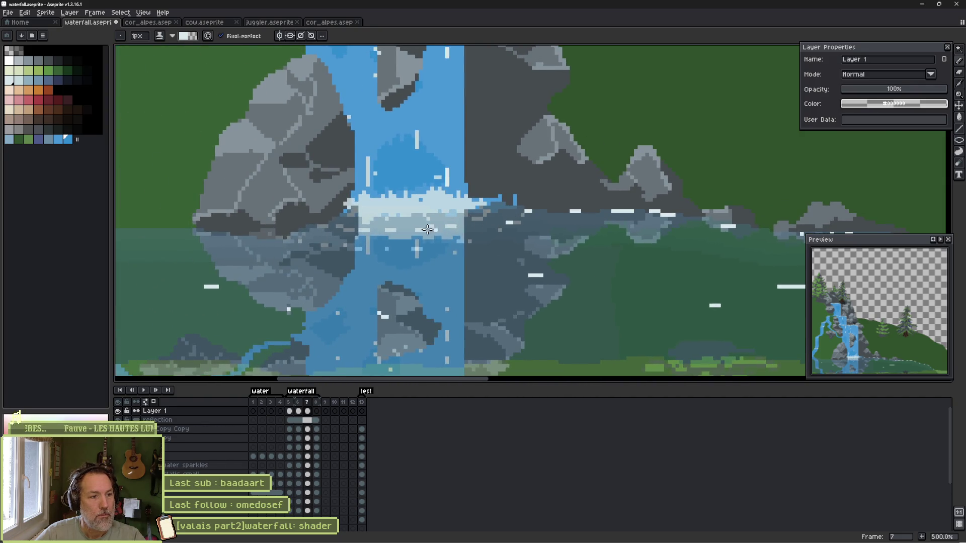
Add a few white sparkle pixels on the pond waterline, then show frame 6.
click(259, 242)
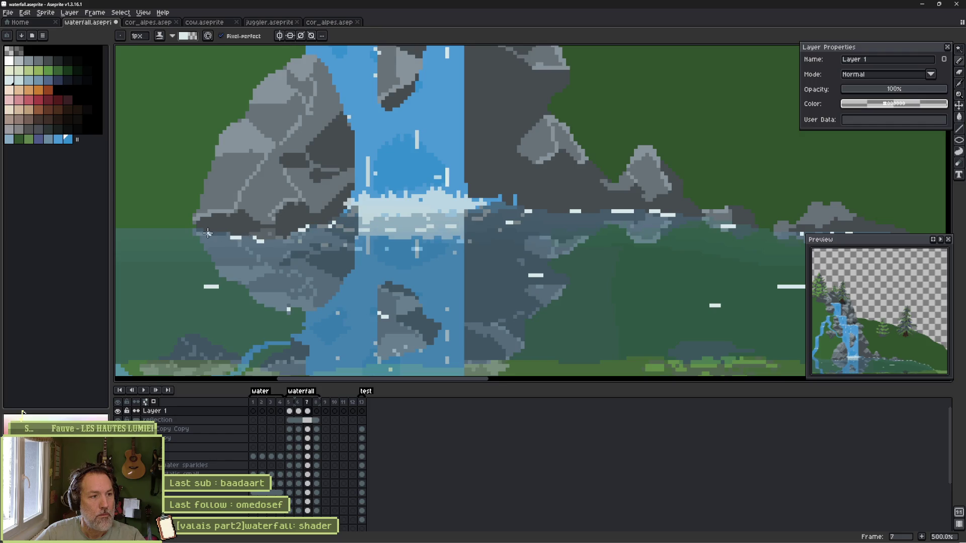
drag(310, 242, 407, 254)
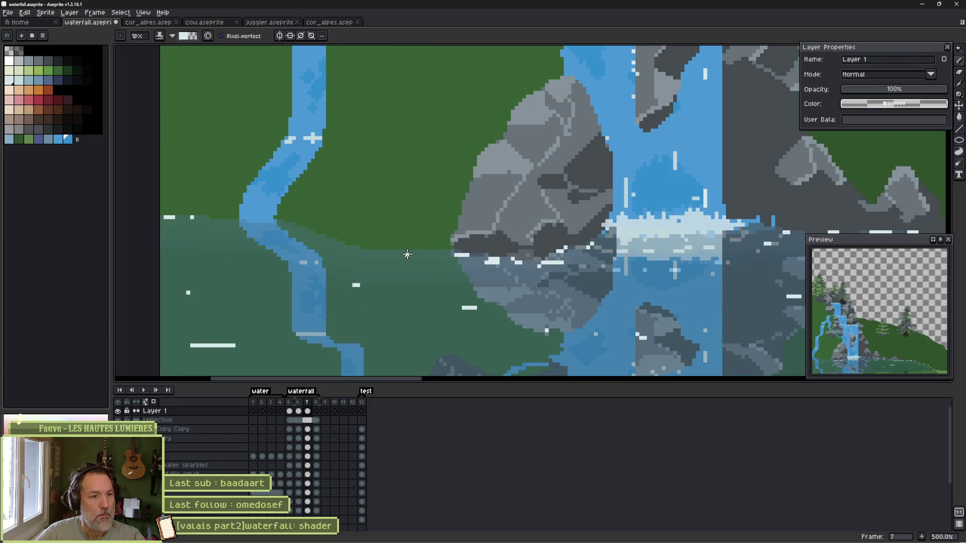
click(345, 247)
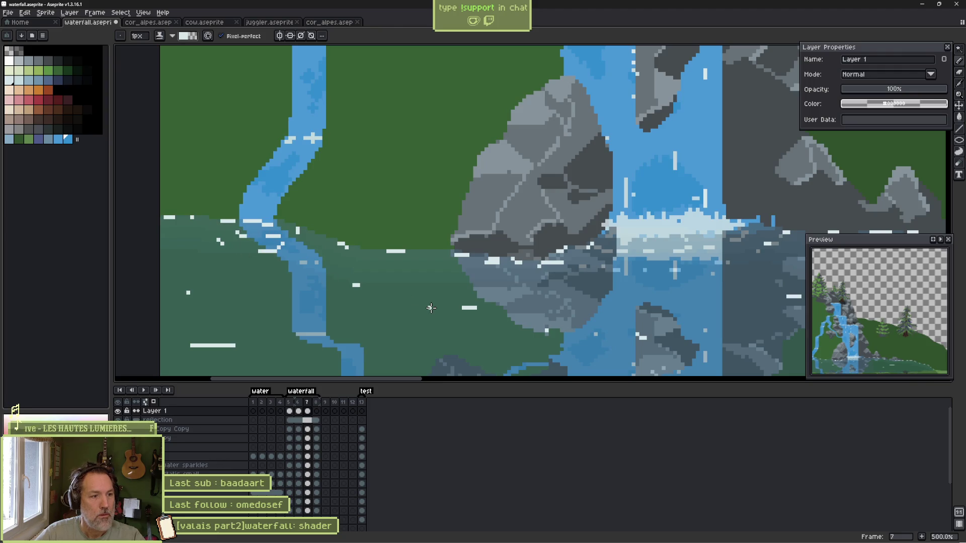
click(299, 412)
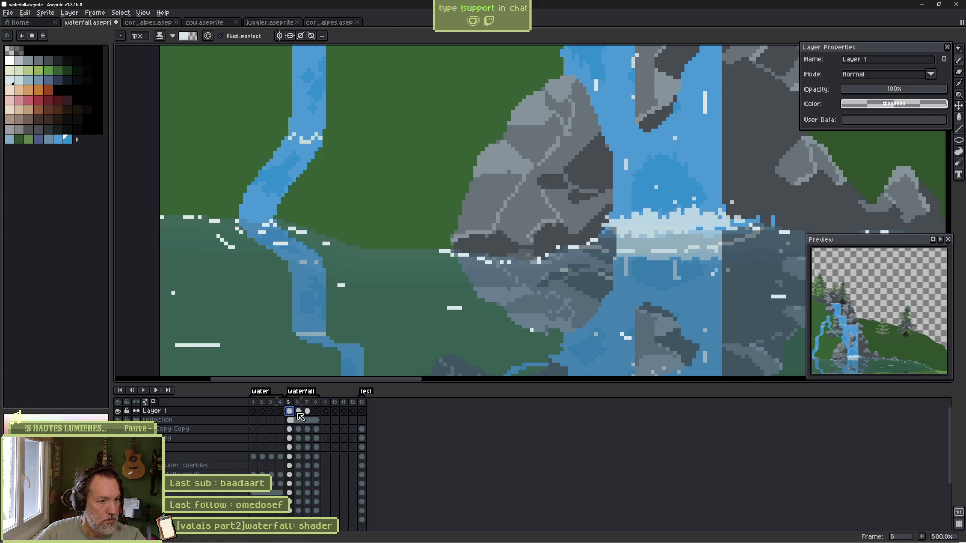
click(317, 412)
click(307, 412)
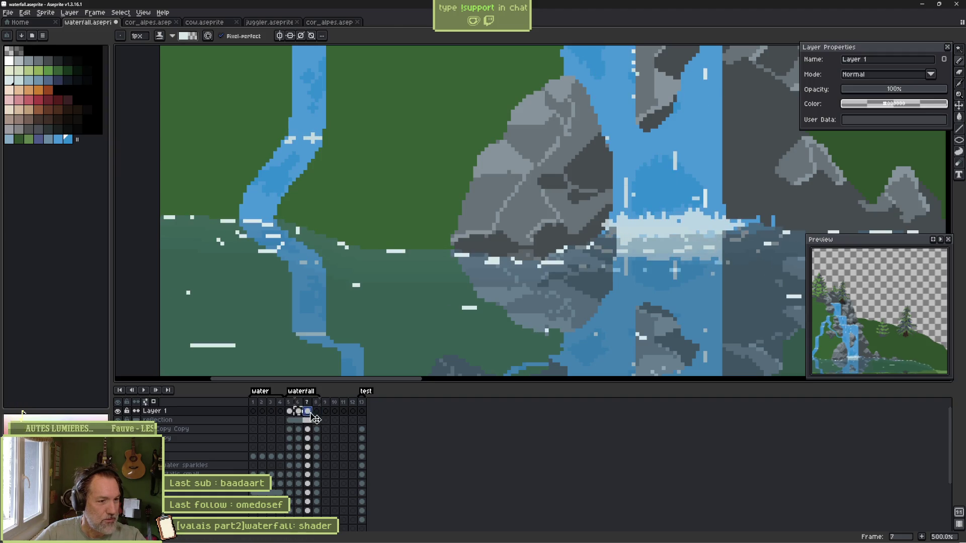
click(316, 411)
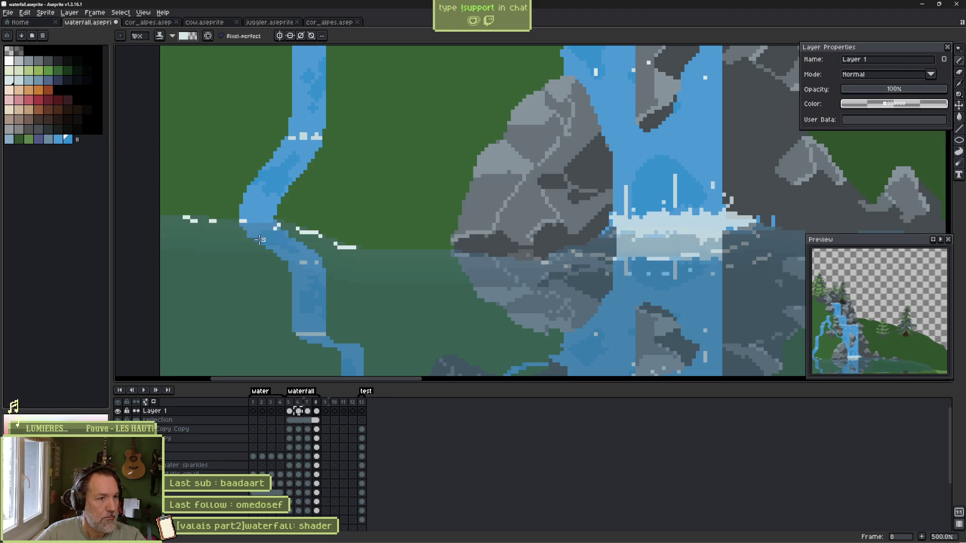
drag(244, 237, 261, 236)
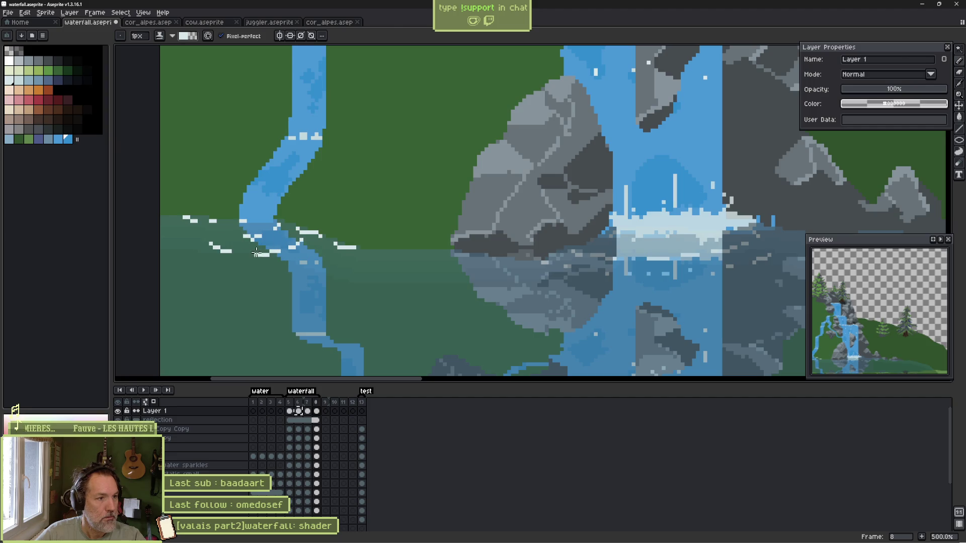
drag(421, 251, 442, 251)
drag(503, 259, 518, 258)
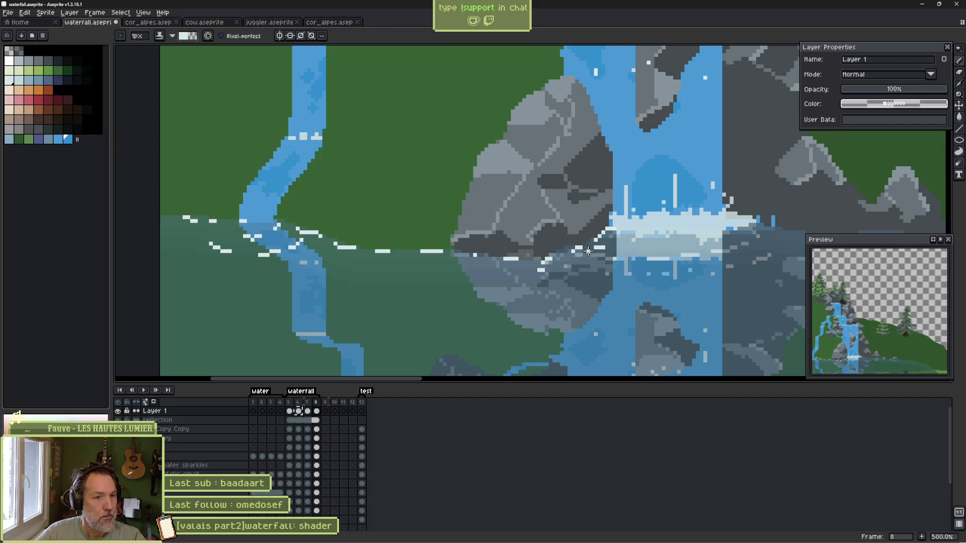
scroll(544, 273, right, 5)
drag(456, 249, 508, 252)
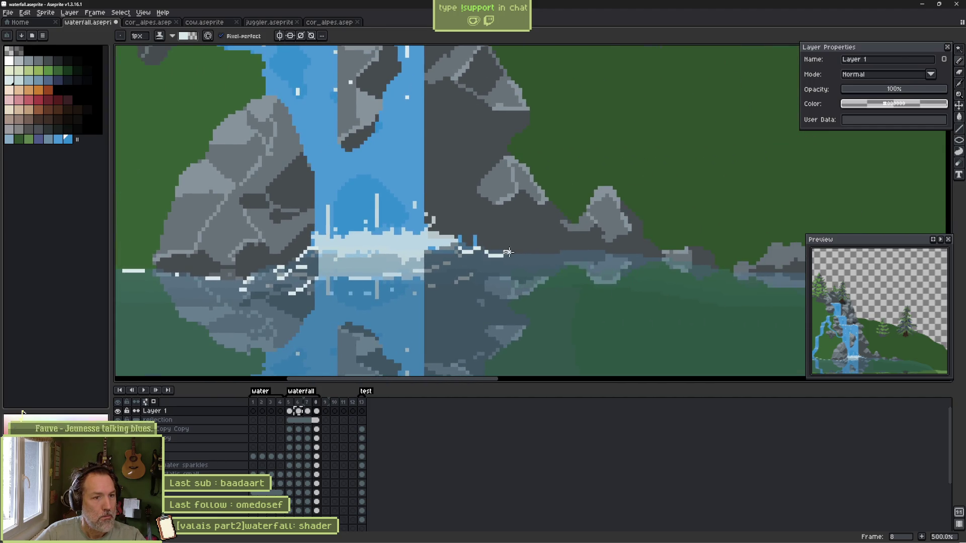
drag(596, 255, 616, 252)
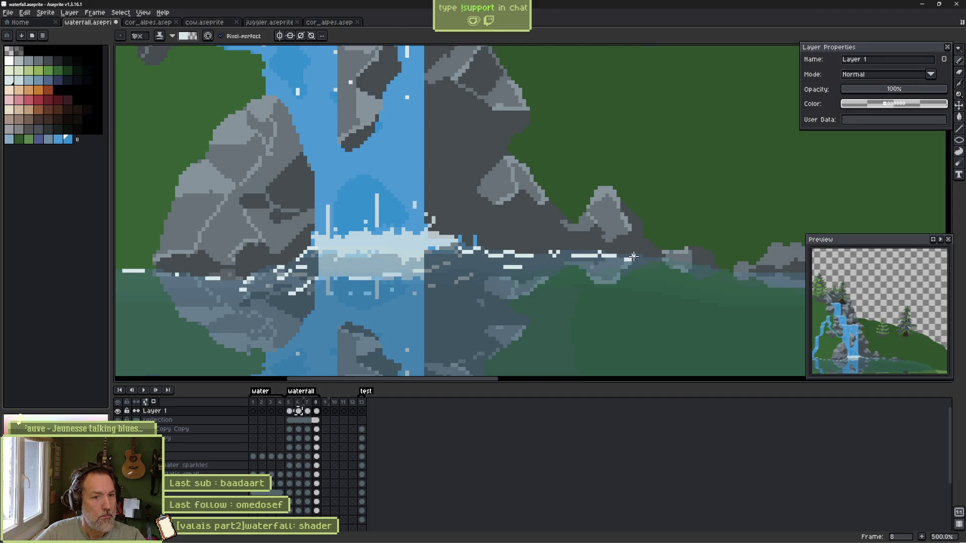
click(628, 257)
scroll(634, 256, right, 3)
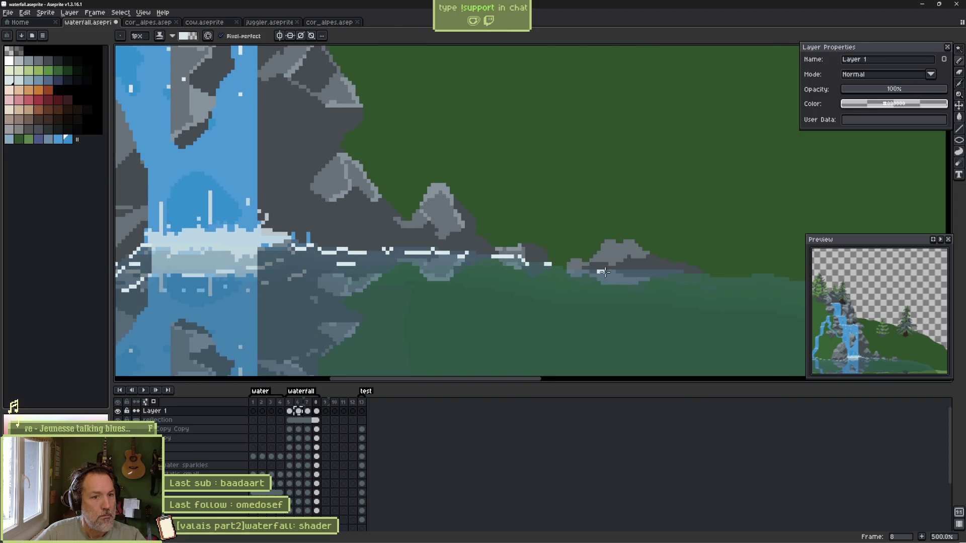
scroll(688, 272, right, 5)
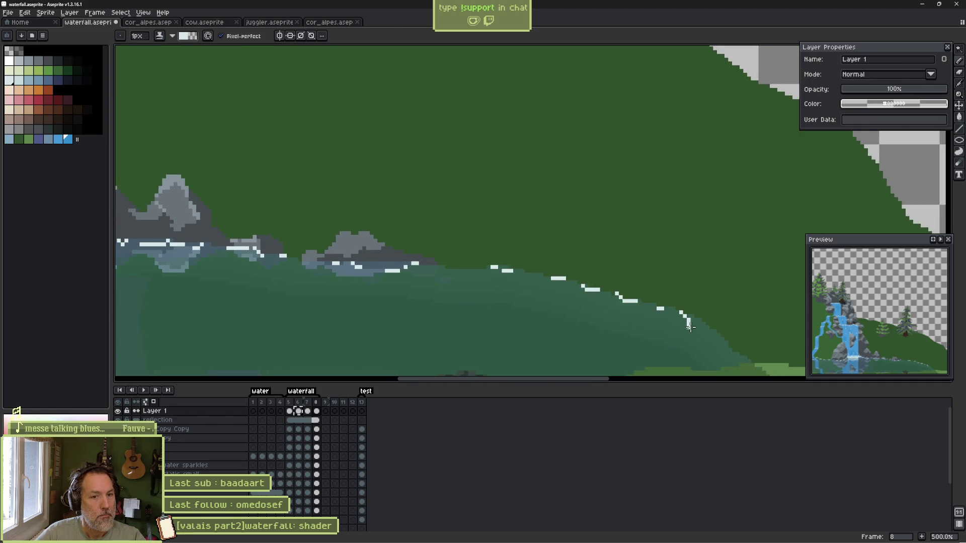
drag(727, 353, 657, 315)
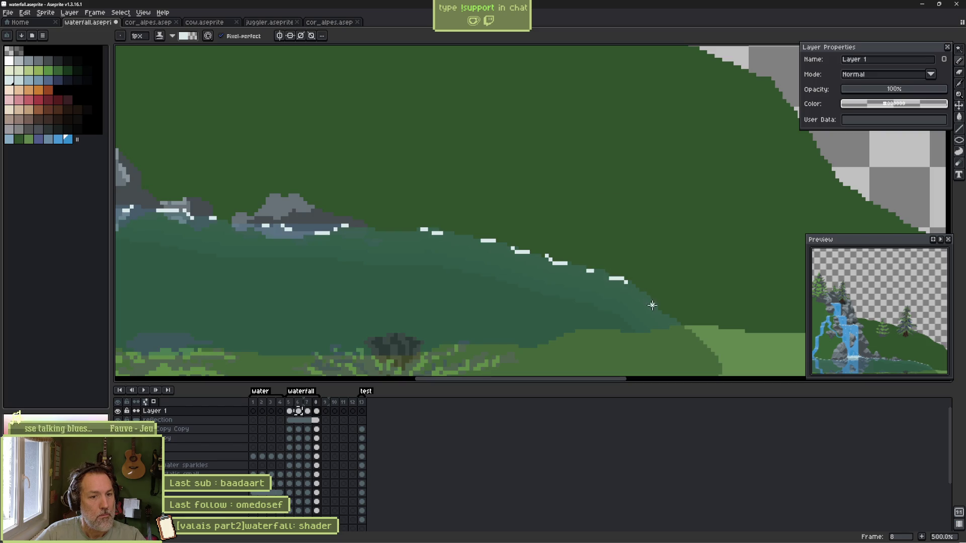
scroll(502, 296, down, 2)
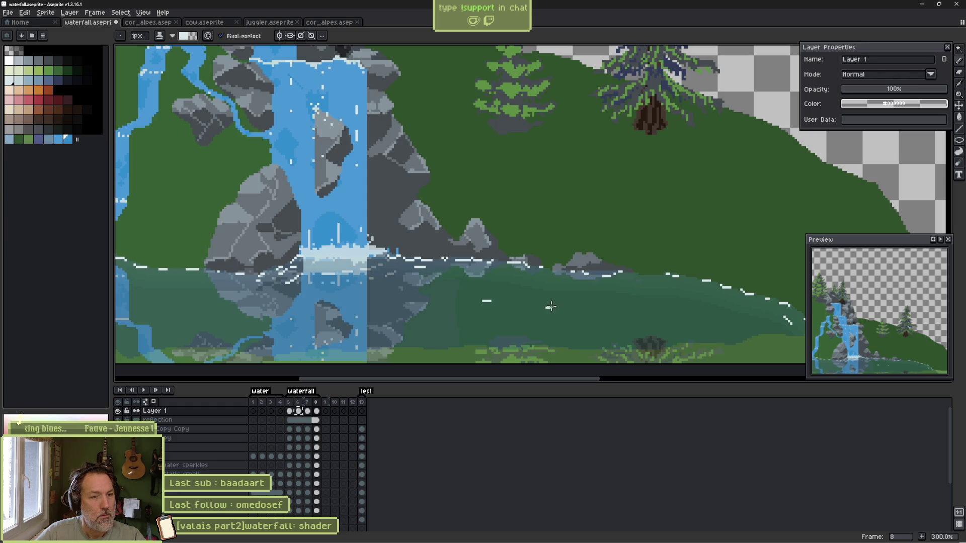
mouse_move(199, 310)
mouse_down()
mouse_move(322, 296)
mouse_move(304, 275)
mouse_up()
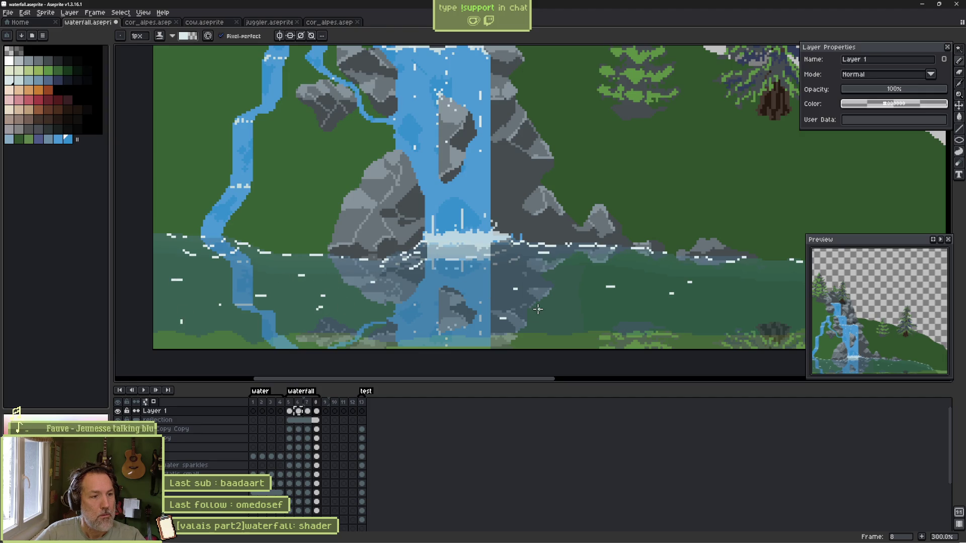
Preview the animation and erase a stray sparkle dash in the water on frame 6.
key(Return)
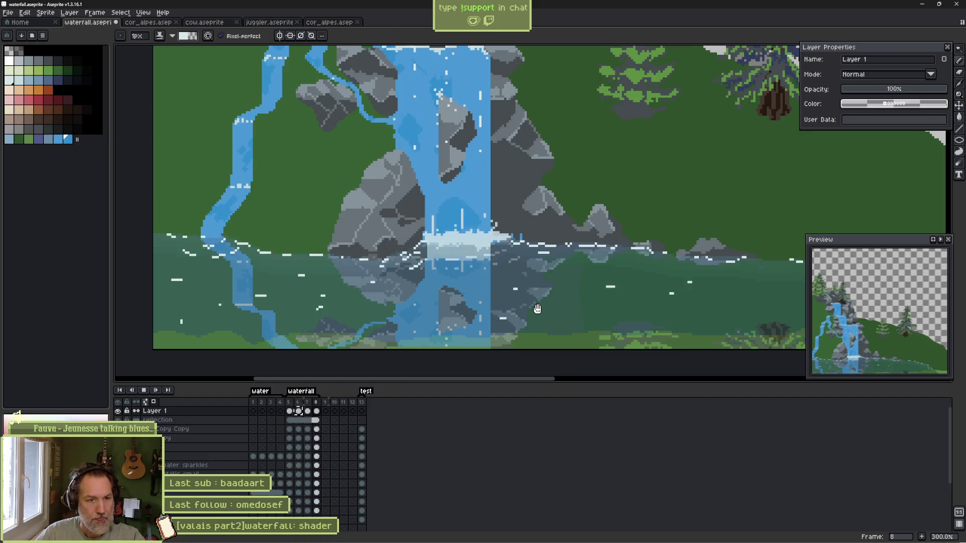
key(Return)
key(Right)
key(Right)
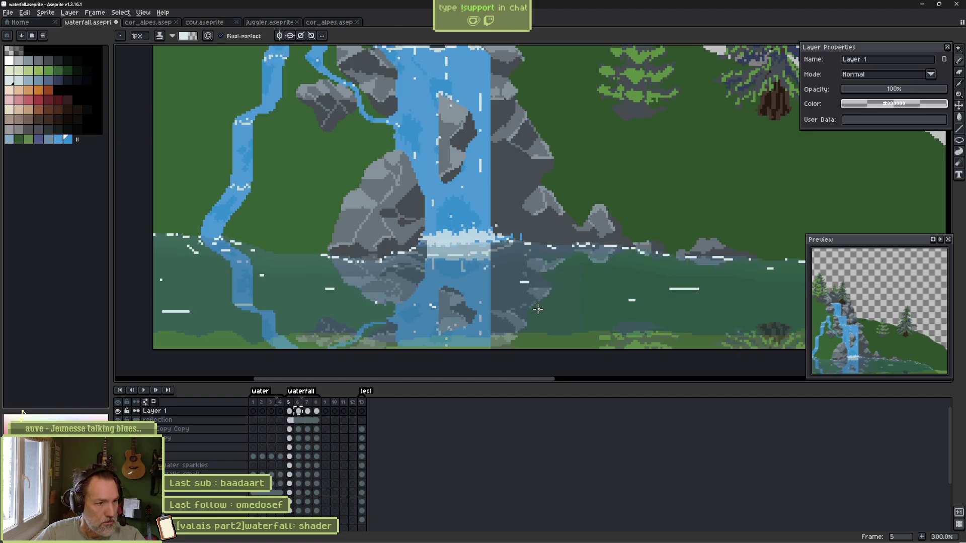
key(e)
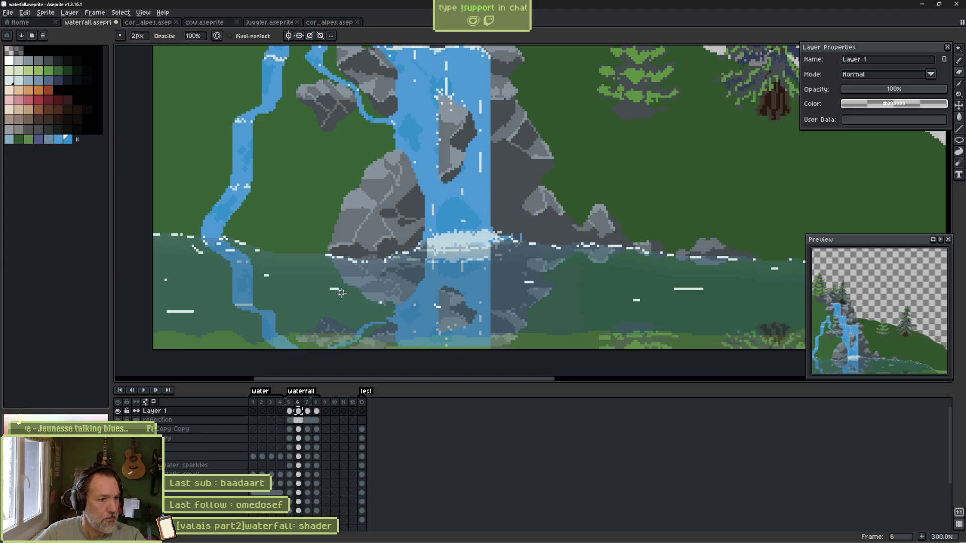
click(191, 312)
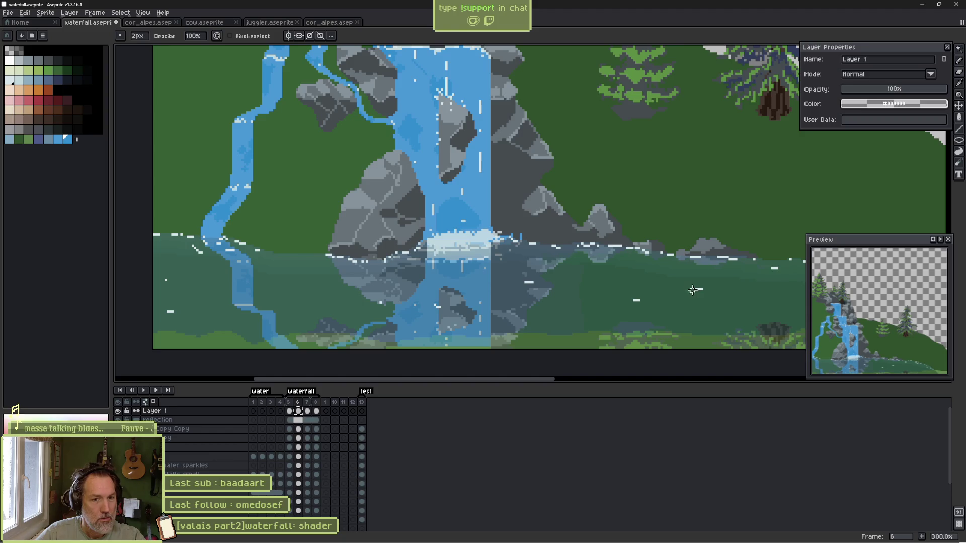
scroll(667, 270, right, 4)
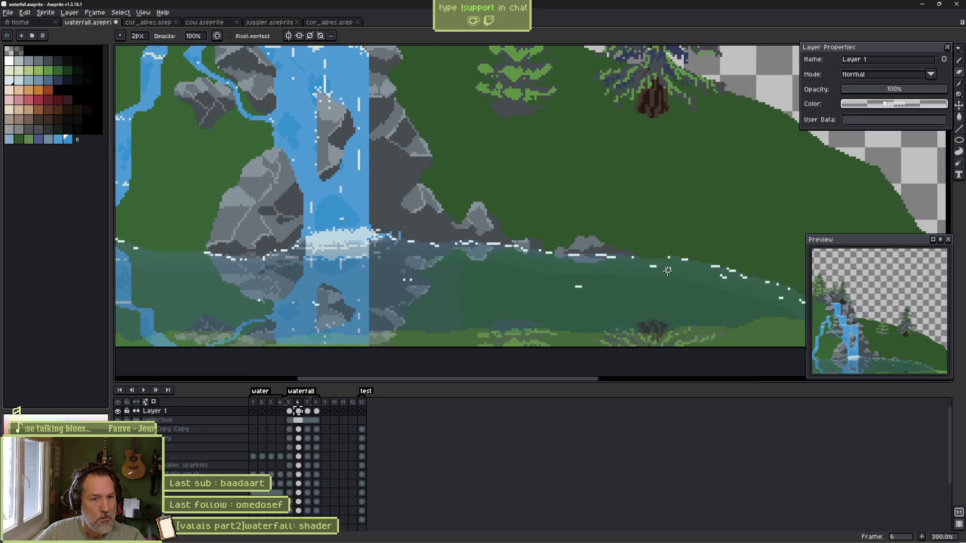
key(b)
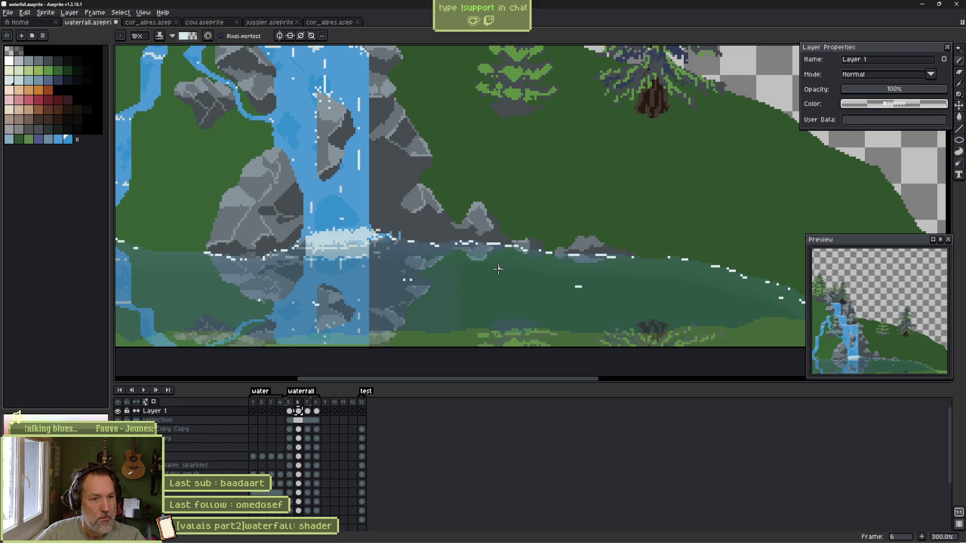
scroll(294, 315, left, 3)
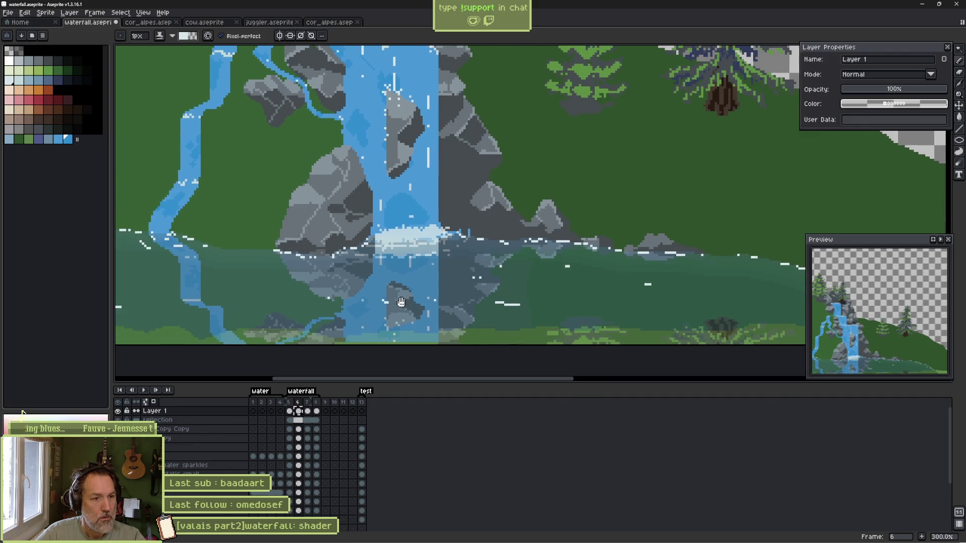
scroll(259, 297, left, 3)
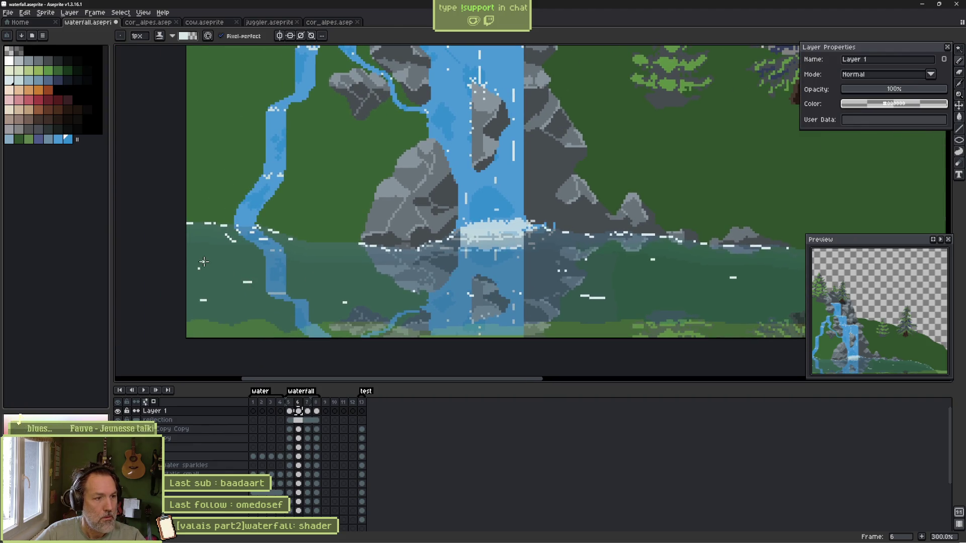
Replay the animation, return to frame 5, and erase its shoreline sparkle dots.
key(Return)
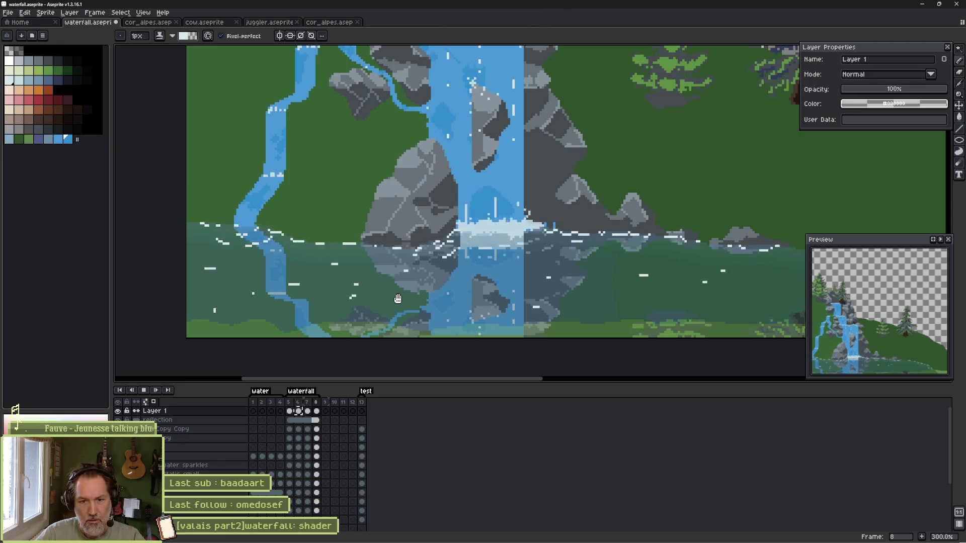
key(Return)
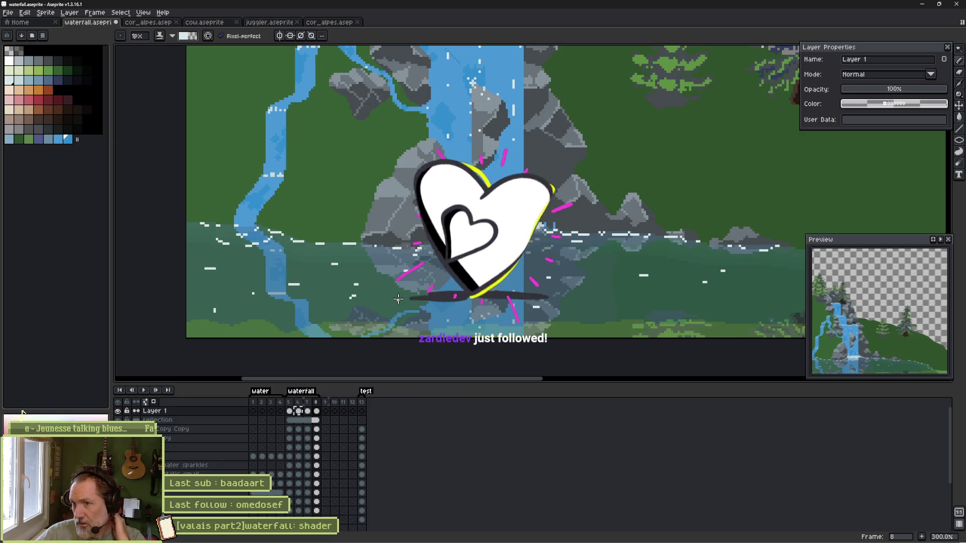
key(Left)
key(Left)
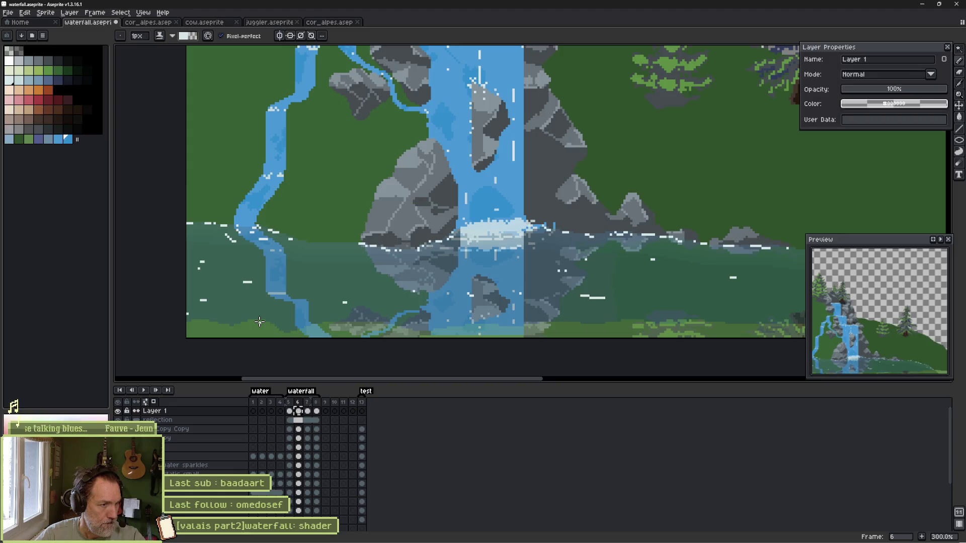
key(Left)
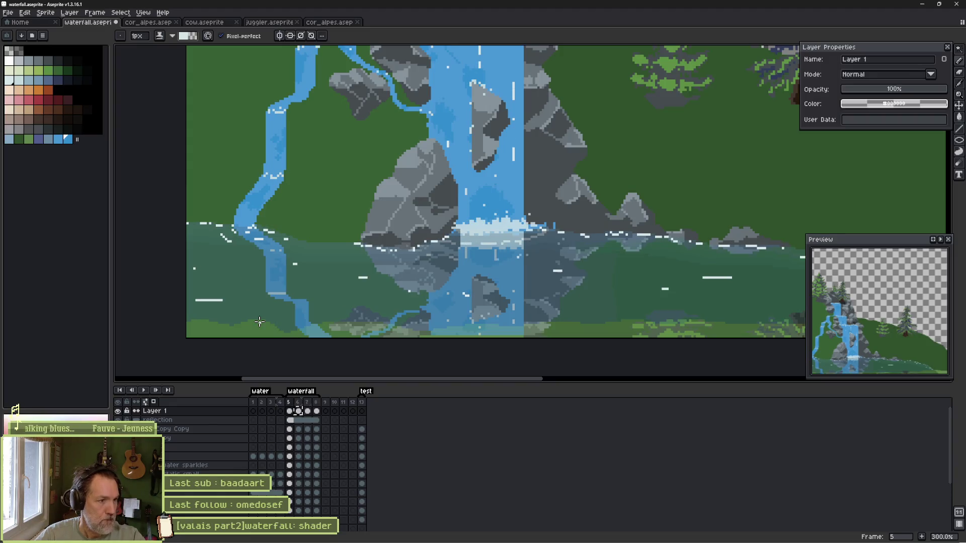
key(e)
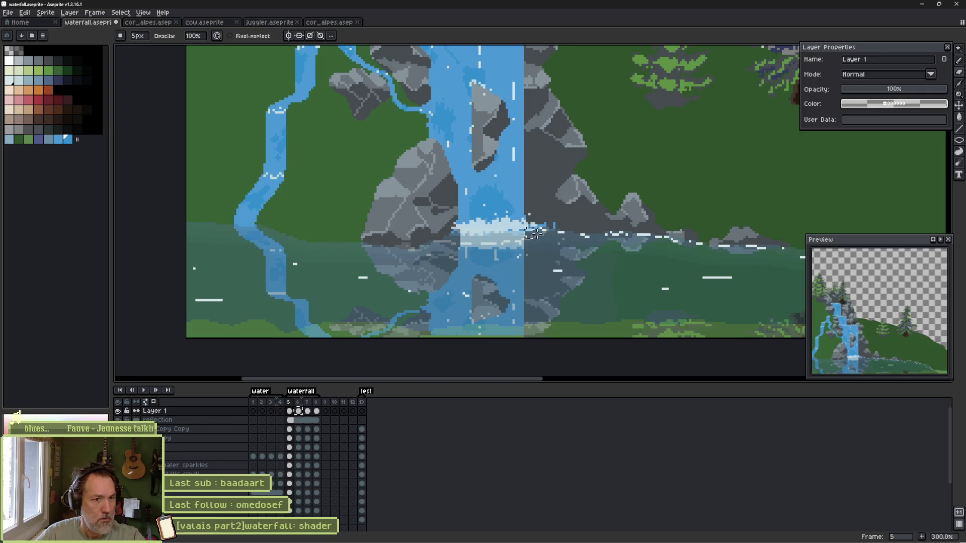
drag(753, 250, 555, 231)
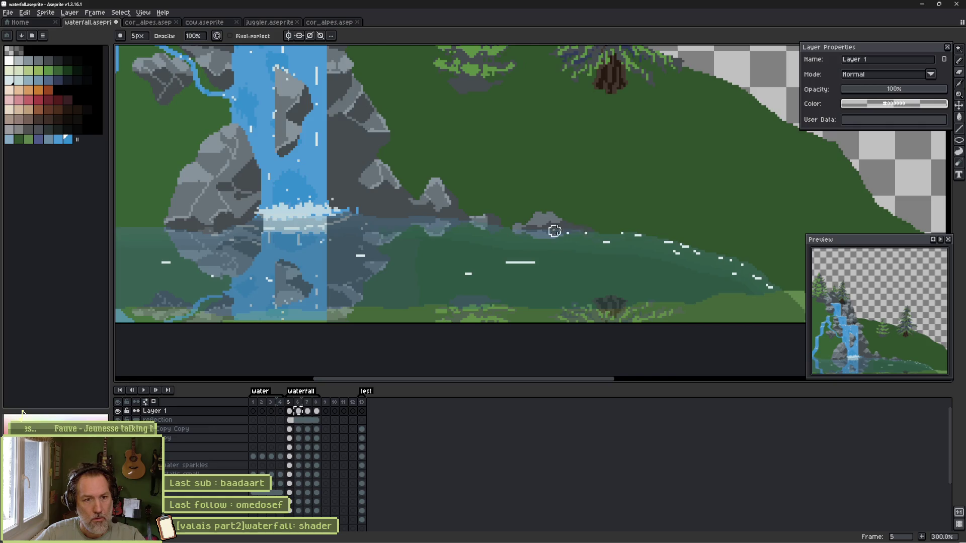
With the 1px Pencil, draw white sparkle dashes along frame 5's water edge.
key(b)
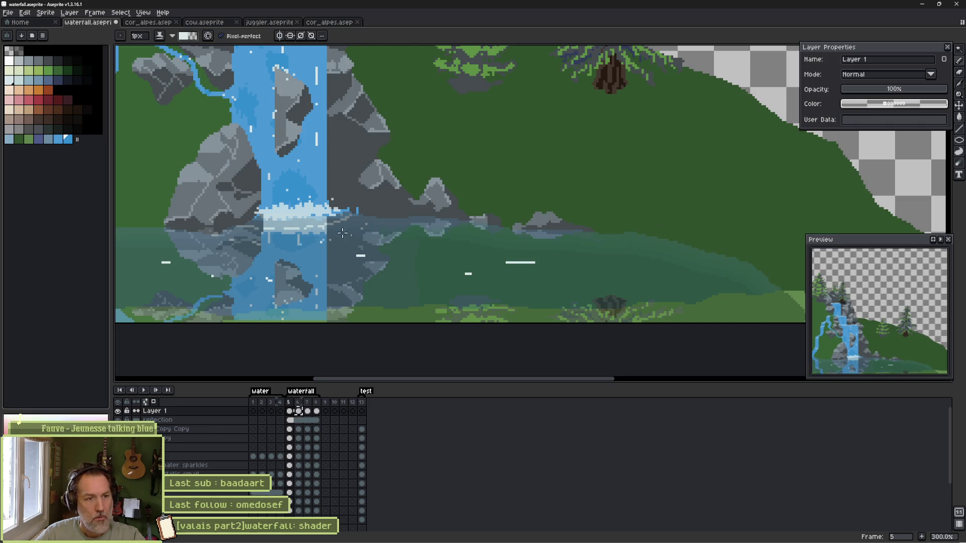
scroll(206, 171, up, 9)
drag(221, 152, 238, 152)
mouse_move(347, 152)
mouse_down()
mouse_move(385, 152)
mouse_move(402, 170)
mouse_up()
drag(455, 170, 513, 170)
mouse_move(583, 170)
mouse_down()
mouse_move(627, 195)
mouse_move(761, 168)
mouse_up()
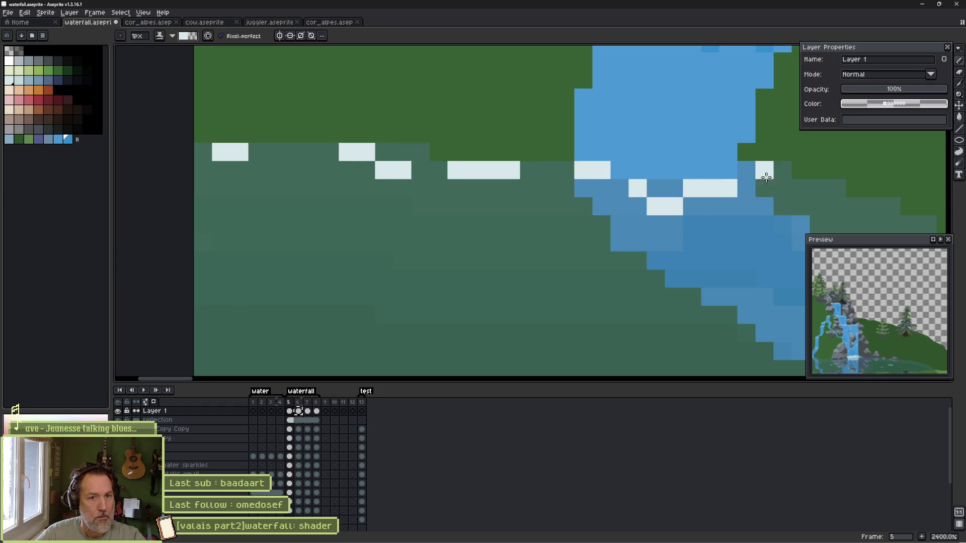
drag(547, 205, 602, 241)
drag(765, 222, 701, 259)
click(583, 295)
drag(601, 290, 537, 290)
Extend the sparkle dashes along the shoreline up to the waterfall foam.
scroll(537, 291, right, 5)
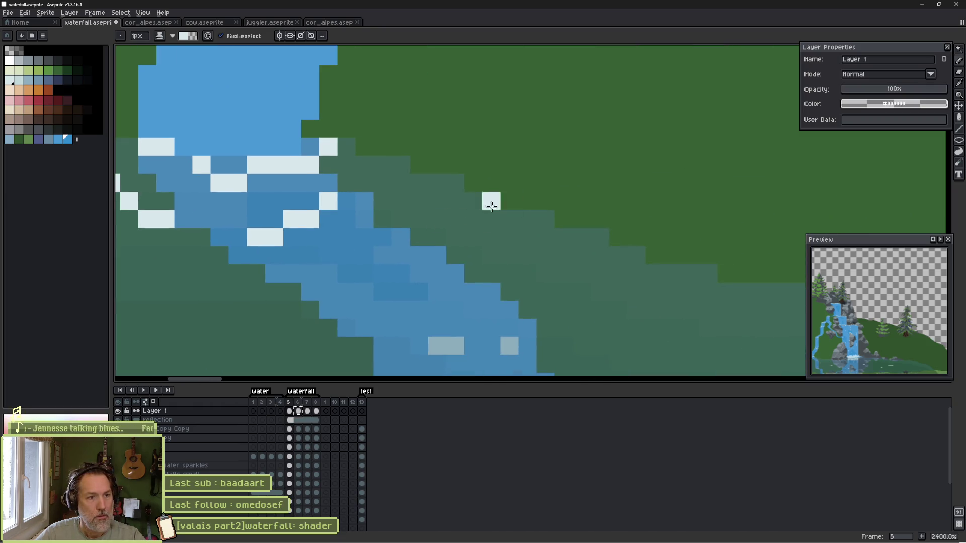
drag(418, 183, 455, 201)
drag(583, 236, 639, 256)
scroll(759, 309, right, 5)
drag(353, 257, 447, 259)
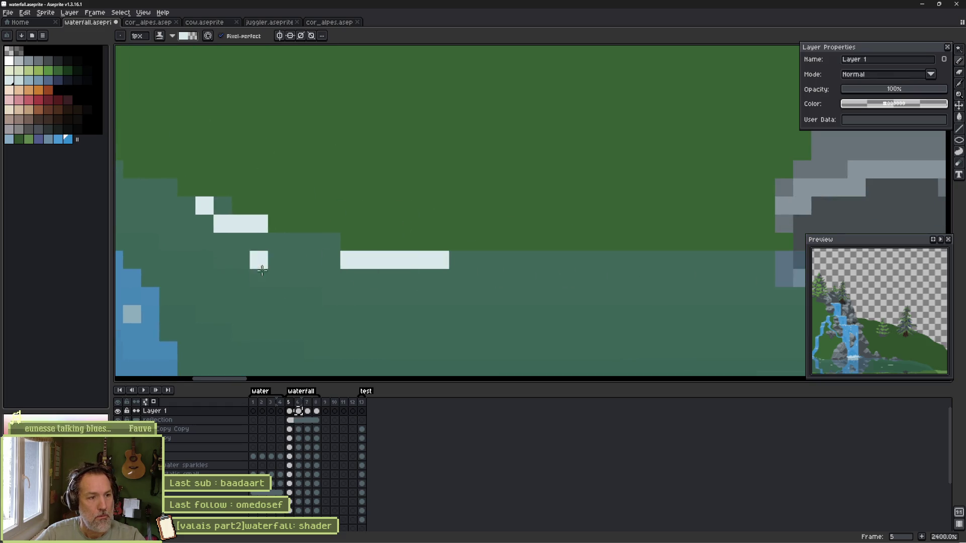
drag(259, 276, 352, 295)
drag(565, 259, 699, 259)
scroll(441, 271, right, 5)
scroll(441, 270, down, 2)
drag(402, 276, 475, 277)
drag(513, 300, 692, 304)
click(747, 289)
scroll(748, 289, right, 5)
drag(460, 291, 482, 290)
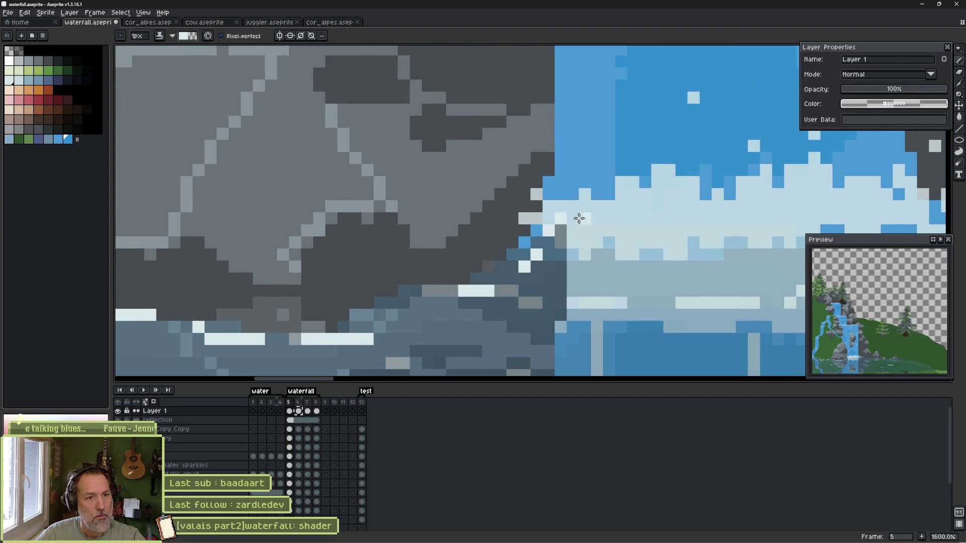
scroll(455, 276, right, 3)
drag(631, 271, 674, 271)
Add sparkle dashes below the rocks and along the distant shoreline.
scroll(710, 301, right, 3)
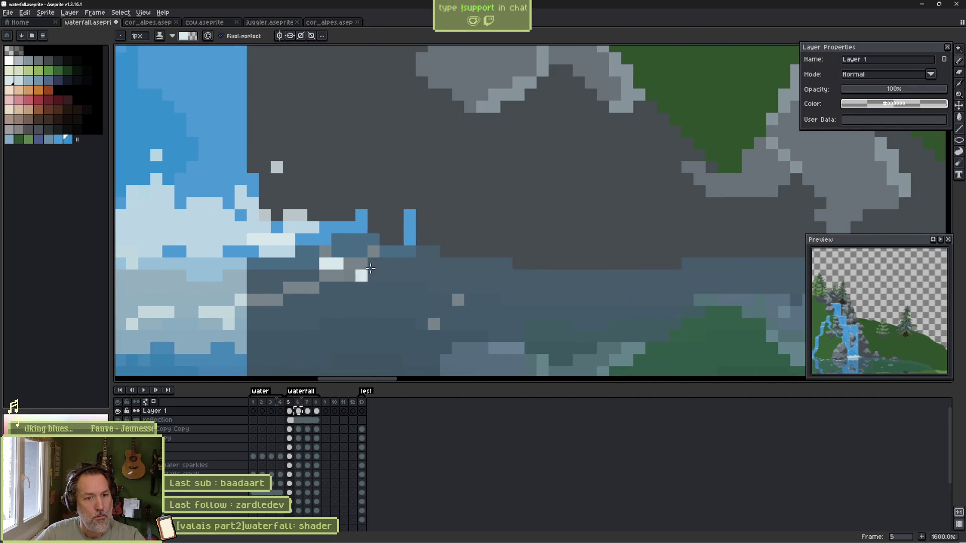
drag(356, 252, 402, 252)
drag(465, 251, 620, 275)
drag(694, 276, 708, 276)
scroll(708, 276, right, 3)
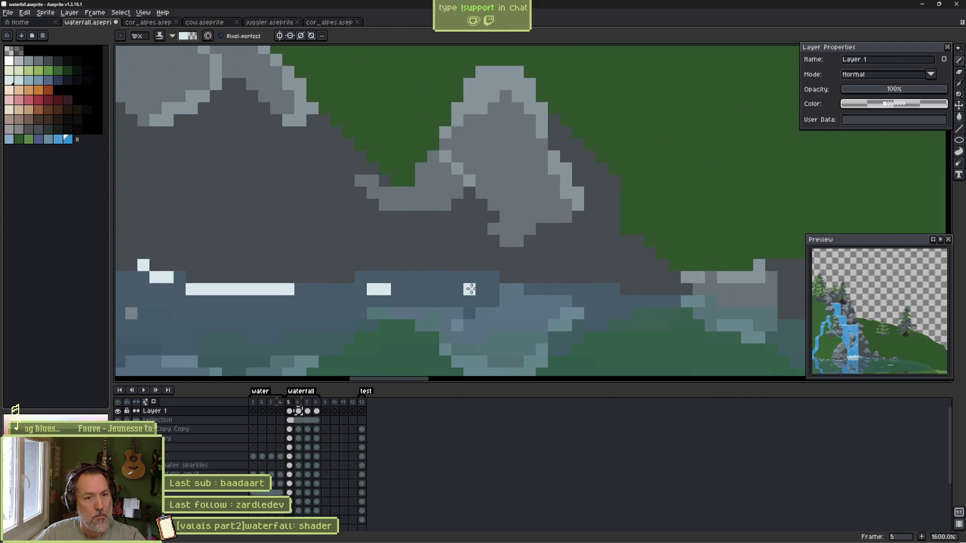
drag(491, 277, 512, 276)
drag(567, 299, 625, 300)
drag(657, 300, 686, 300)
scroll(686, 300, right, 3)
mouse_move(409, 287)
mouse_down()
mouse_move(448, 303)
mouse_move(497, 303)
mouse_up()
scroll(421, 290, down, 3)
drag(503, 309, 617, 315)
drag(629, 315, 697, 315)
scroll(482, 281, right, 3)
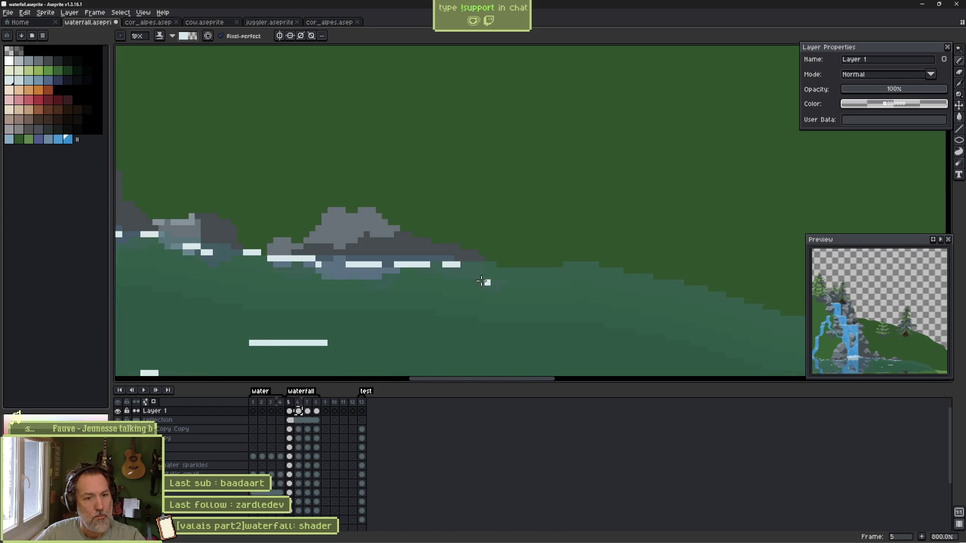
scroll(723, 300, right, 4)
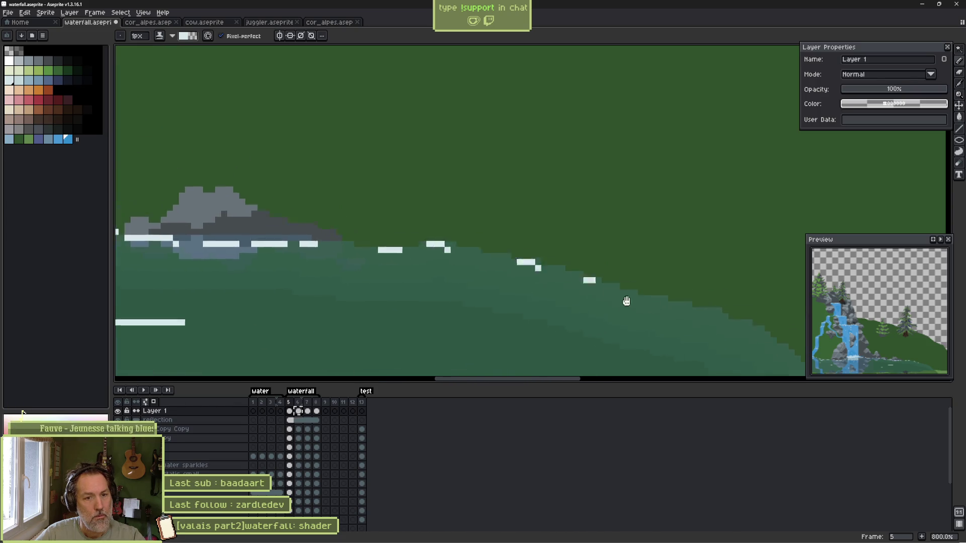
scroll(599, 297, down, 2)
Draw sparkle strokes along the right shoreline and play the animation to review.
drag(424, 232, 456, 245)
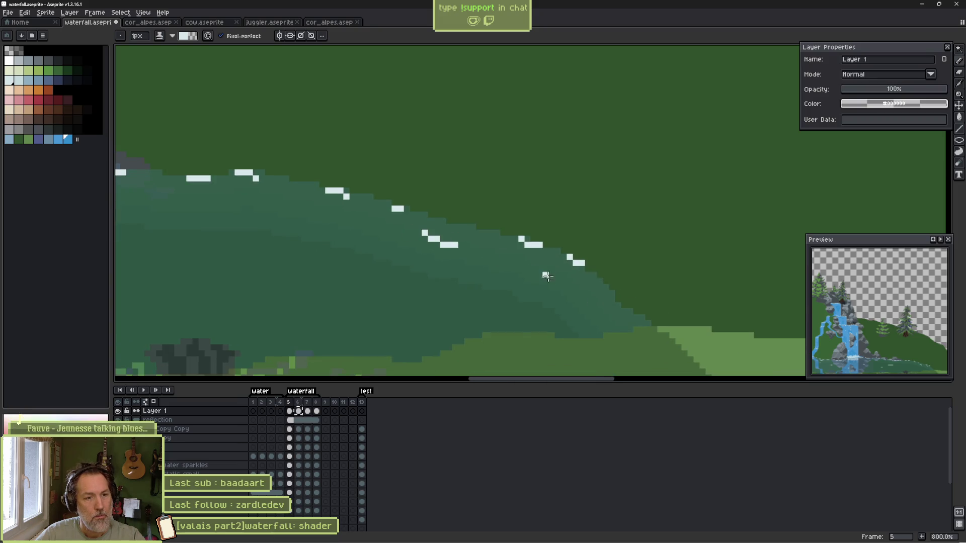
scroll(563, 289, right, 1)
scroll(563, 289, down, 1)
drag(545, 274, 614, 298)
key(Return)
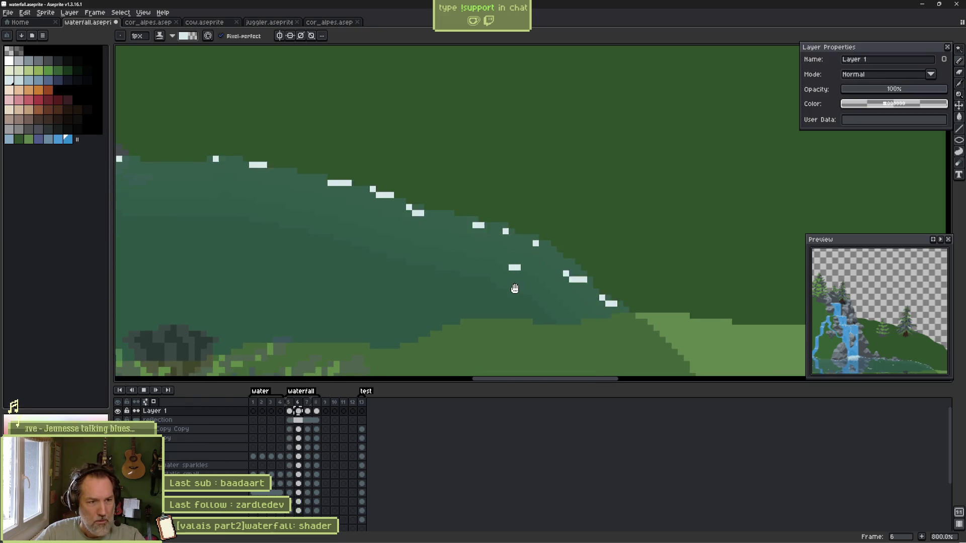
scroll(585, 261, down, 4)
scroll(585, 261, down, 1)
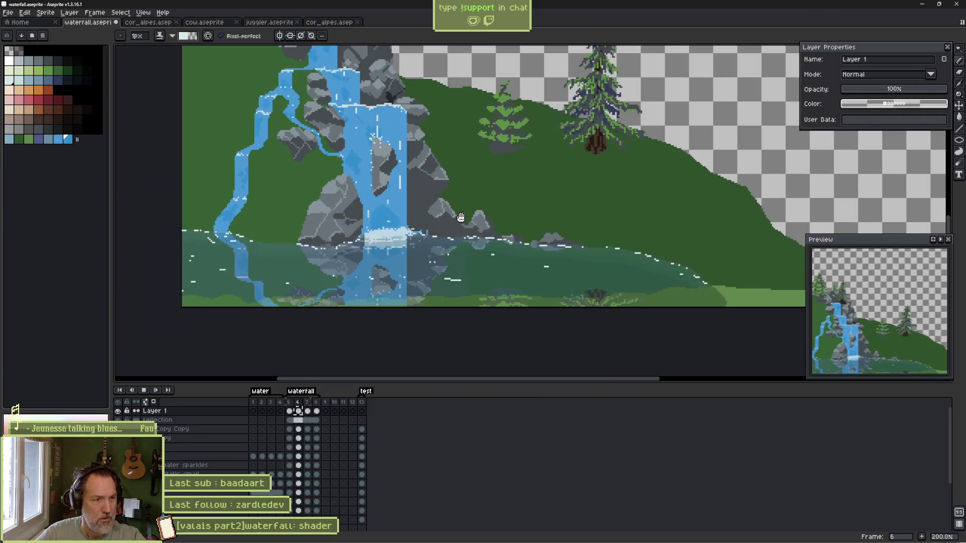
Stop playback and undo the stray eraser stroke.
drag(585, 261, 667, 232)
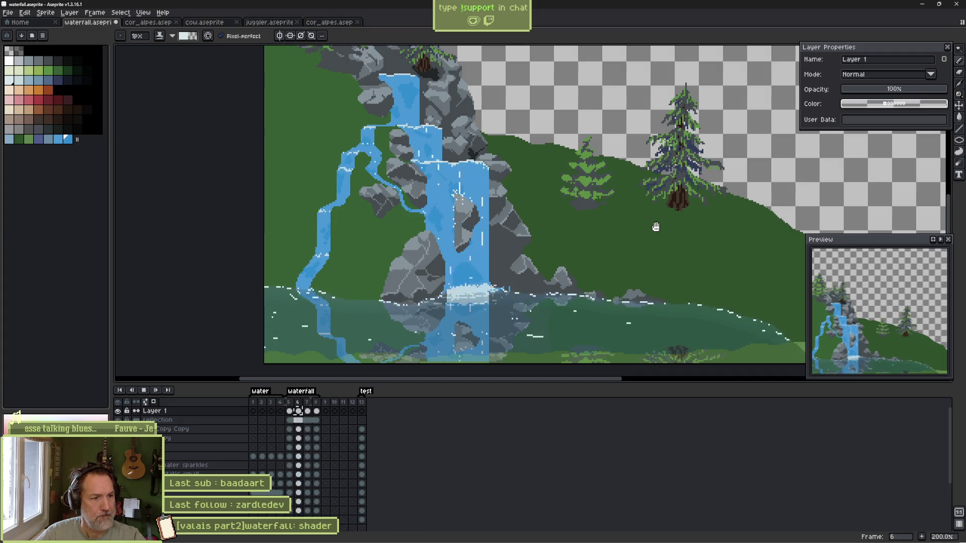
key(Return)
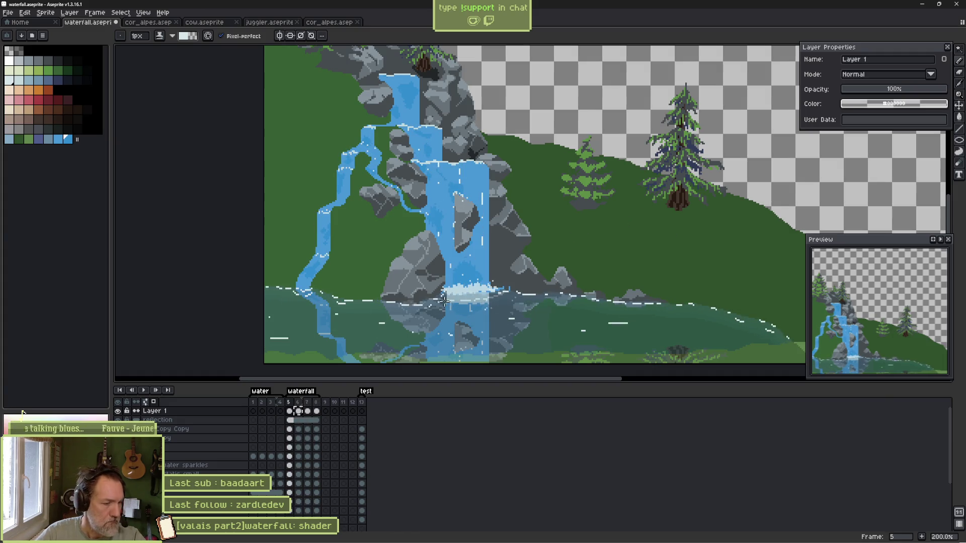
key(e)
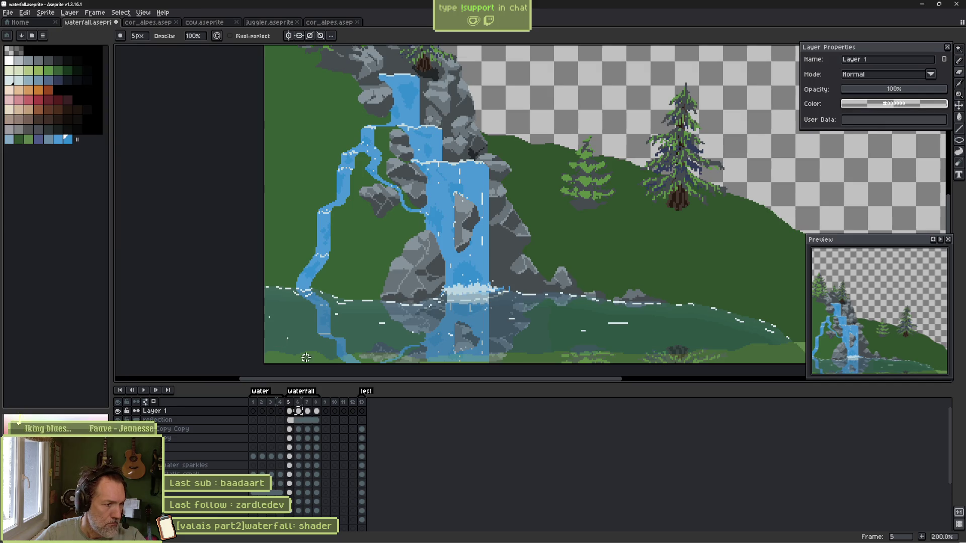
key(ctrl+z)
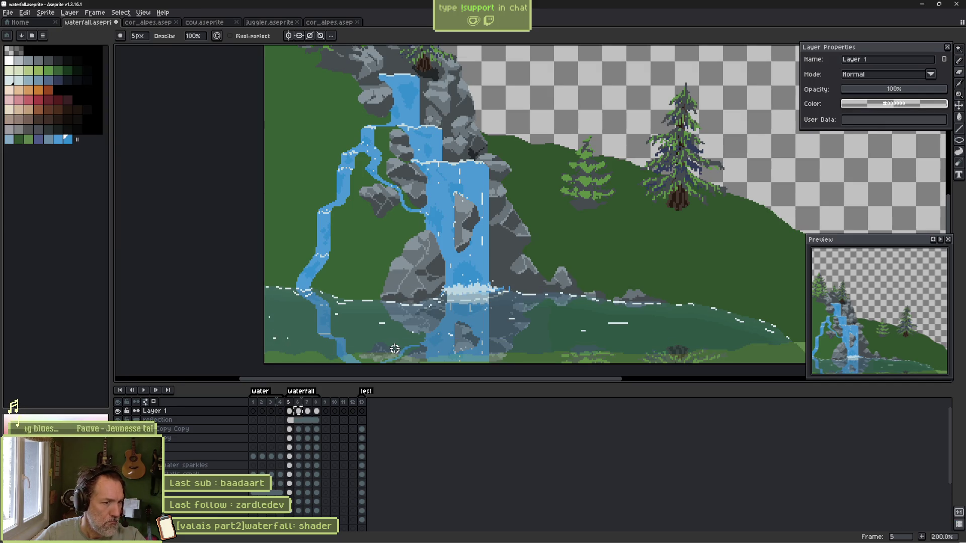
Step through the frames, replay the sparkle animation, then switch to Godot.
key(Right)
key(Right)
key(Right)
key(Left)
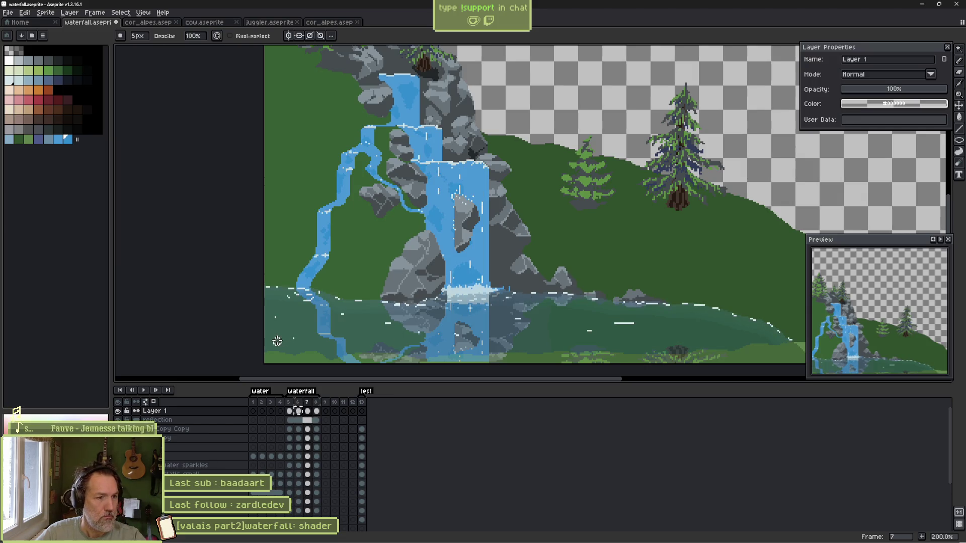
key(Return)
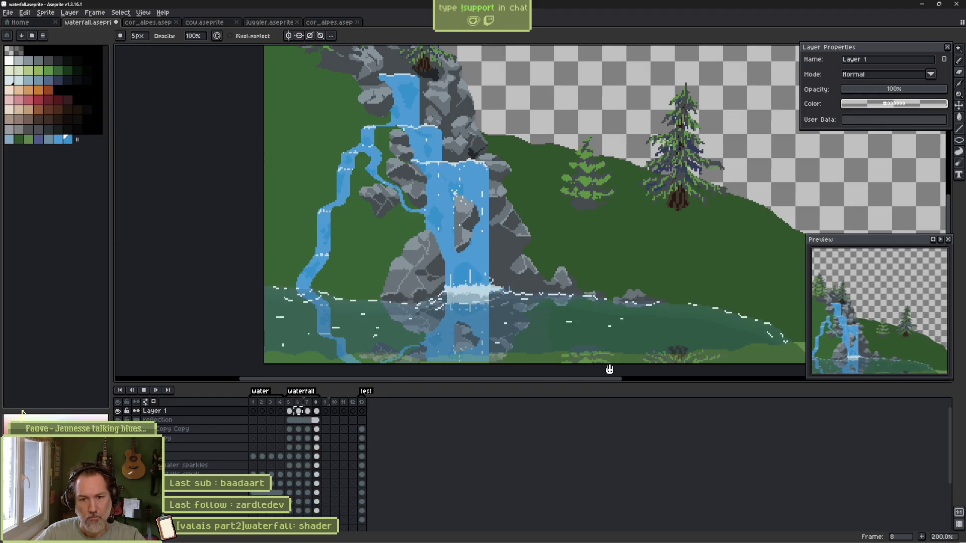
key(v)
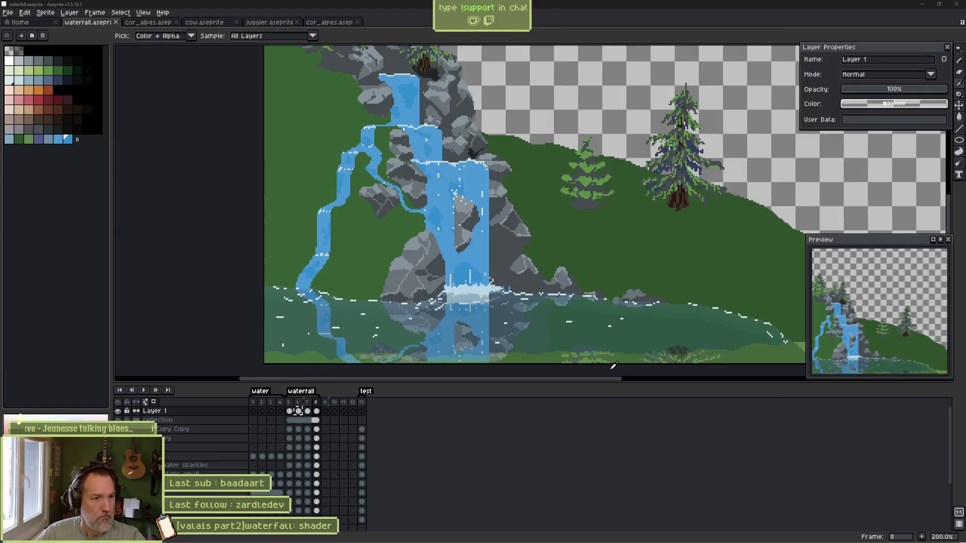
key(alt+Tab)
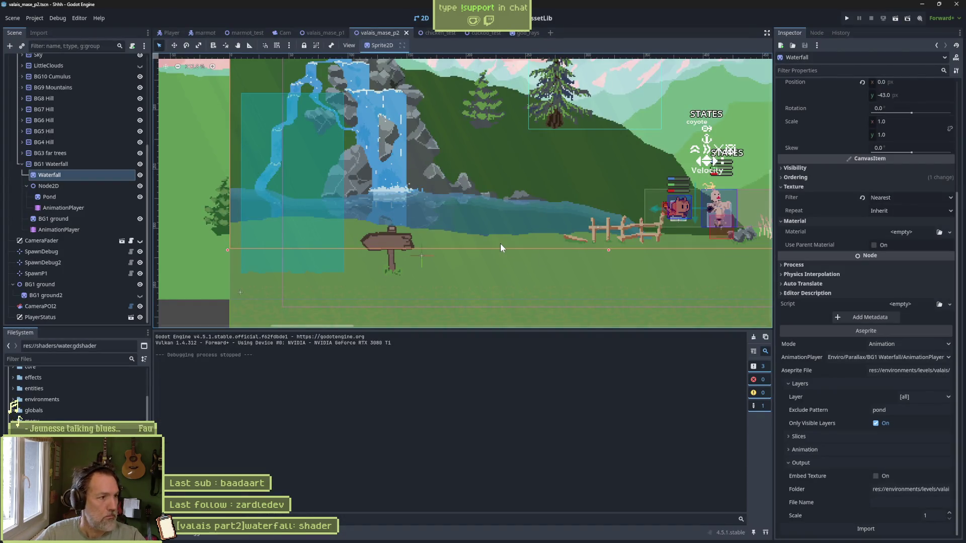
Reimport the Pond sprite, then rename Aseprite's Layer 1 to 'pond sparkles'.
click(80, 197)
click(884, 529)
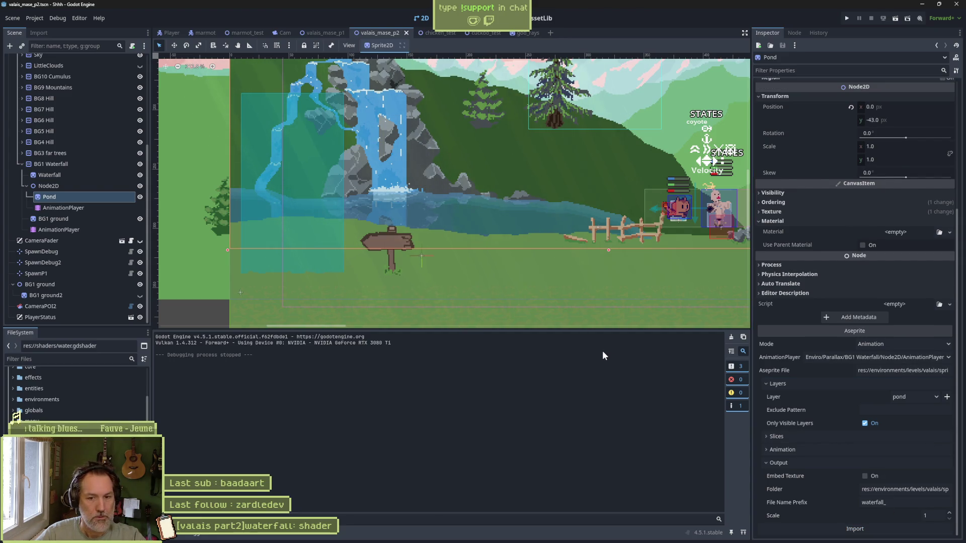
key(alt+Tab)
click(170, 413)
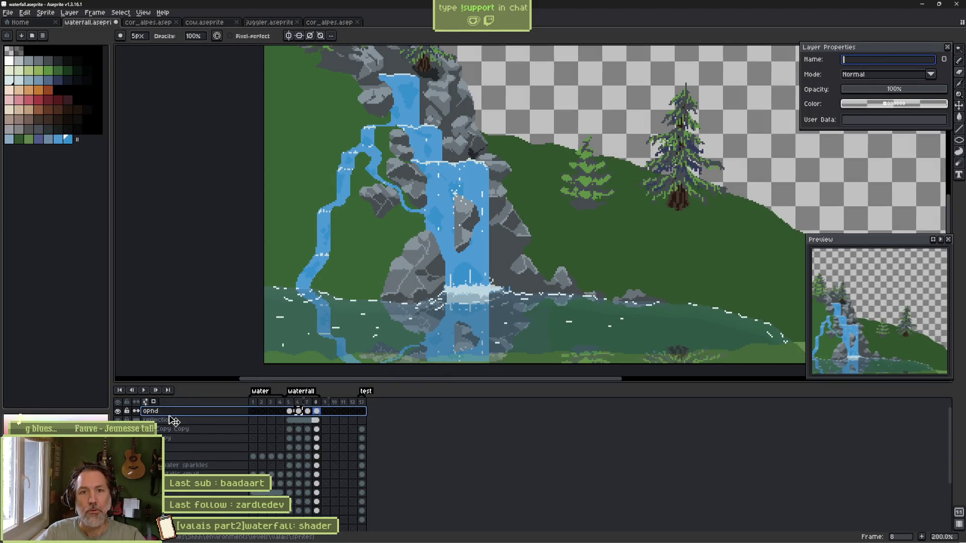
text(pond sparkl)
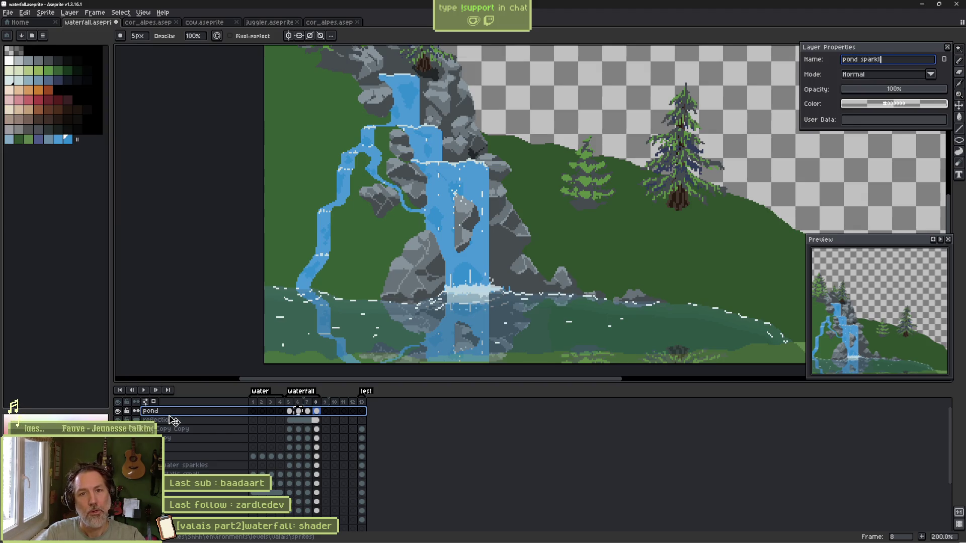
text(es)
key(Return)
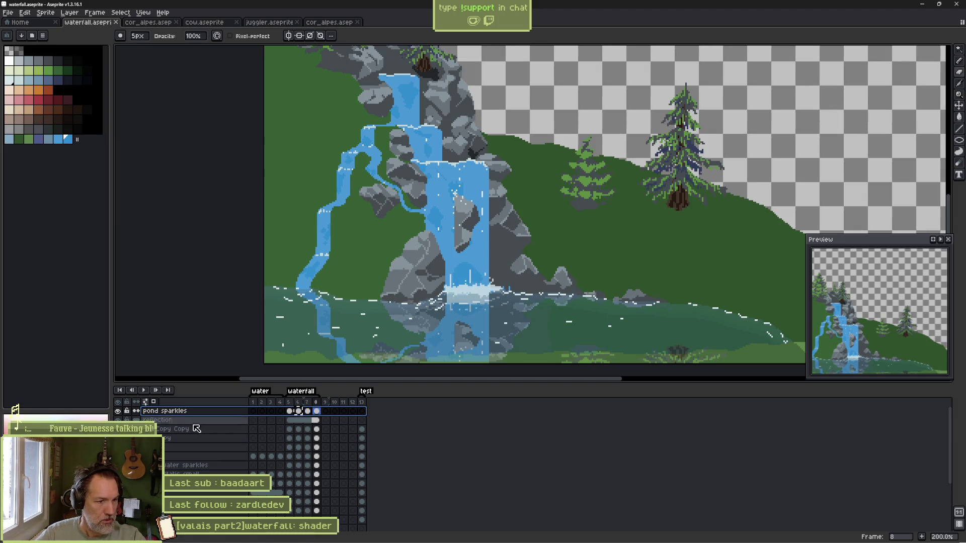
key(alt+Tab)
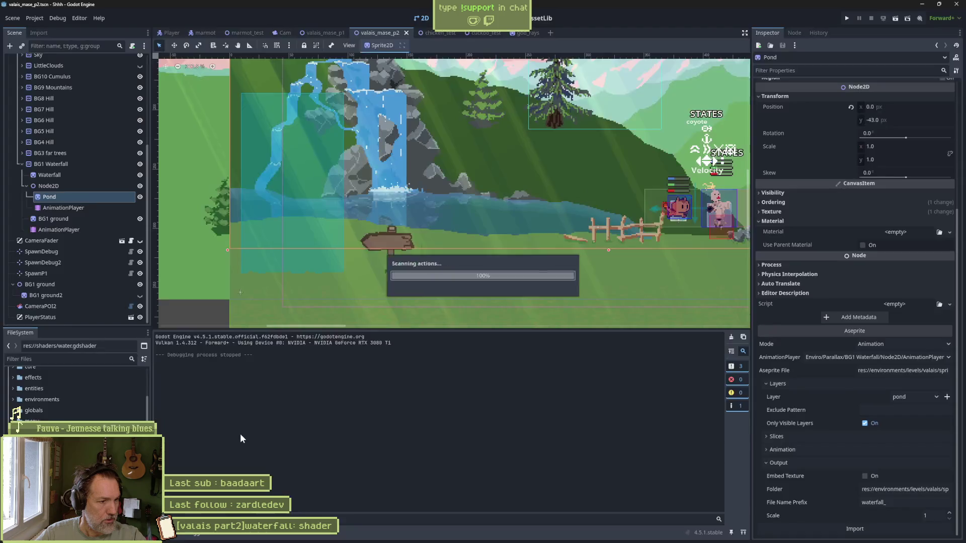
Set the AnimationPlayer to the 'waterfall' animation and save the scene.
click(69, 229)
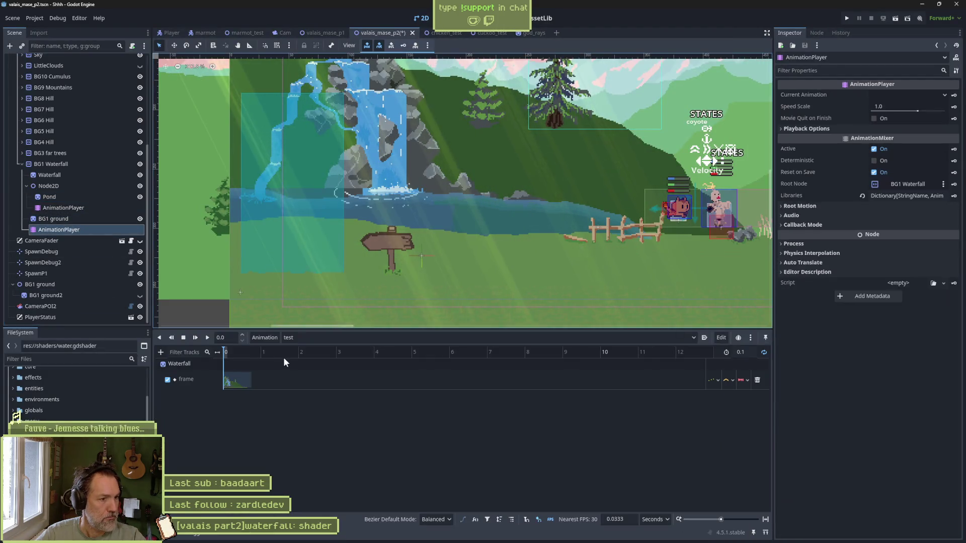
click(308, 337)
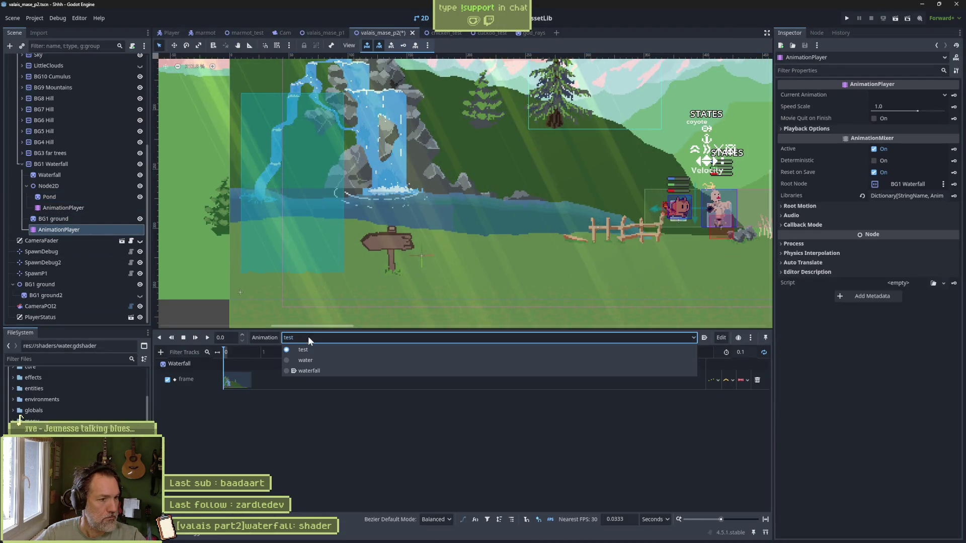
click(310, 370)
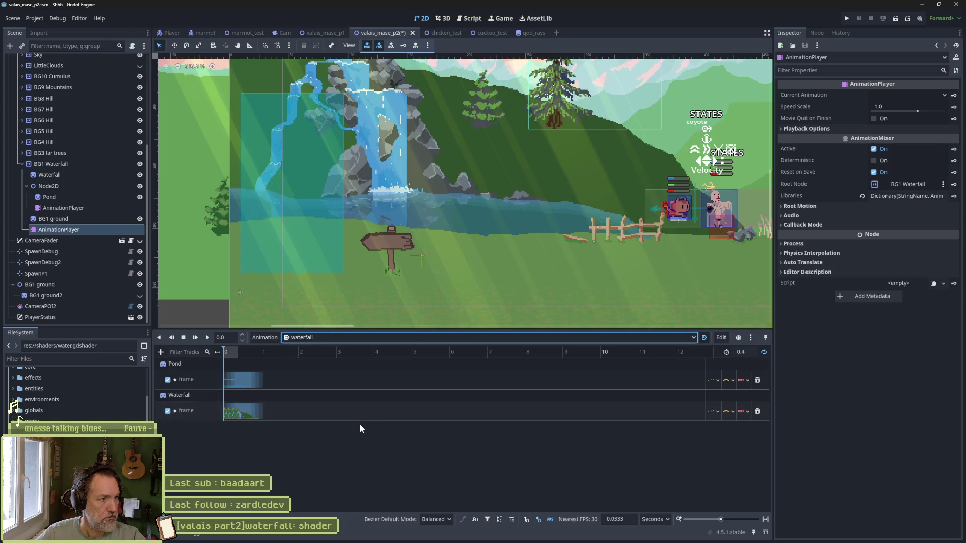
key(ctrl+s)
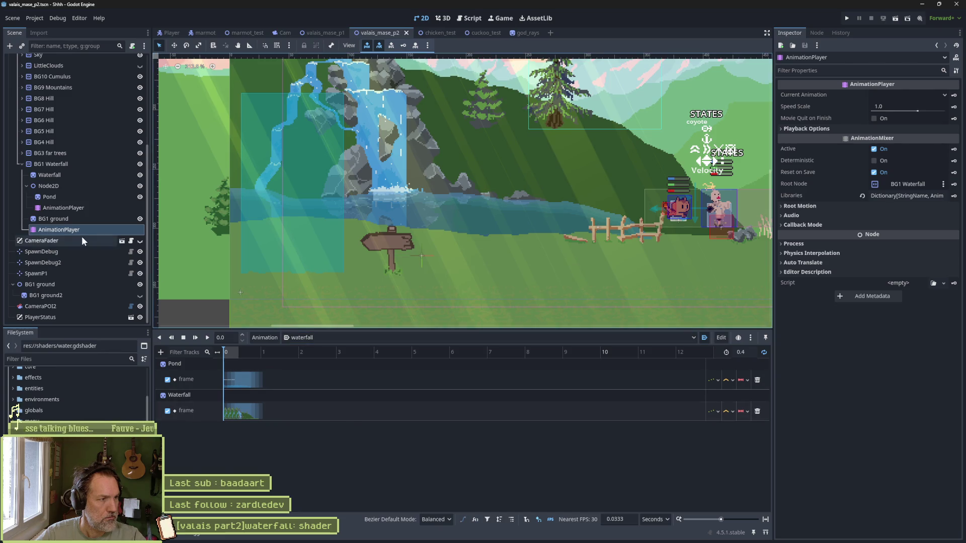
Reimport the Pond sprite, then test-run the scene with F6 and stop it.
click(69, 198)
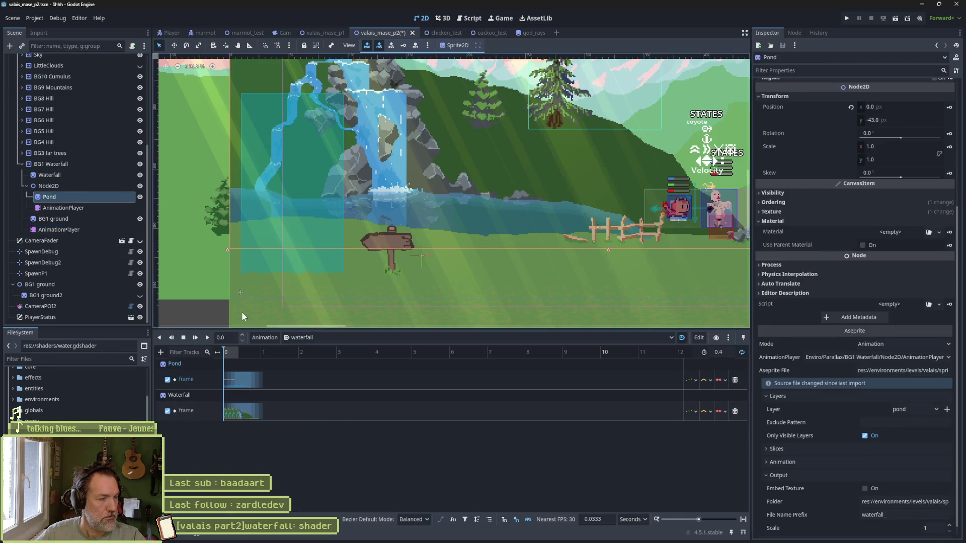
scroll(849, 526, down, 1)
click(850, 528)
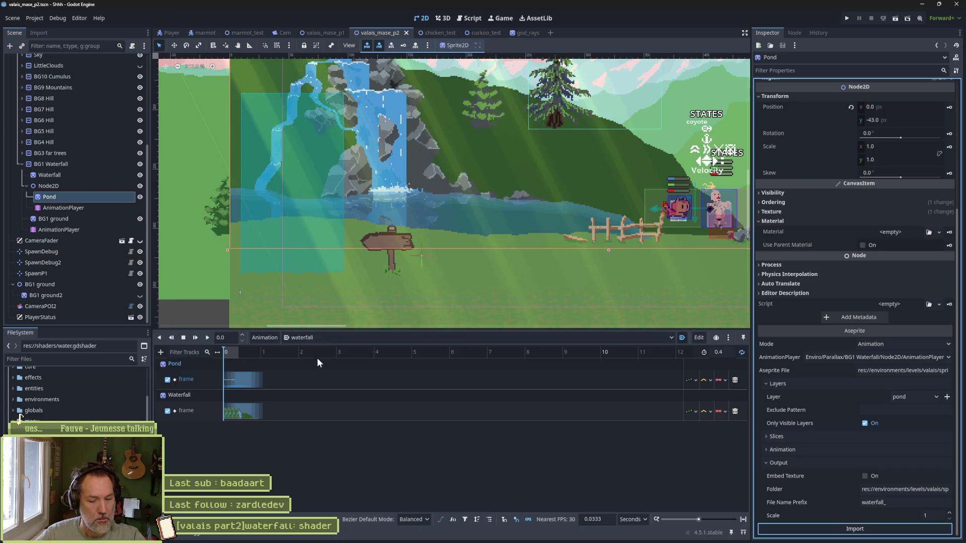
key(F6)
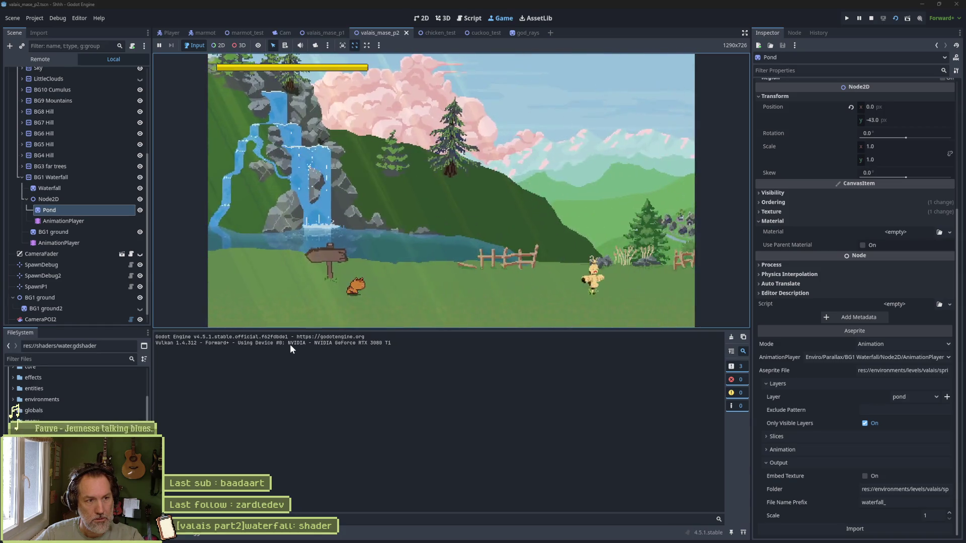
key(F8)
key(alt+Tab)
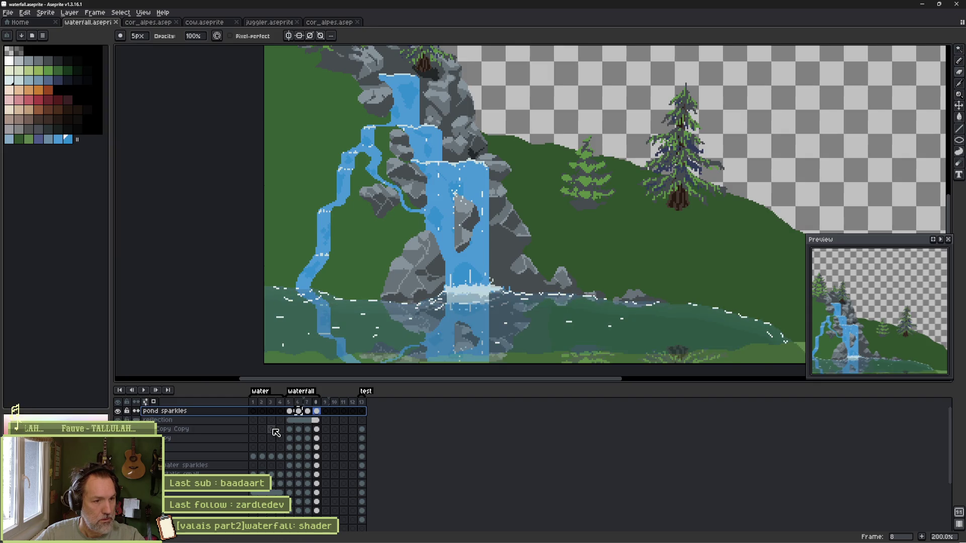
Back in Godot, check Pond's Aseprite layer list and keep the import layer on 'pond'.
key(alt+Tab)
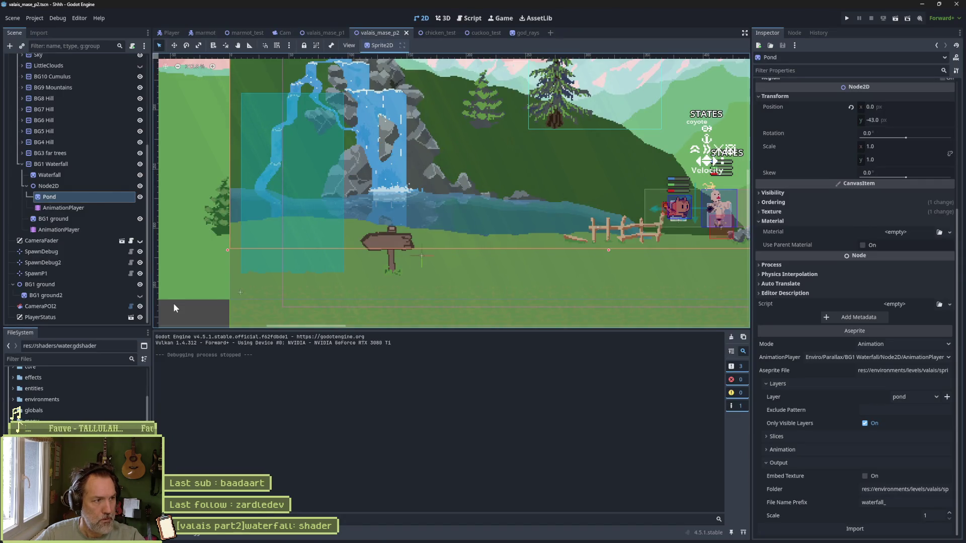
key(alt+Tab)
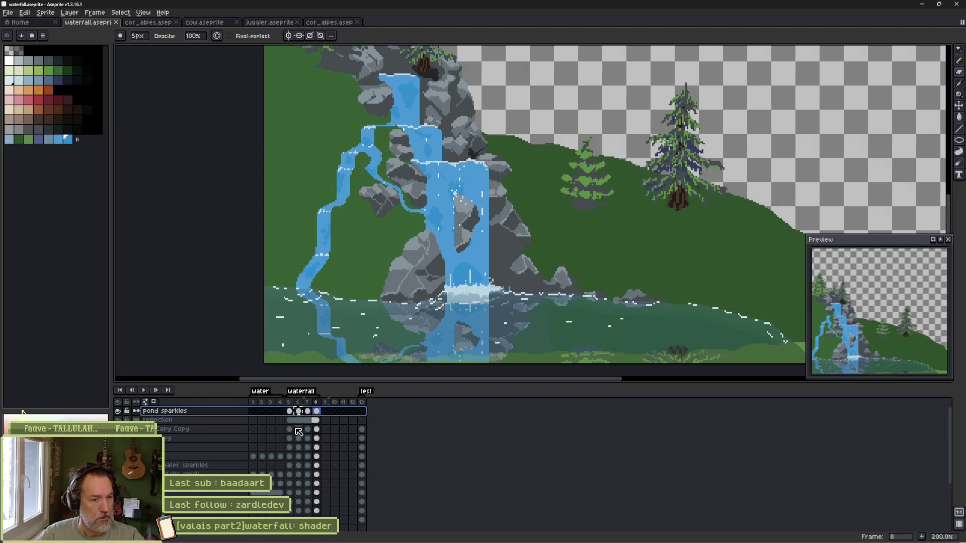
key(alt+Tab)
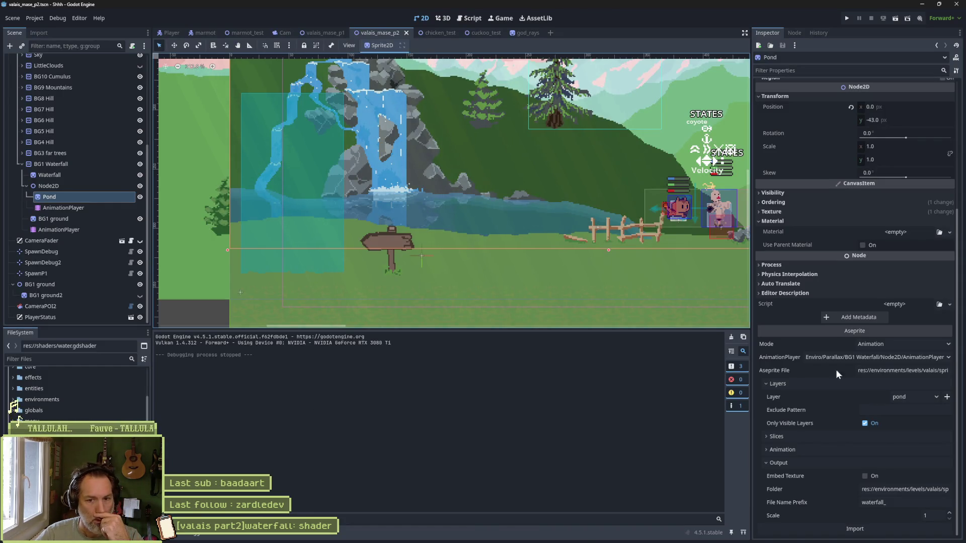
click(897, 399)
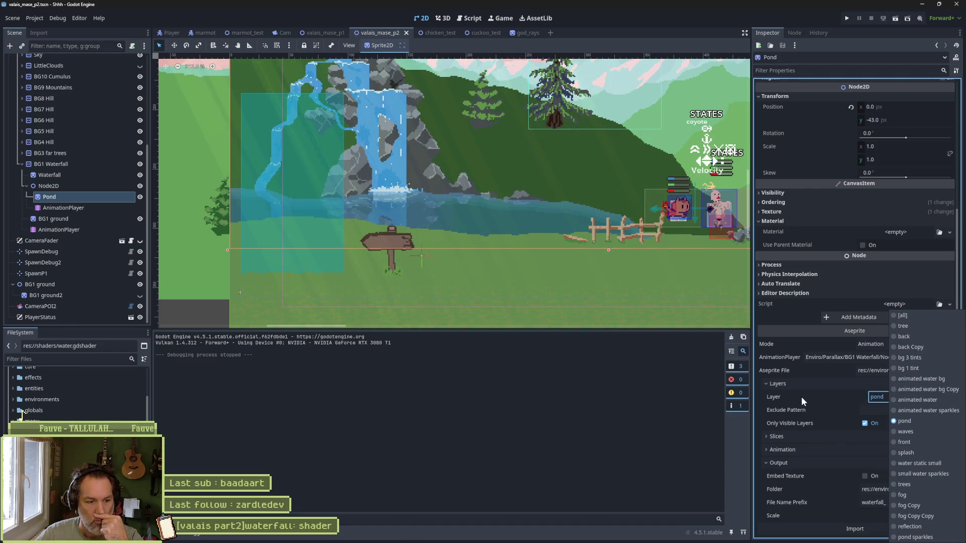
click(780, 400)
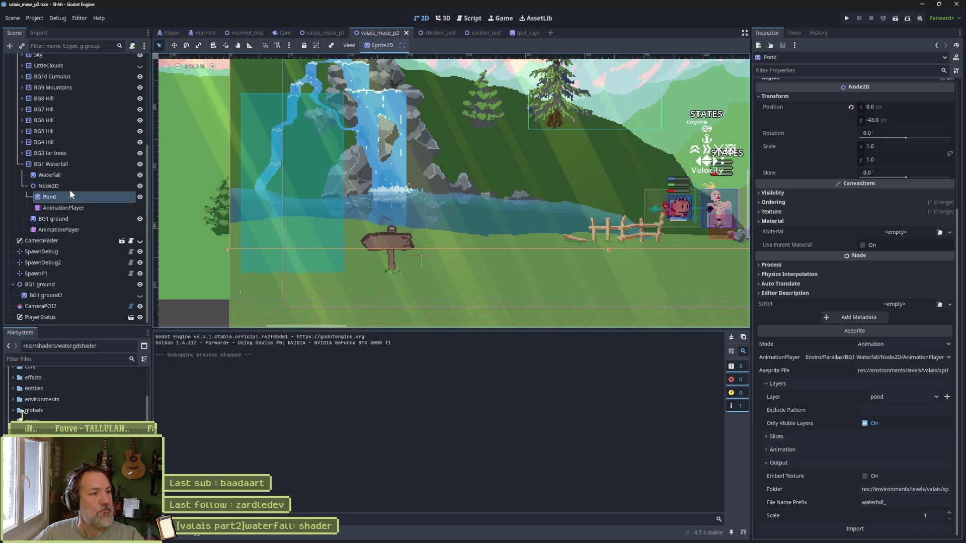
Clear the Waterfall sprite's exclude pattern and reimport it.
click(72, 176)
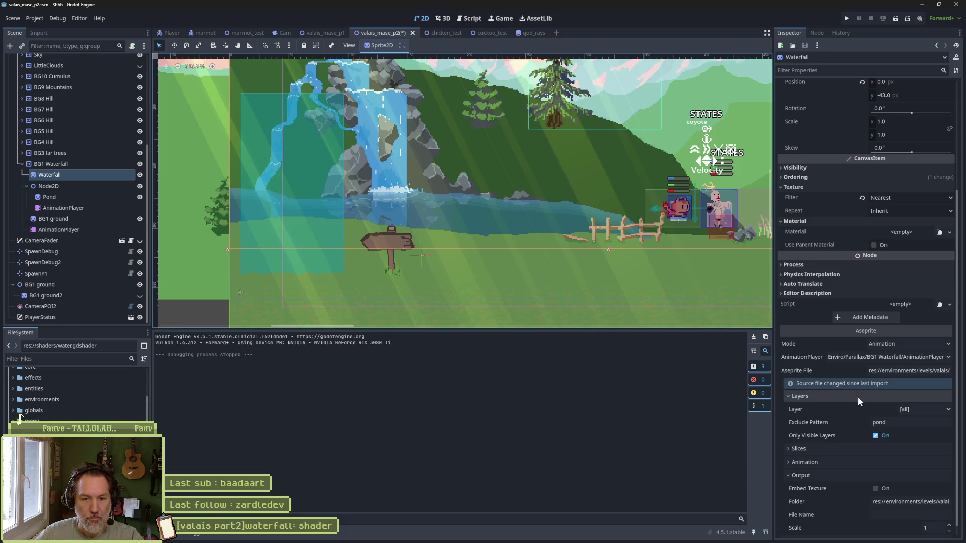
click(903, 422)
key(BackSpace)
key(BackSpace)
key(BackSpace)
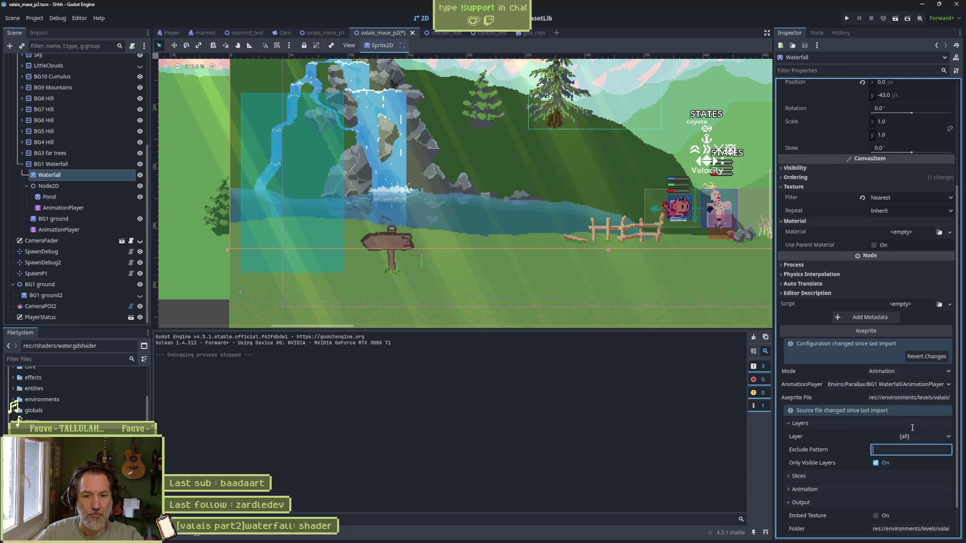
scroll(888, 452, down, 1)
click(889, 526)
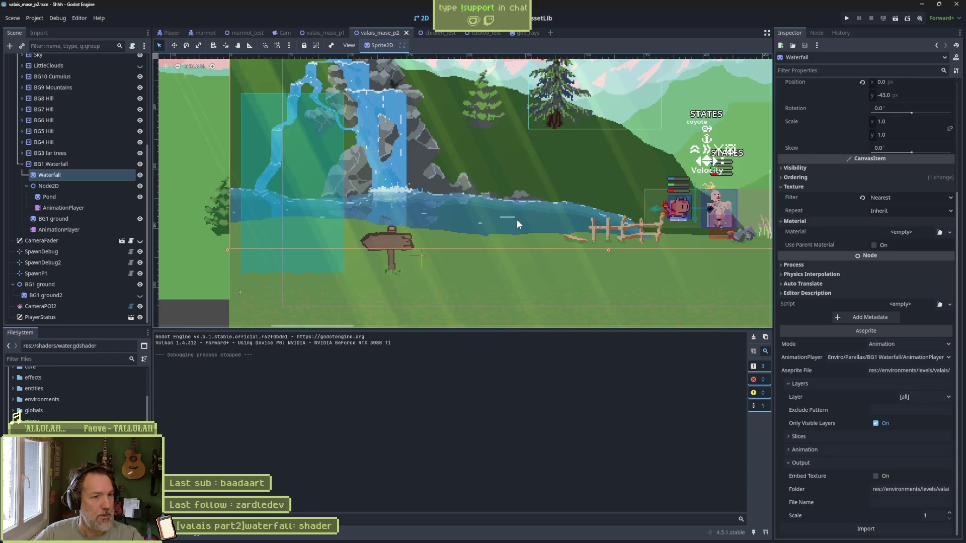
Copy the 'pond sparkles' layer name from Aseprite, paste it as Waterfall's exclude pattern, and reimport.
key(alt+Tab)
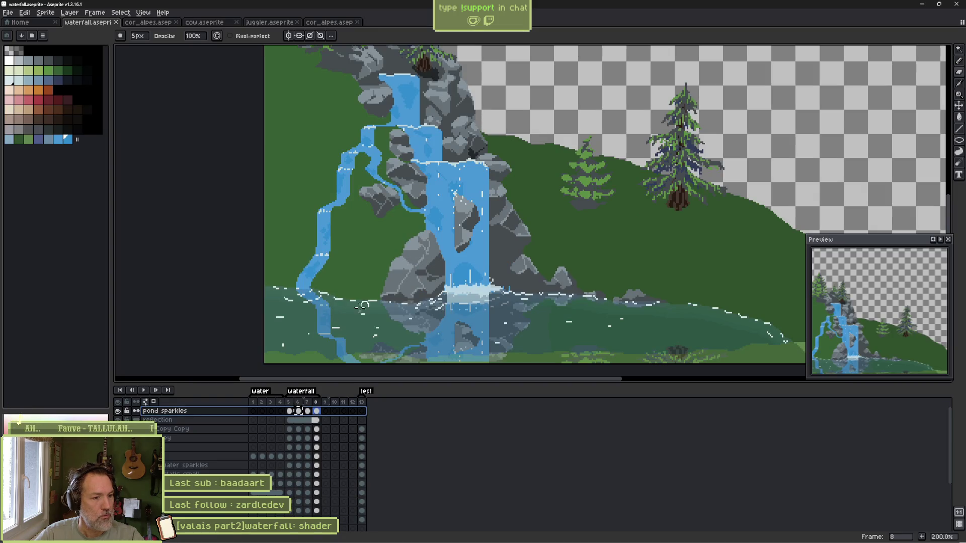
double_click(229, 412)
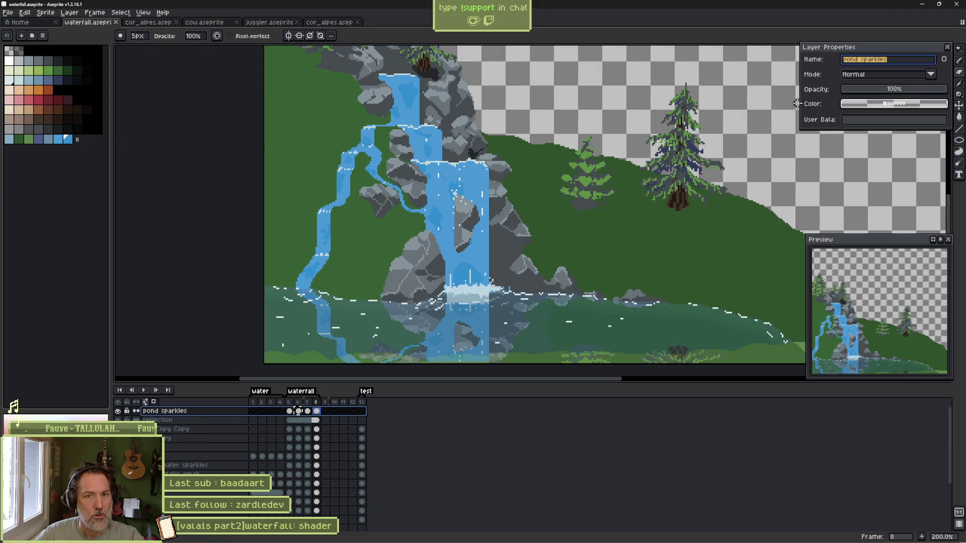
key(Return)
key(alt+Tab)
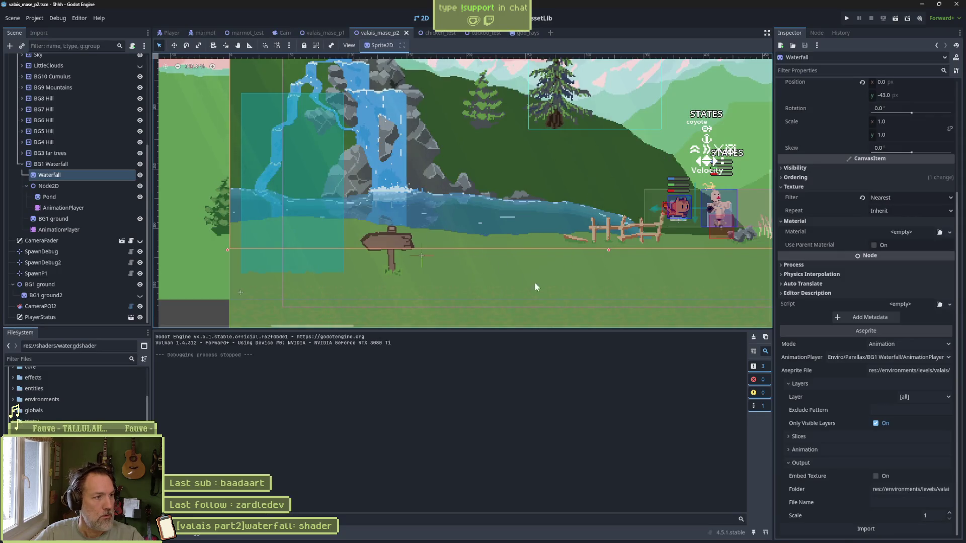
click(897, 410)
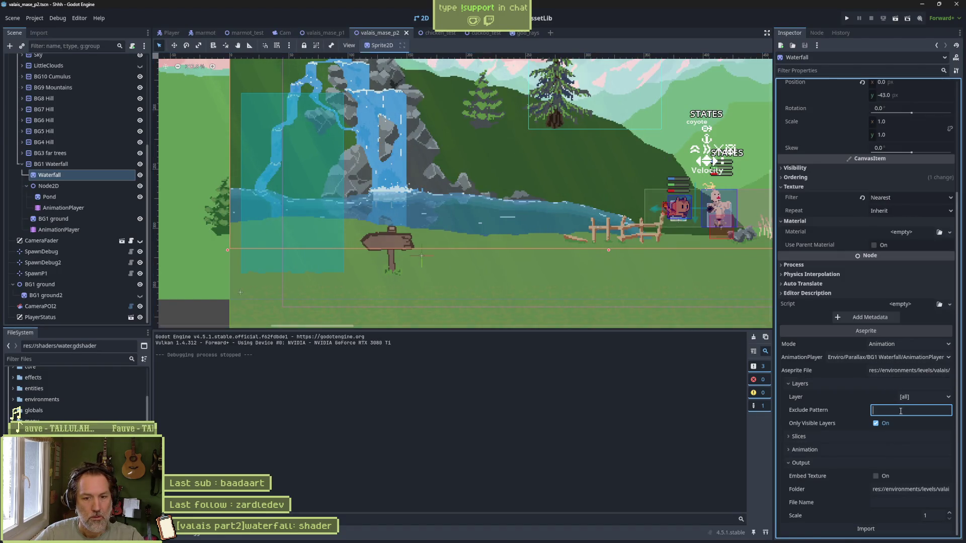
text(pond sparkles)
click(880, 528)
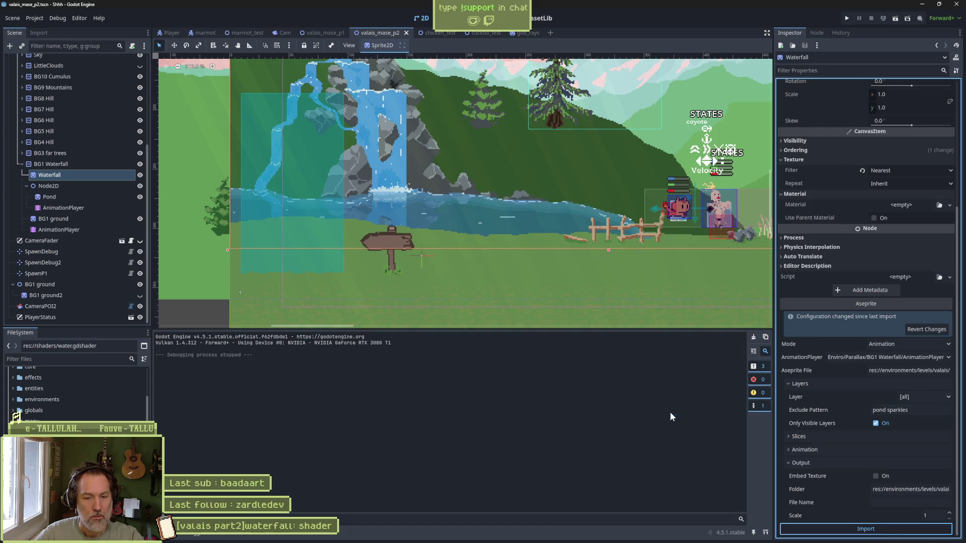
Put the Pond node's name into edit mode in the Scene tree.
click(86, 196)
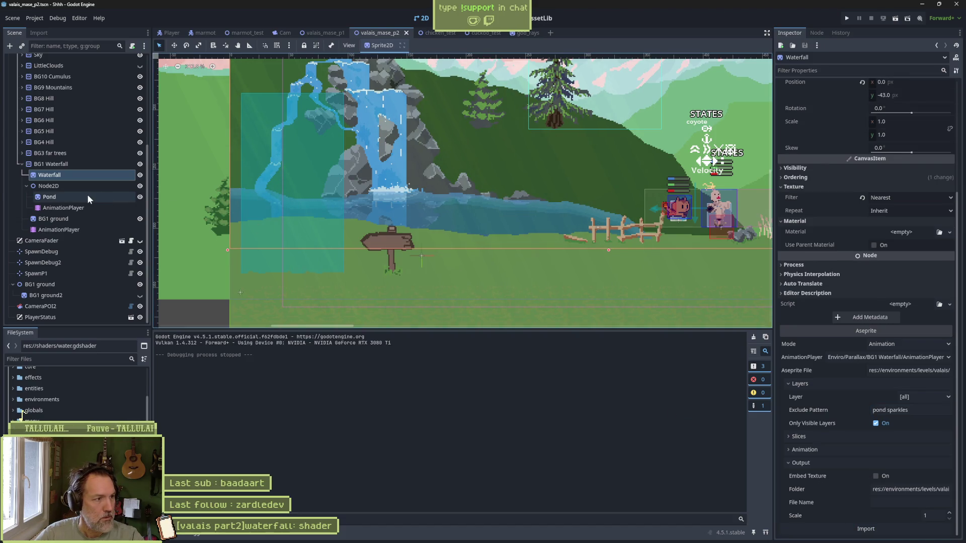
click(84, 197)
click(84, 197)
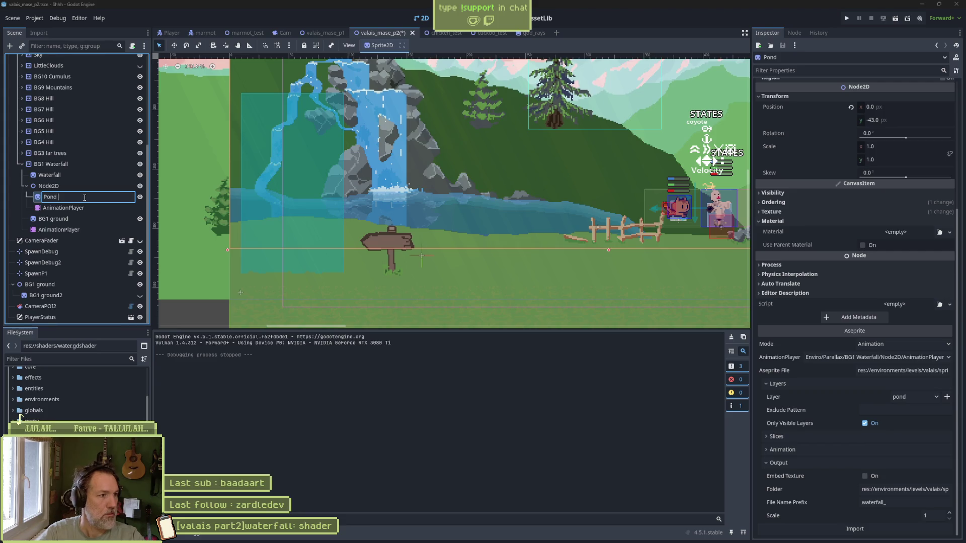
text(Sparkles)
Confirm the name Pond Sparkles, import only its 'pond sparkles' layer, and run the scene with F6.
key(Return)
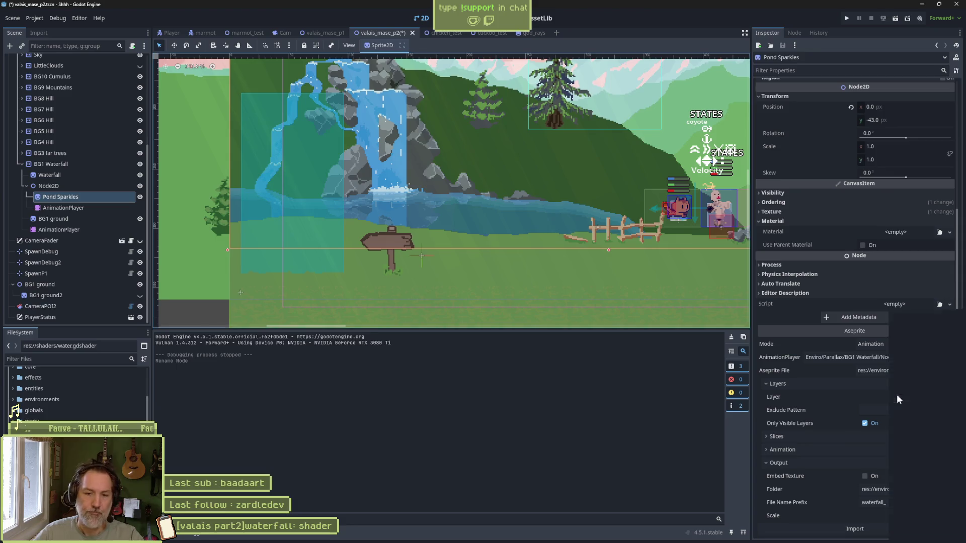
click(897, 395)
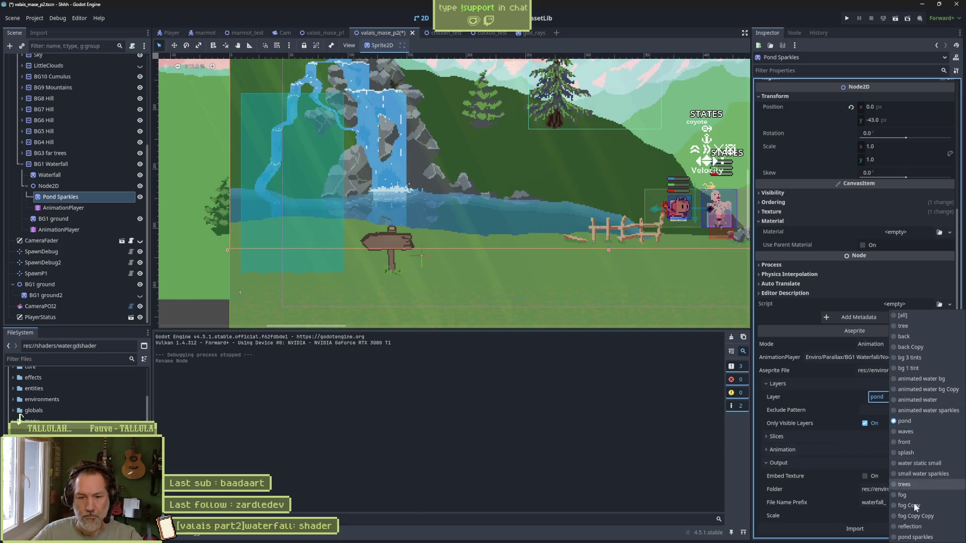
click(913, 537)
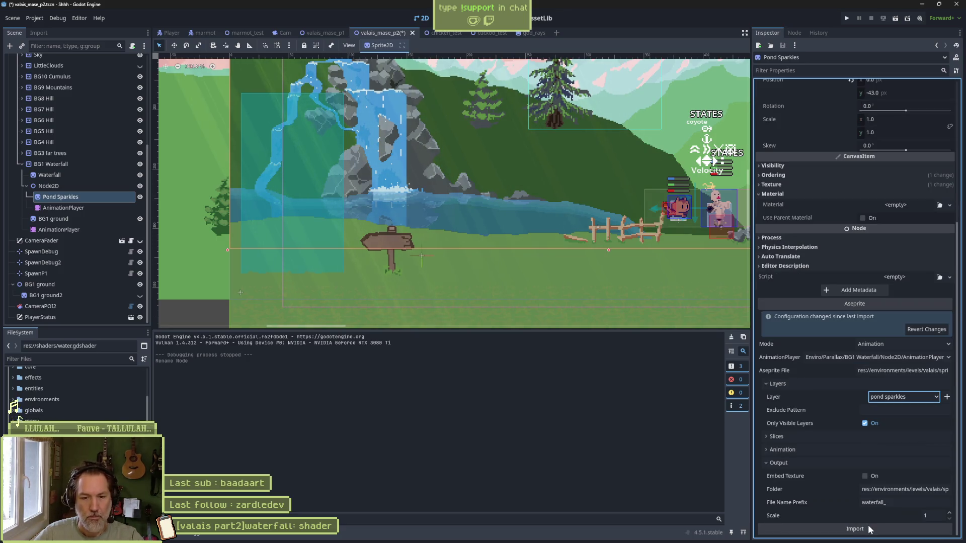
click(867, 528)
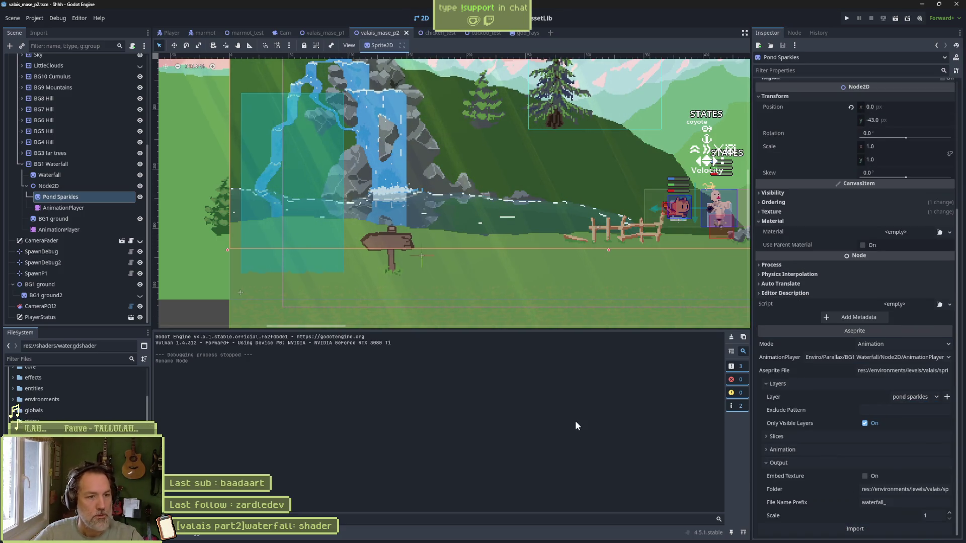
key(F6)
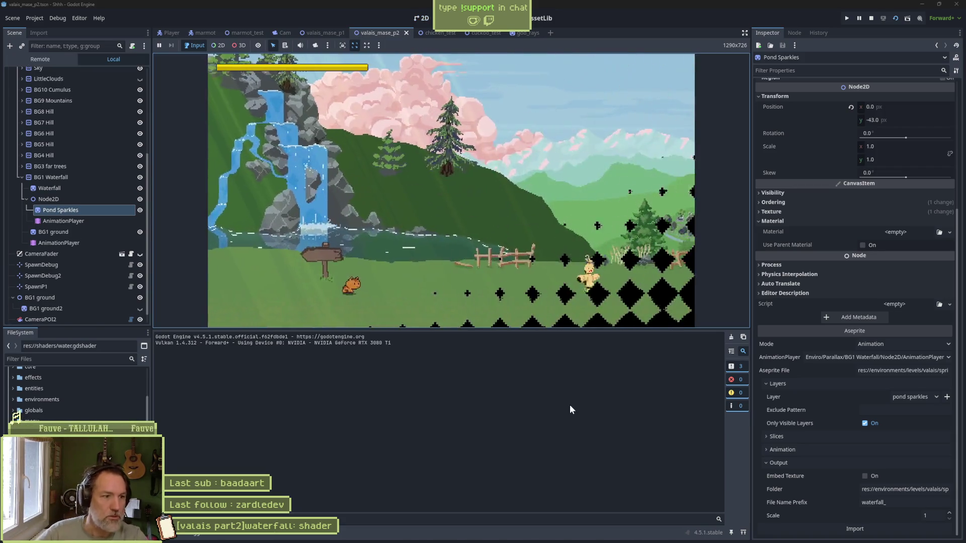
Stop the game, inspect the waterfall animation in the sparkle AnimationPlayer's timeline, then save, rerun and stop.
key(F8)
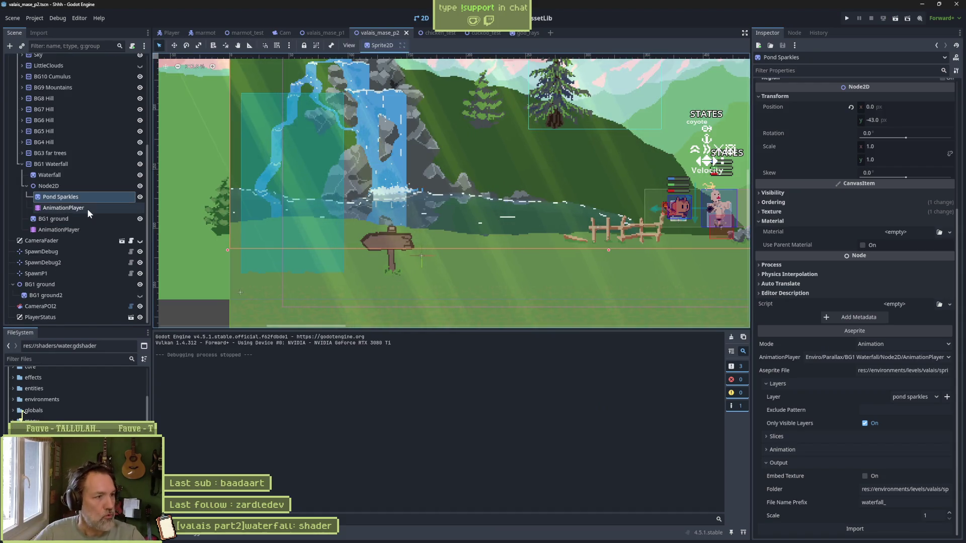
click(87, 209)
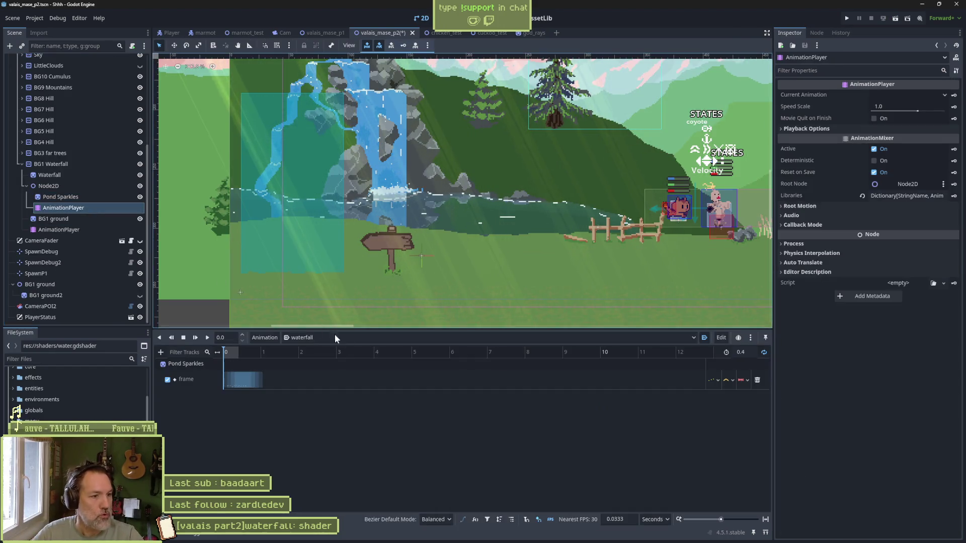
click(366, 343)
click(306, 400)
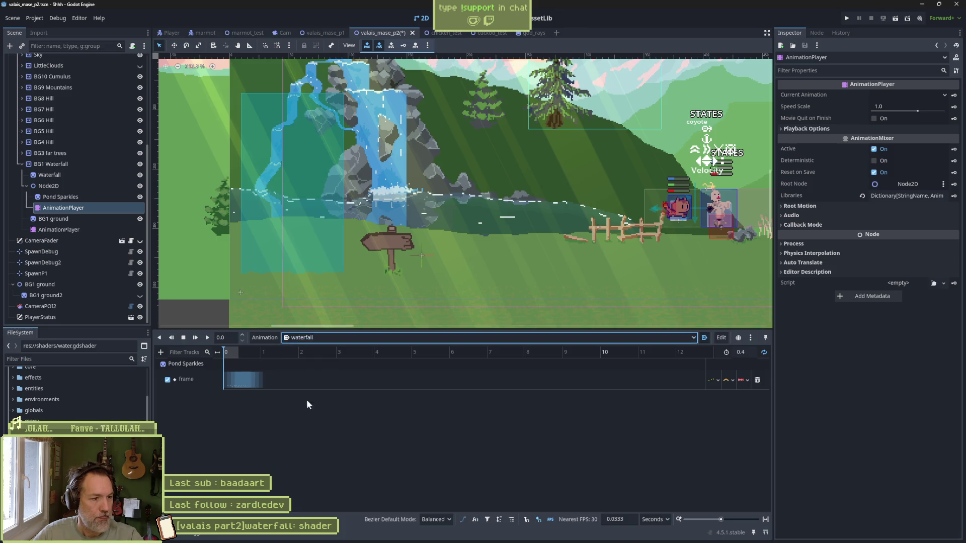
click(230, 352)
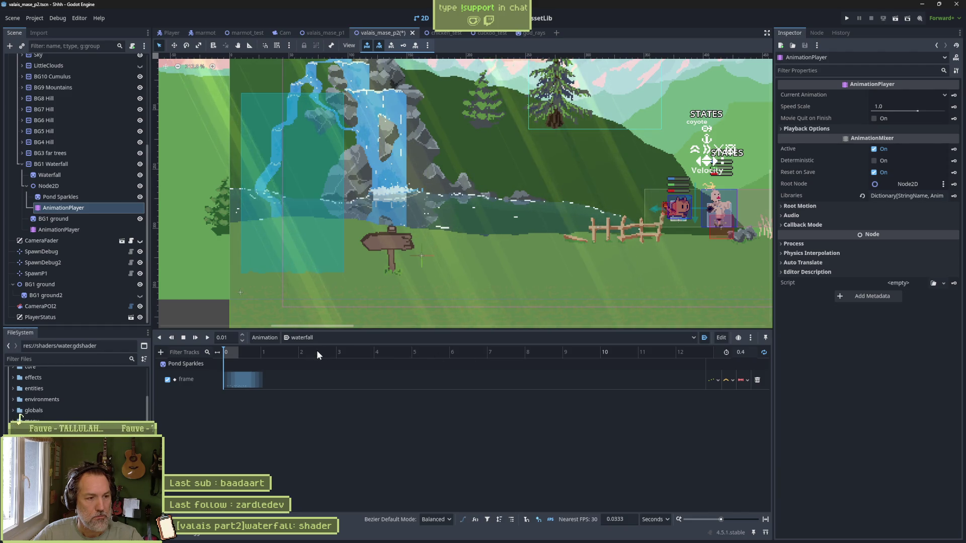
key(ctrl+s)
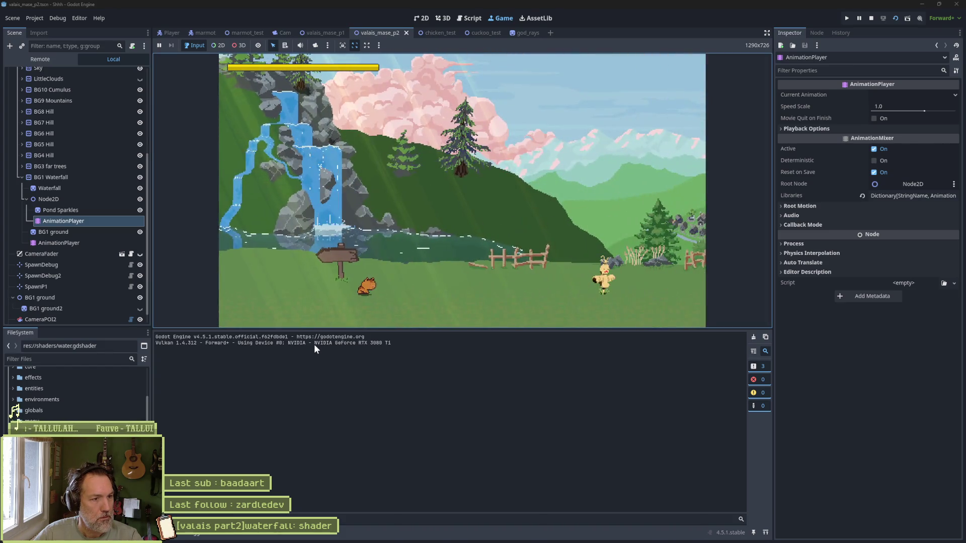
key(F8)
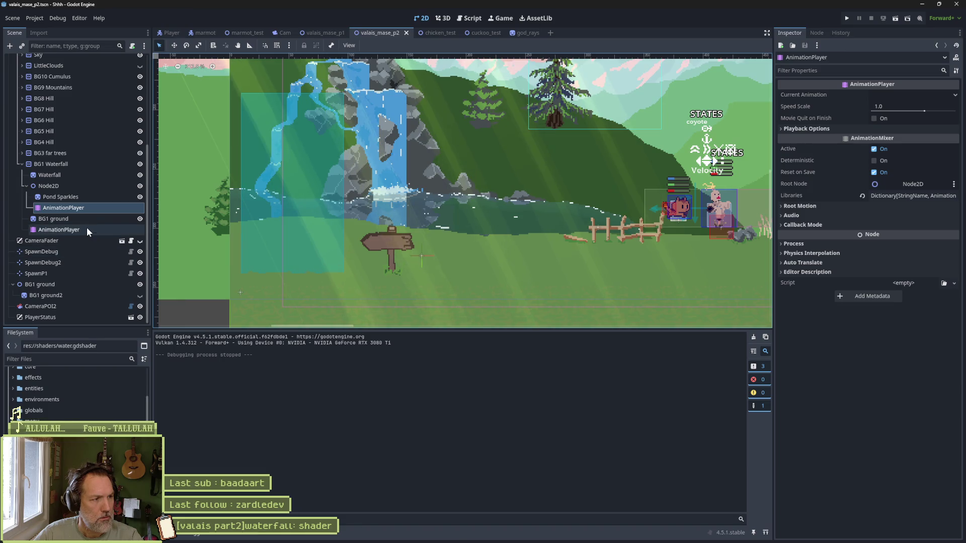
click(93, 196)
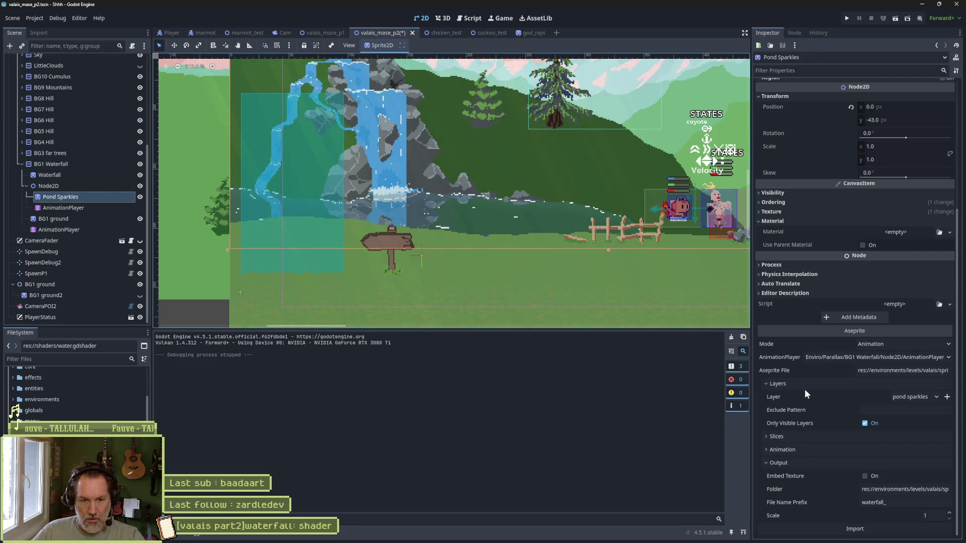
click(880, 357)
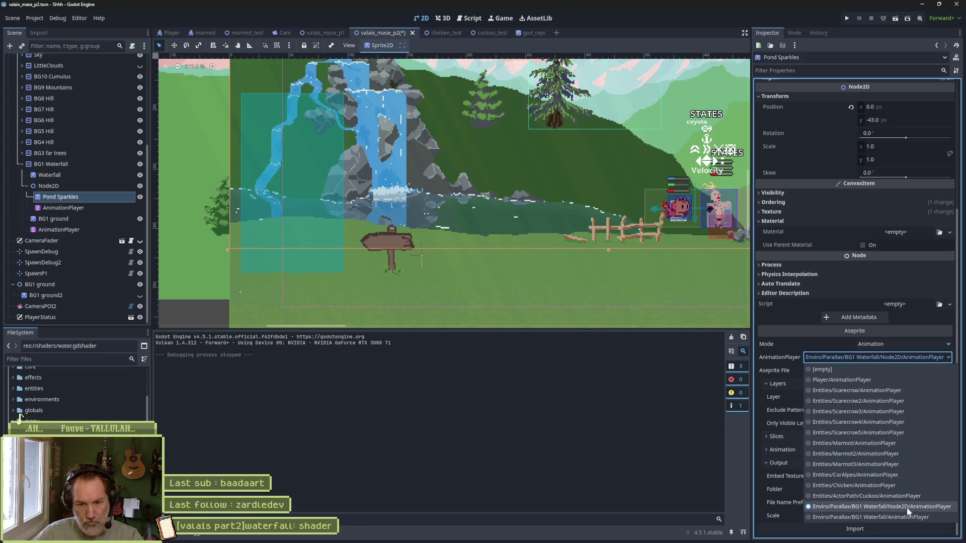
click(694, 457)
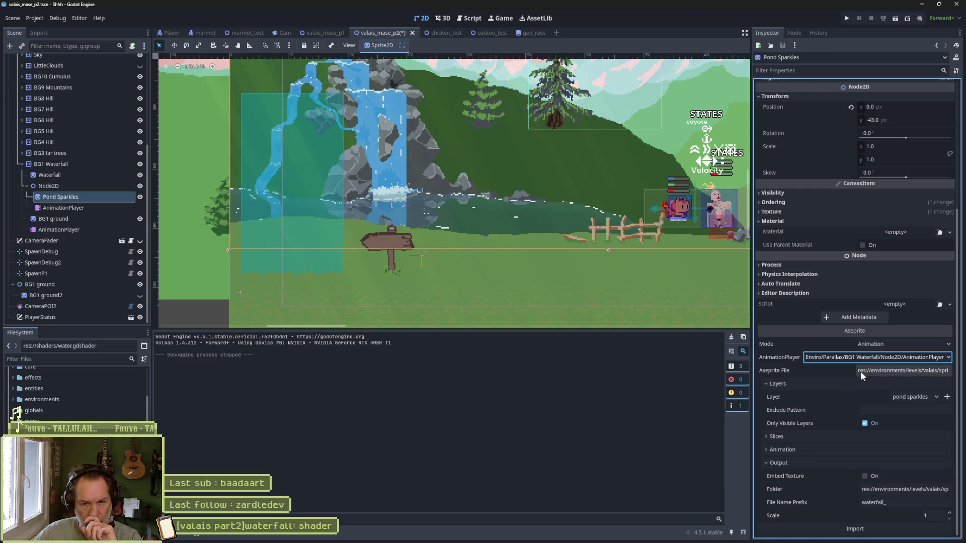
mouse_move(847, 400)
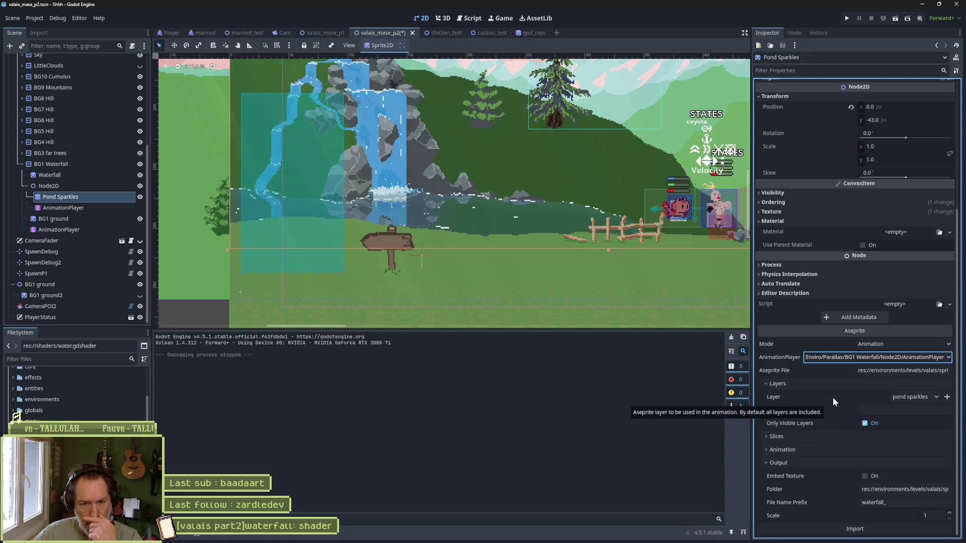
mouse_move(593, 540)
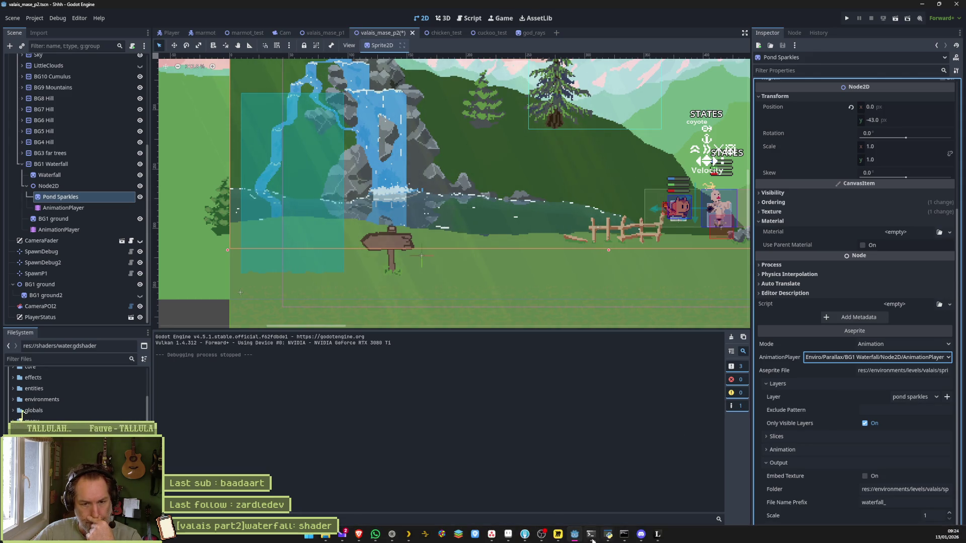
click(550, 498)
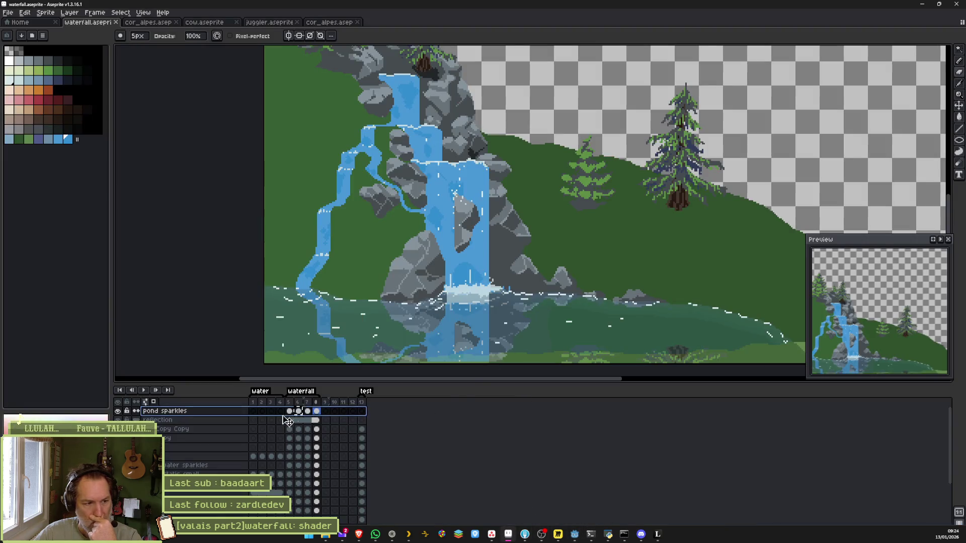
click(293, 411)
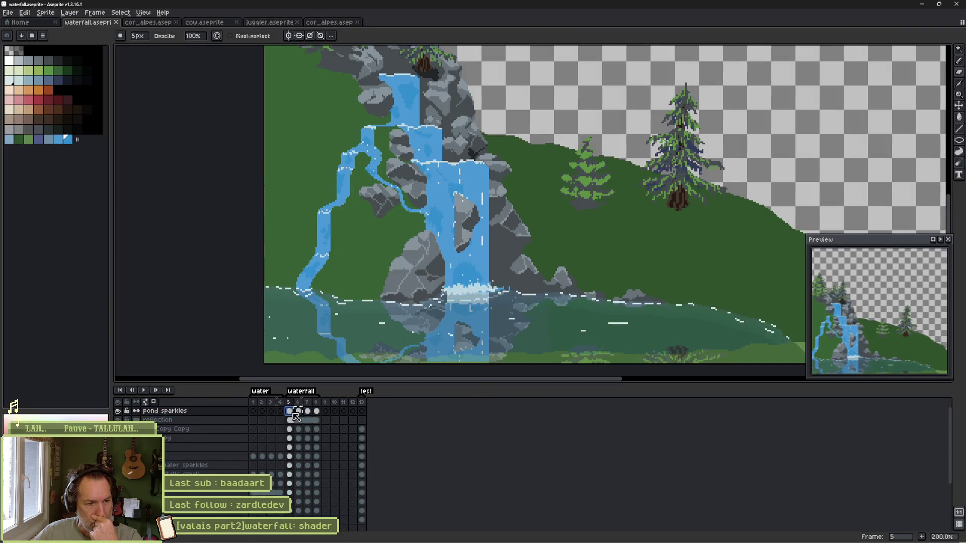
drag(294, 412, 315, 412)
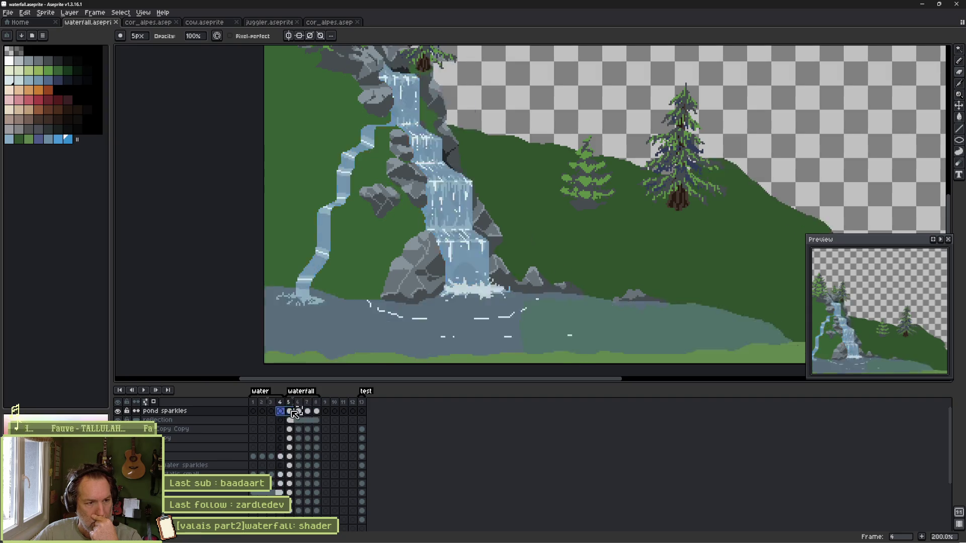
alt+click(119, 412)
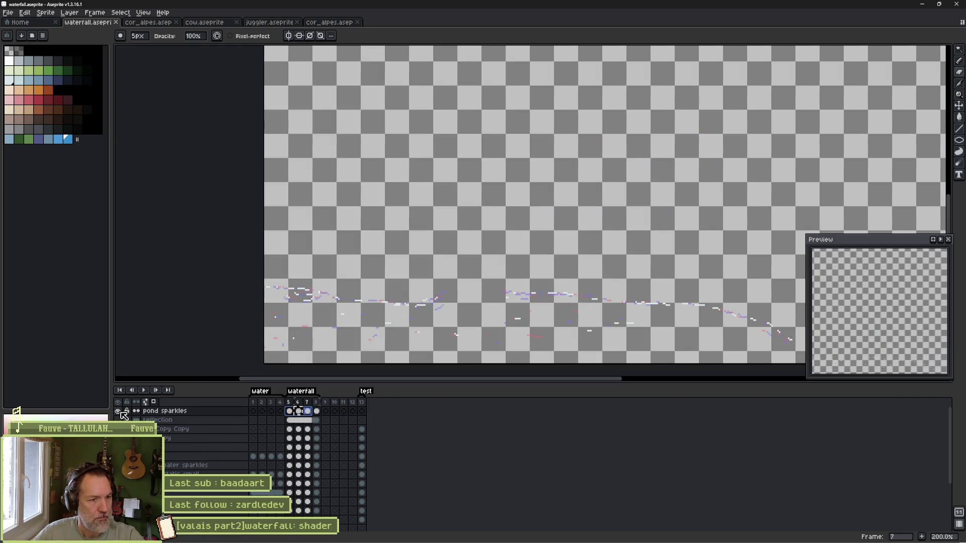
alt+click(119, 411)
key(alt+Tab)
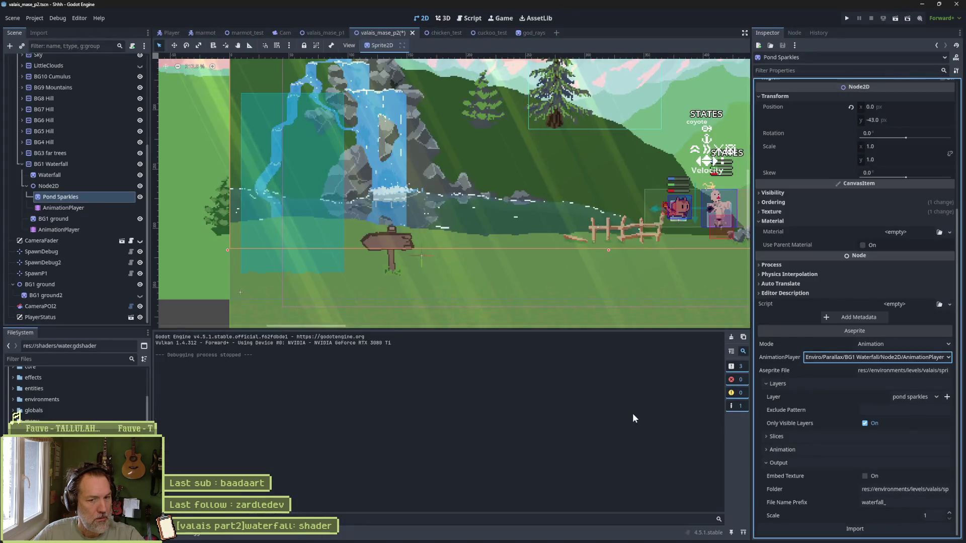
Reimport the sparkle frames, preview the waterfall animation in the timeline, and save the scene.
click(855, 529)
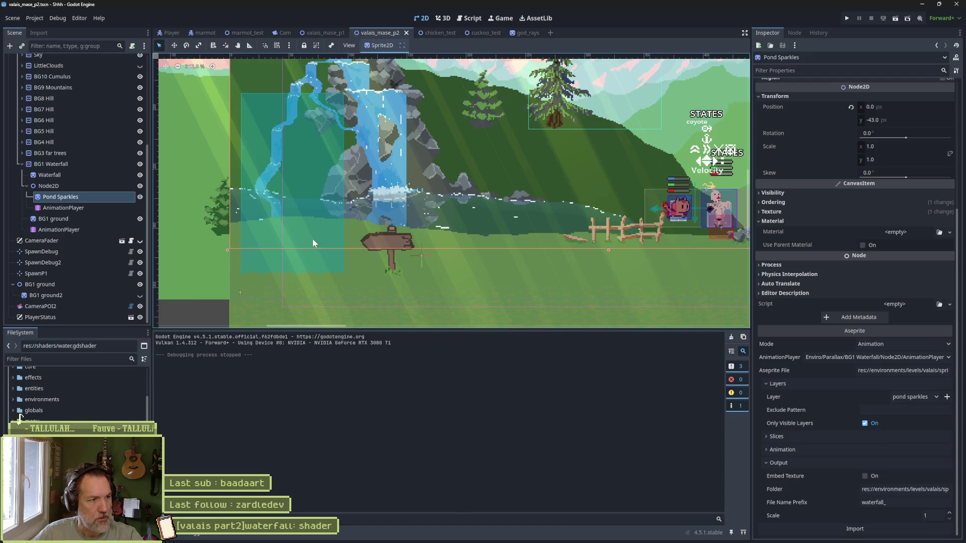
click(140, 198)
click(141, 198)
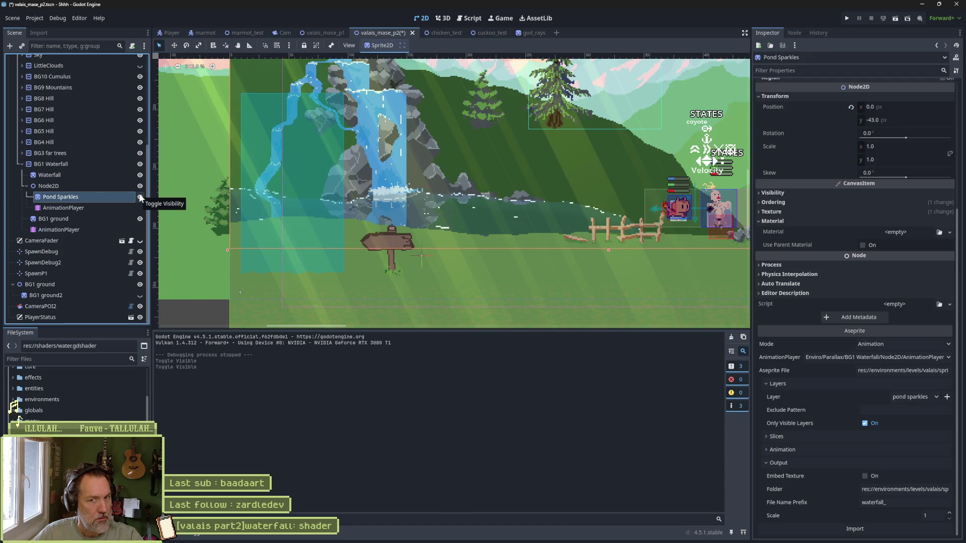
click(101, 207)
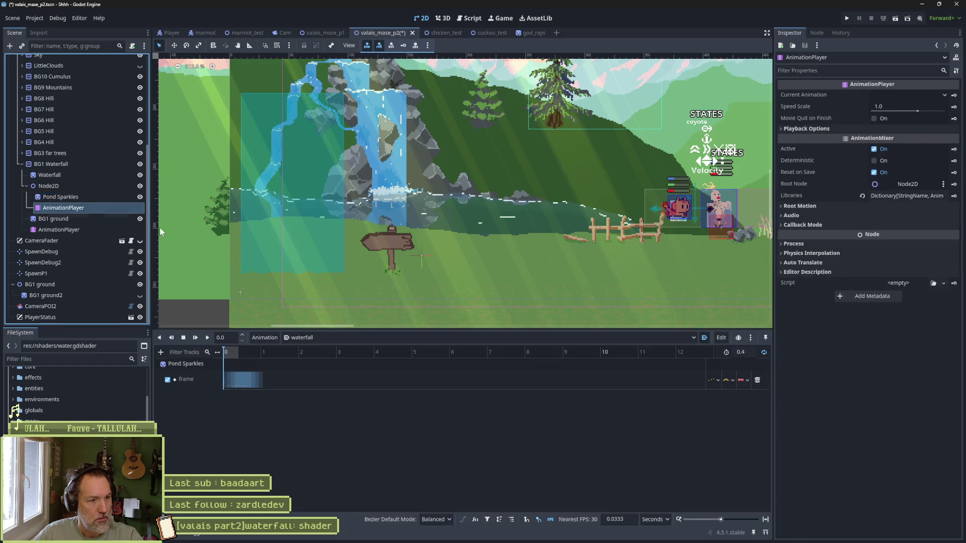
click(205, 337)
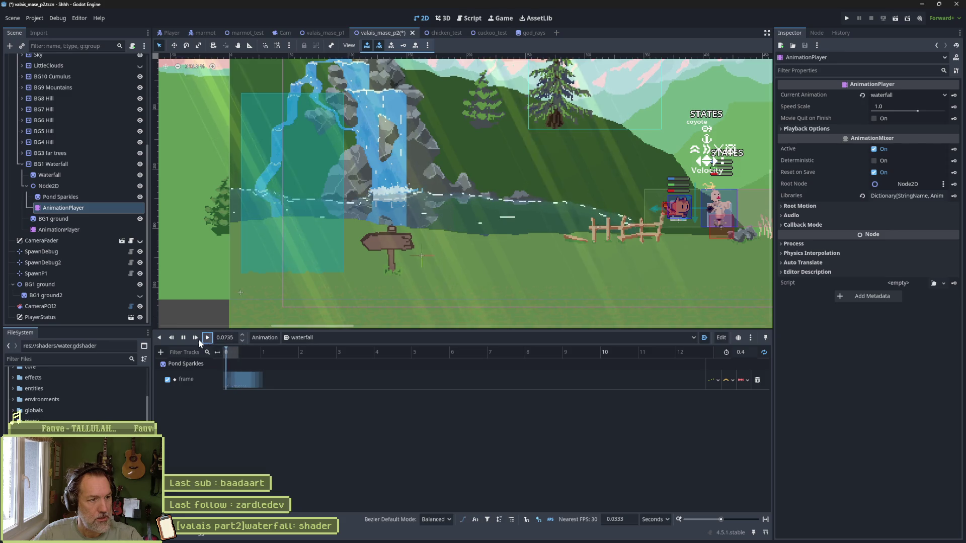
click(183, 338)
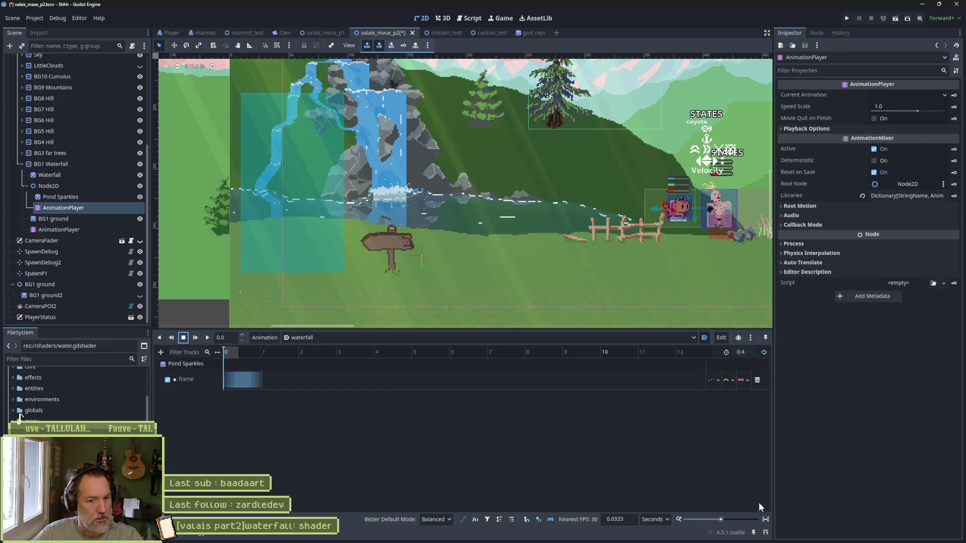
click(765, 519)
key(ctrl+s)
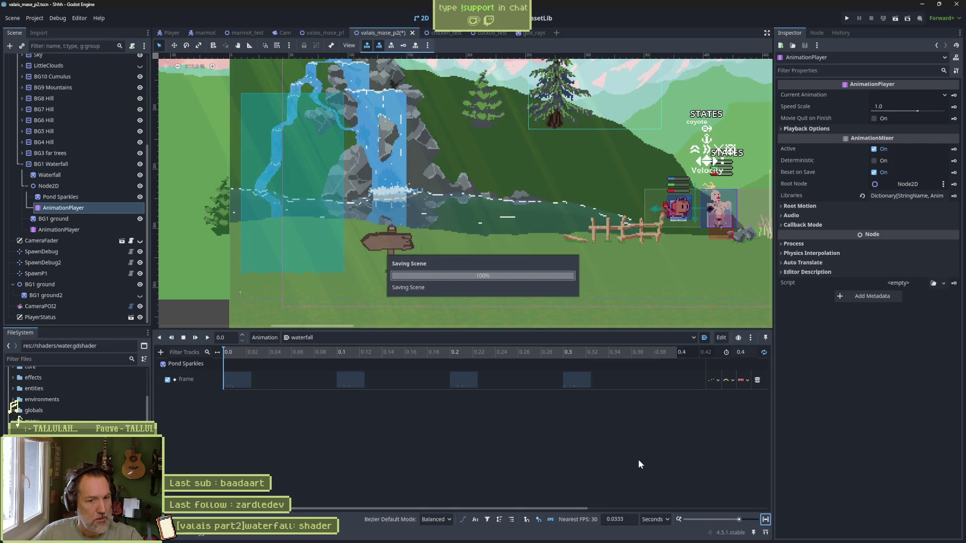
Set the waterfall animation to loop, then test-run the scene with F6 and stop it.
click(762, 355)
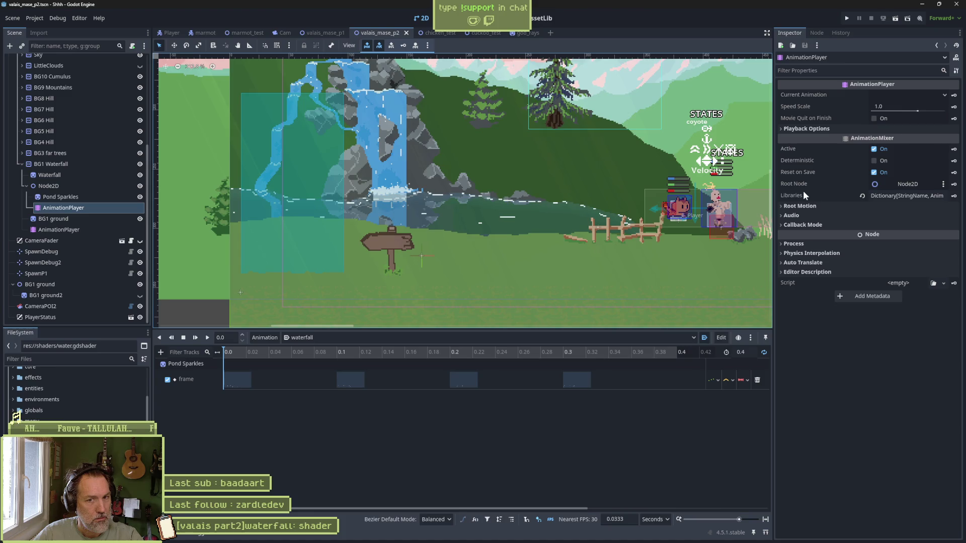
click(819, 128)
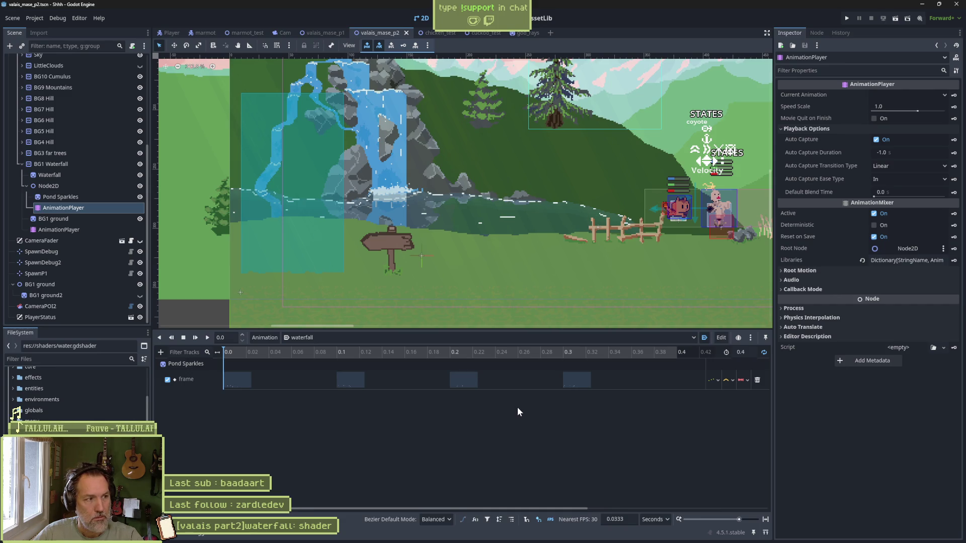
key(F6)
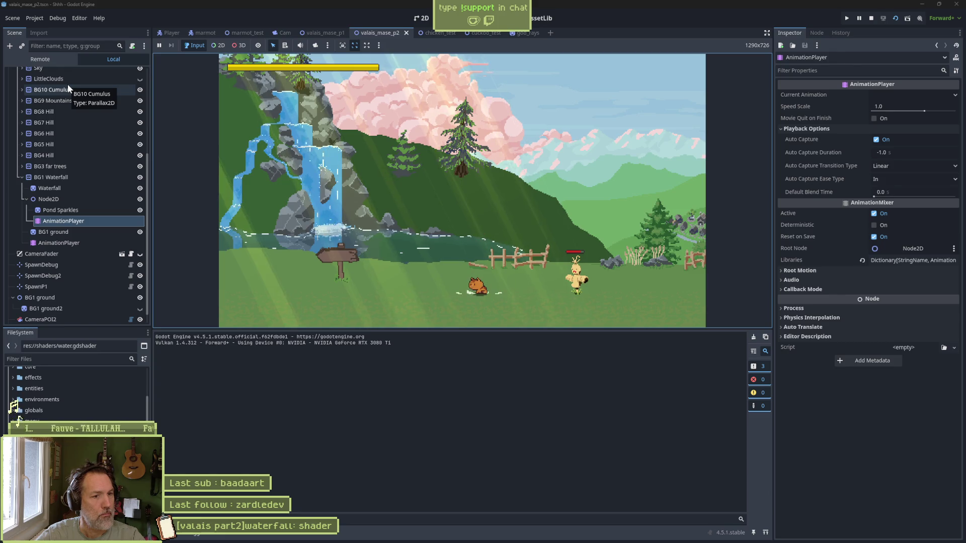
key(F8)
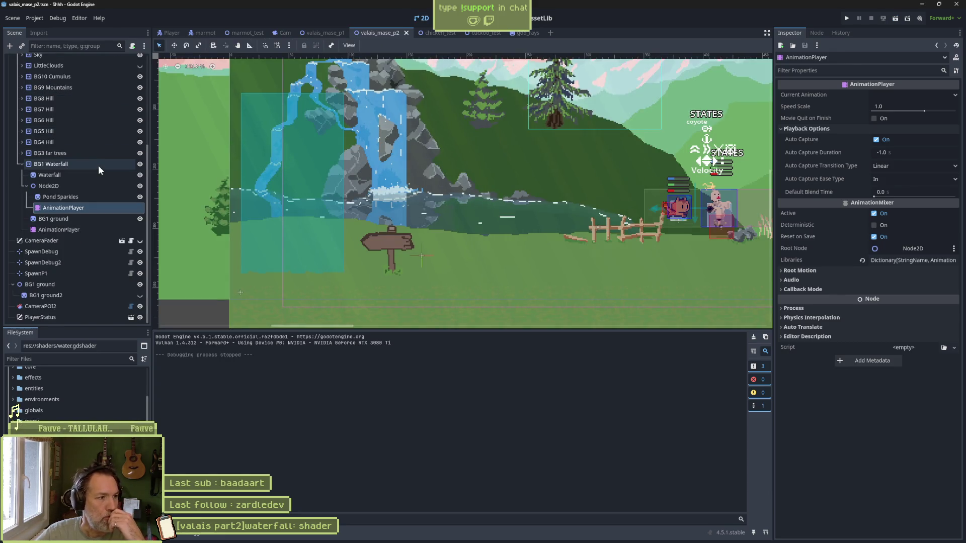
Select Pond Sparkles, check its Aseprite Animation import options, then select the sparkle AnimationPlayer.
click(77, 196)
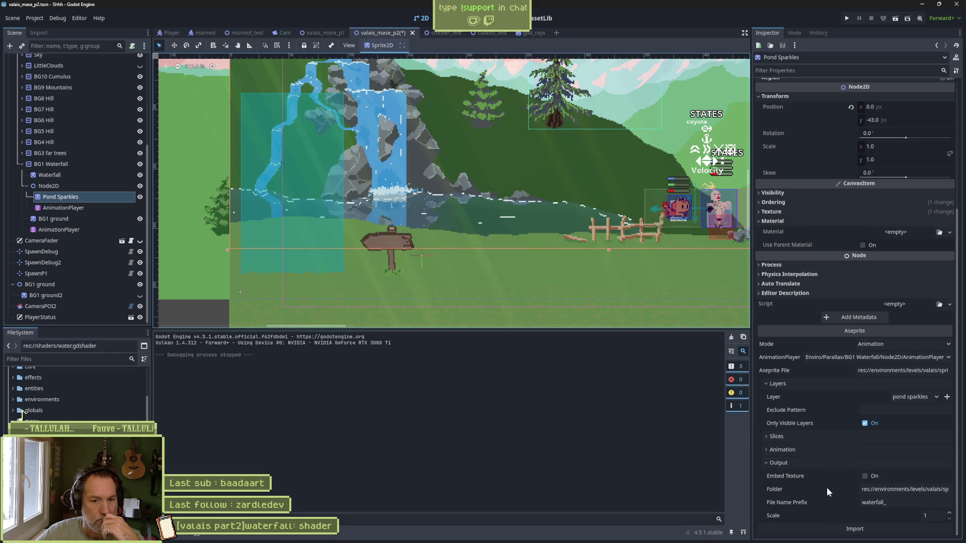
click(792, 450)
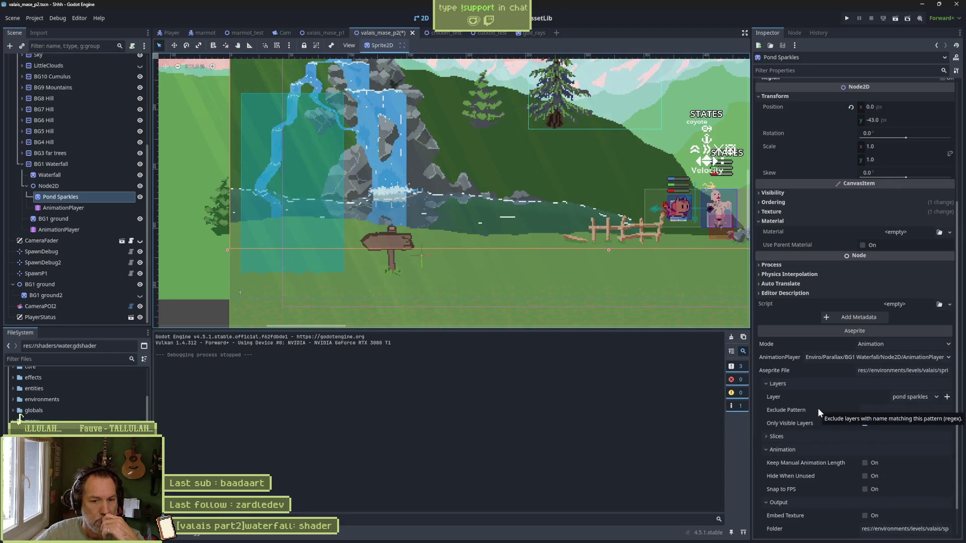
click(807, 449)
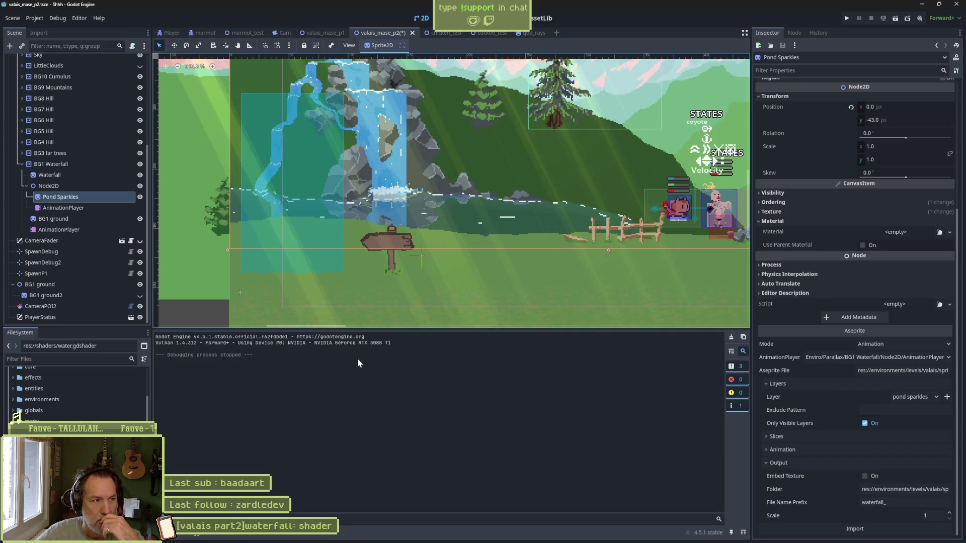
click(71, 209)
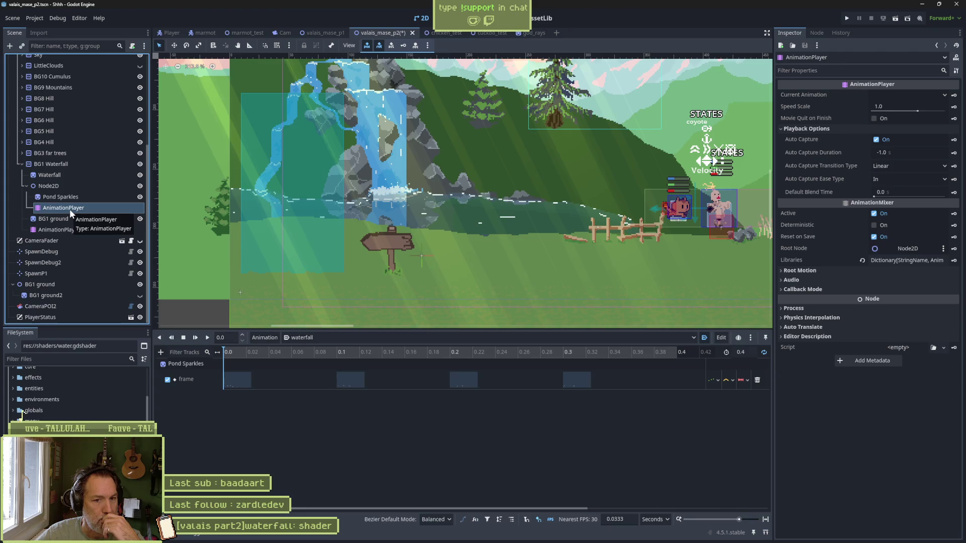
Toggle Autoplay on Load off and back on for the waterfall animation.
click(717, 336)
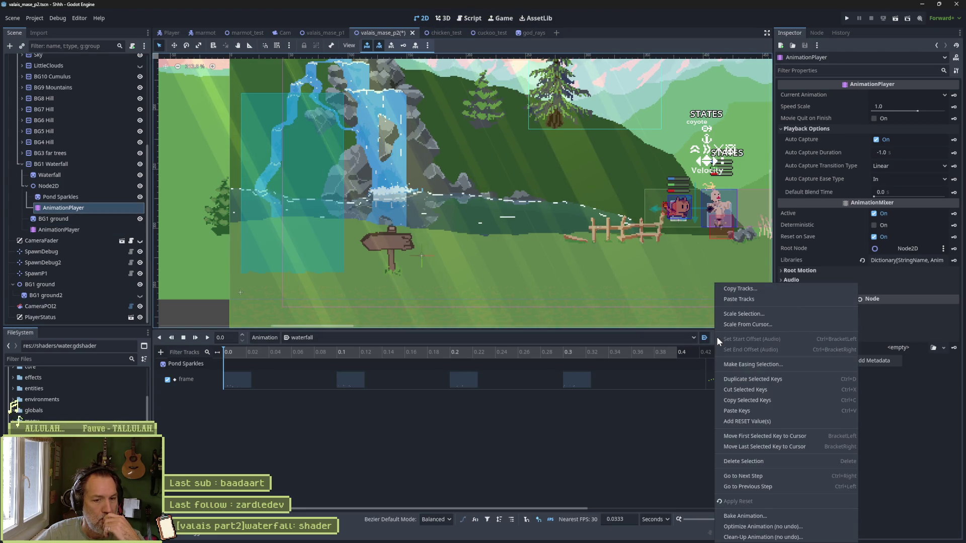
click(695, 355)
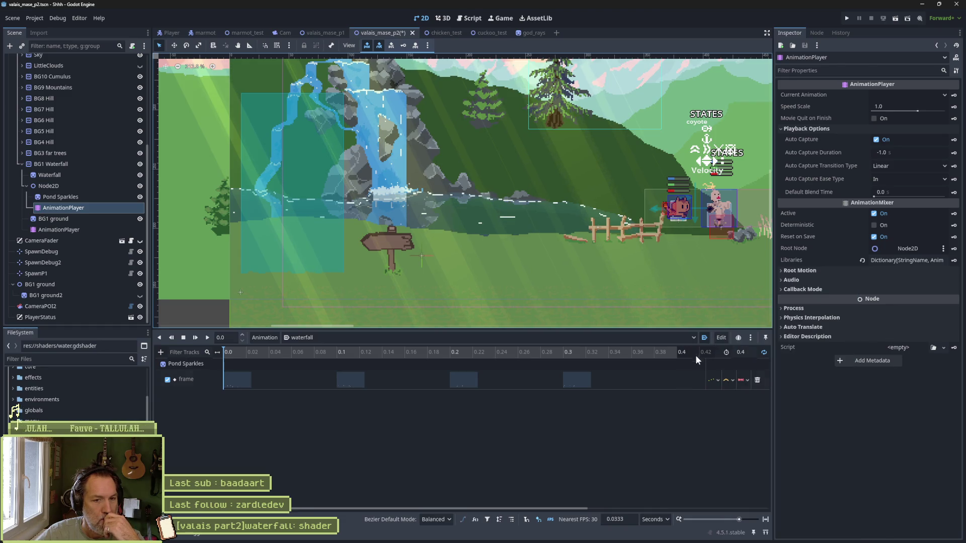
click(705, 338)
click(707, 340)
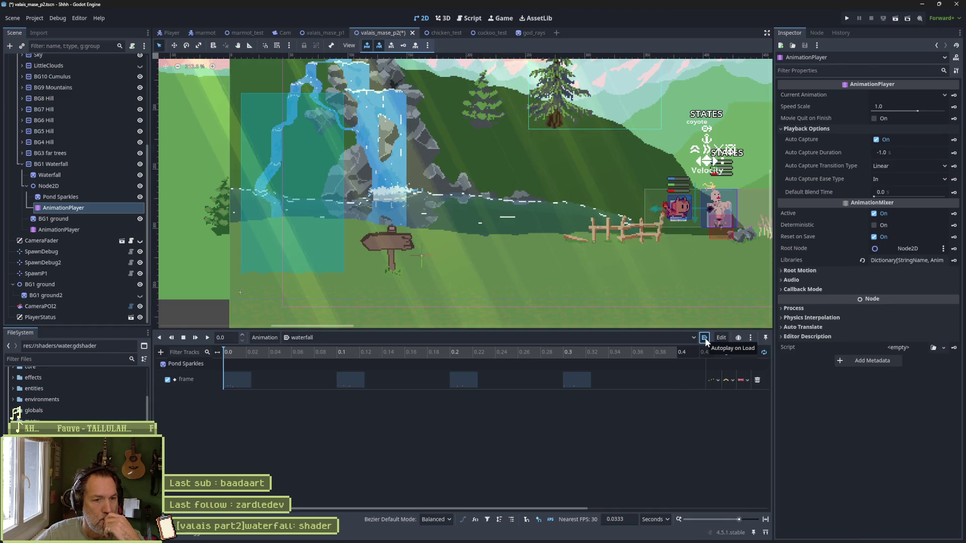
Switch to the water animation and back to waterfall, then run the scene with F6.
click(680, 342)
click(638, 361)
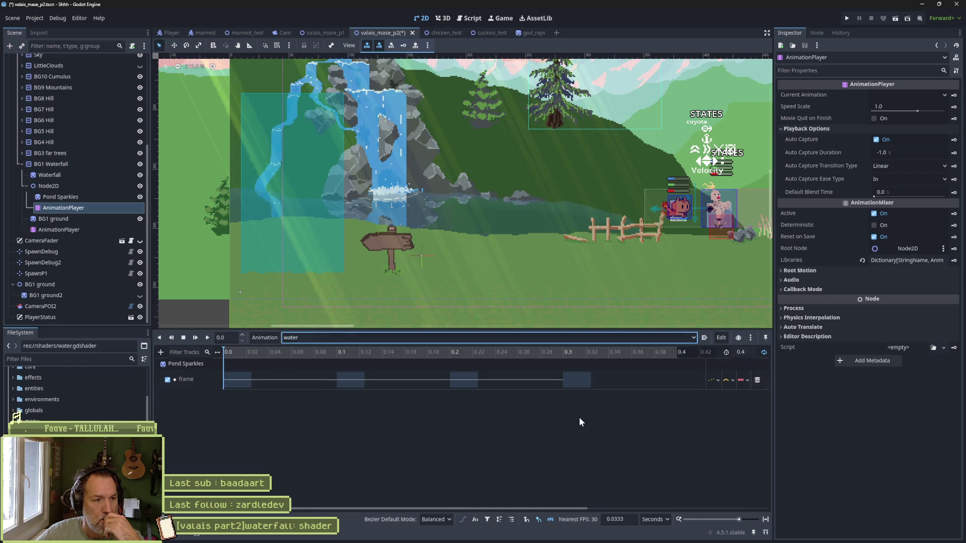
click(227, 349)
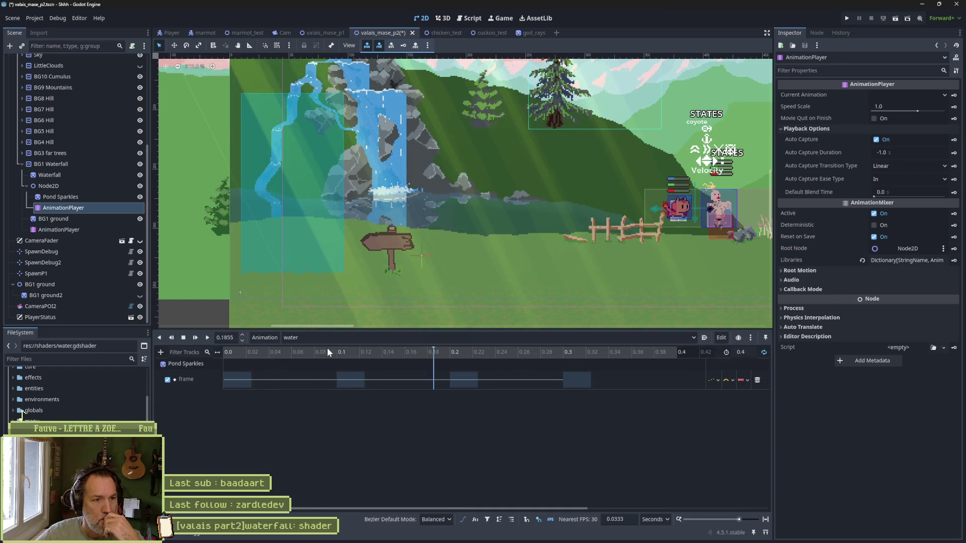
click(669, 337)
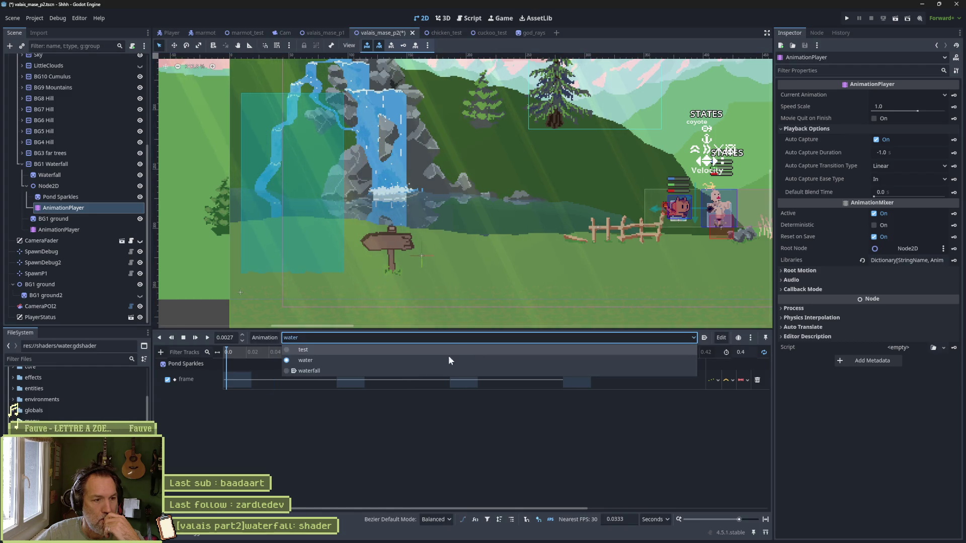
click(363, 375)
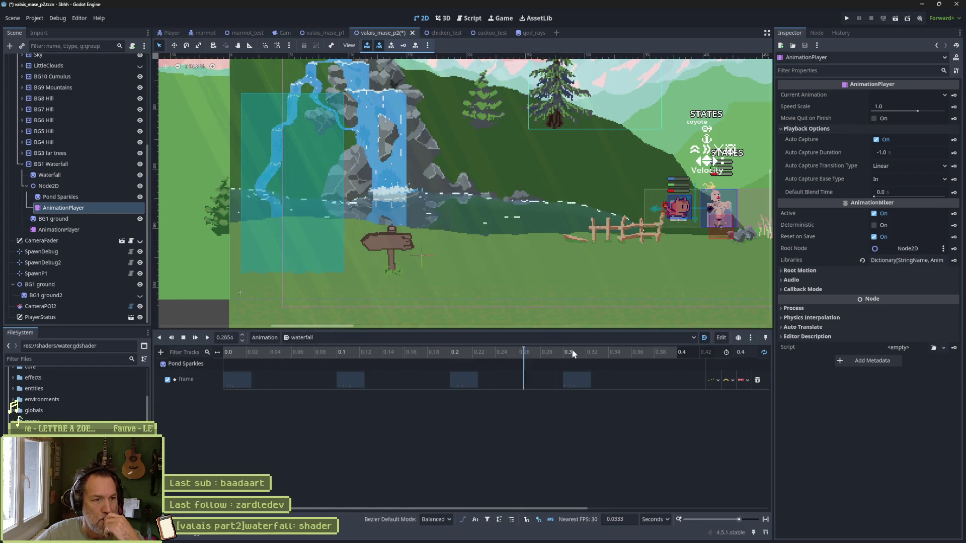
click(326, 401)
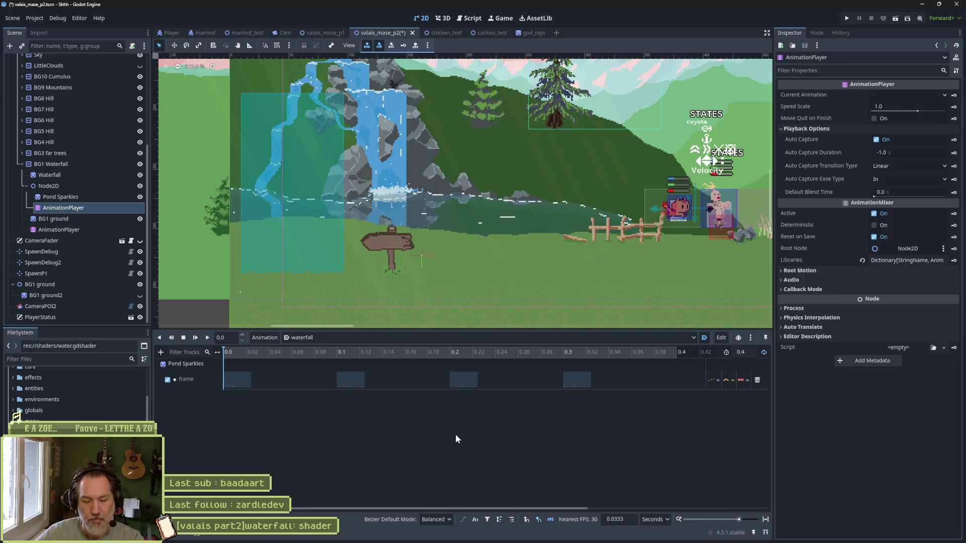
key(F6)
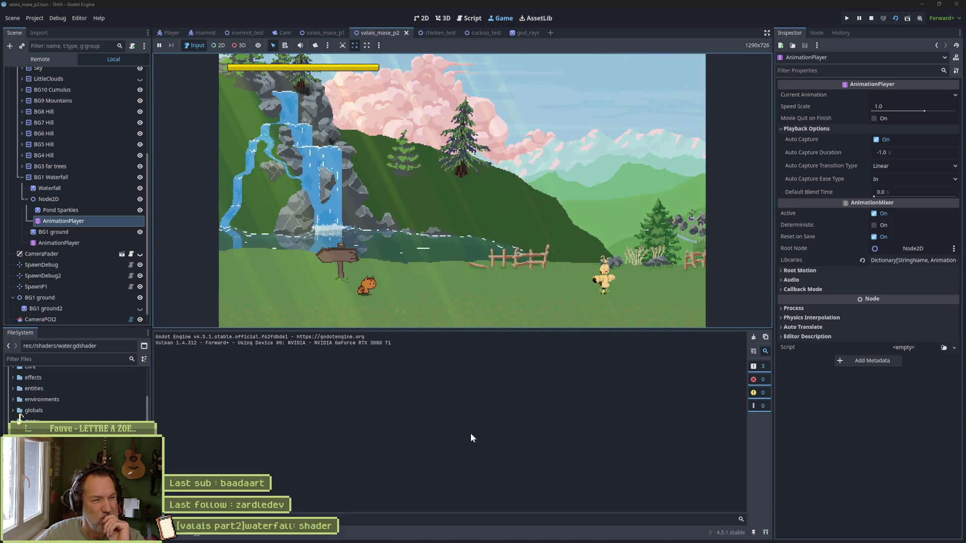
In the Remote tree, drill through Enviro > Parallax > BG1 Waterfall > Node2D to the live AnimationPlayer.
click(50, 58)
click(12, 129)
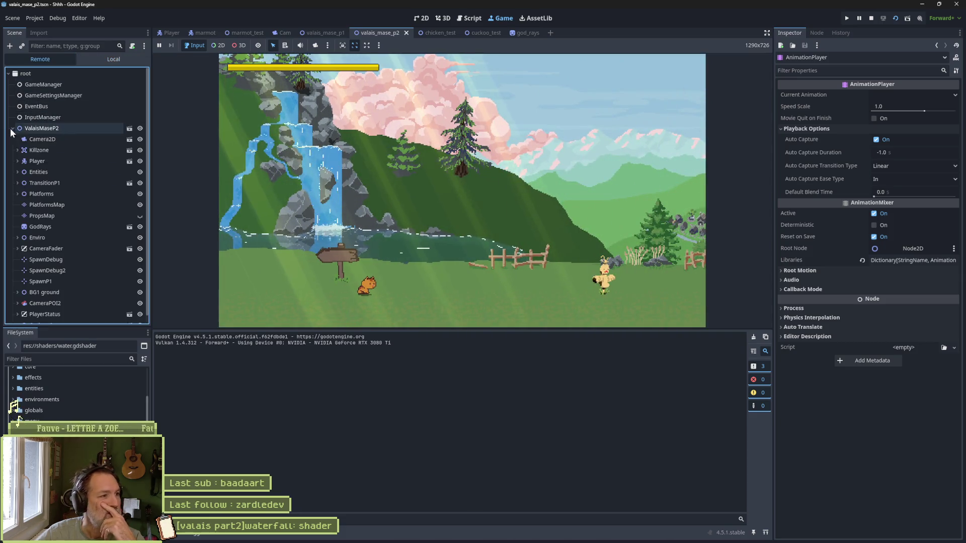
click(18, 238)
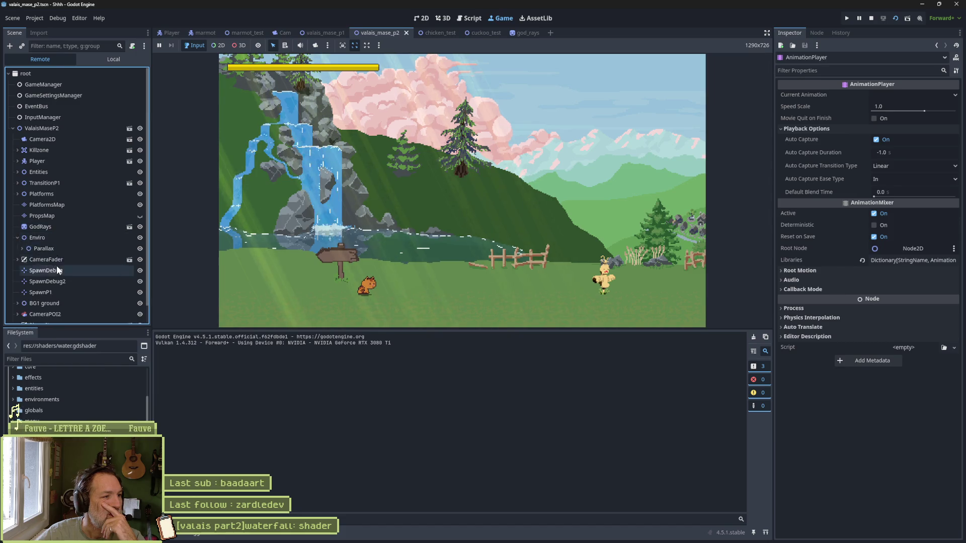
scroll(20, 233, down, 1)
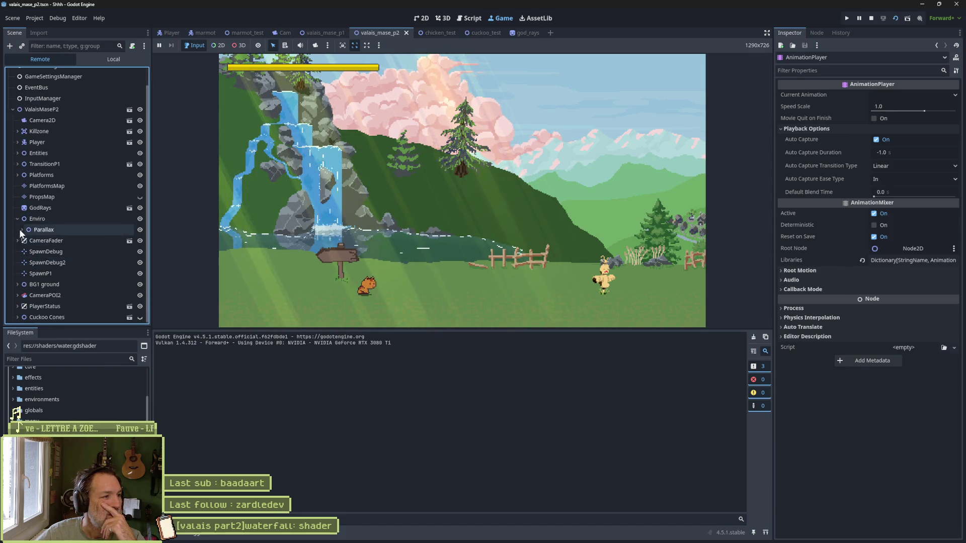
click(20, 230)
scroll(47, 271, down, 4)
click(27, 230)
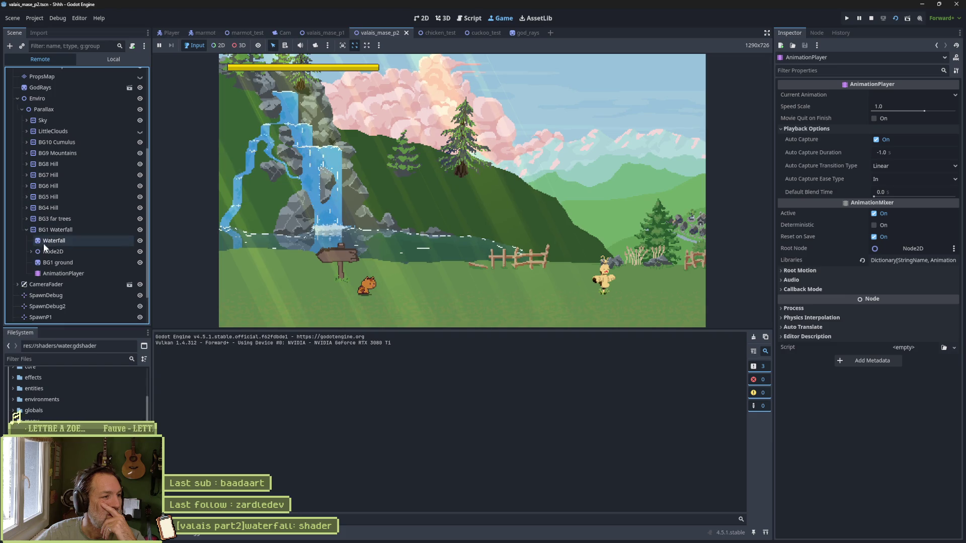
click(31, 251)
click(50, 274)
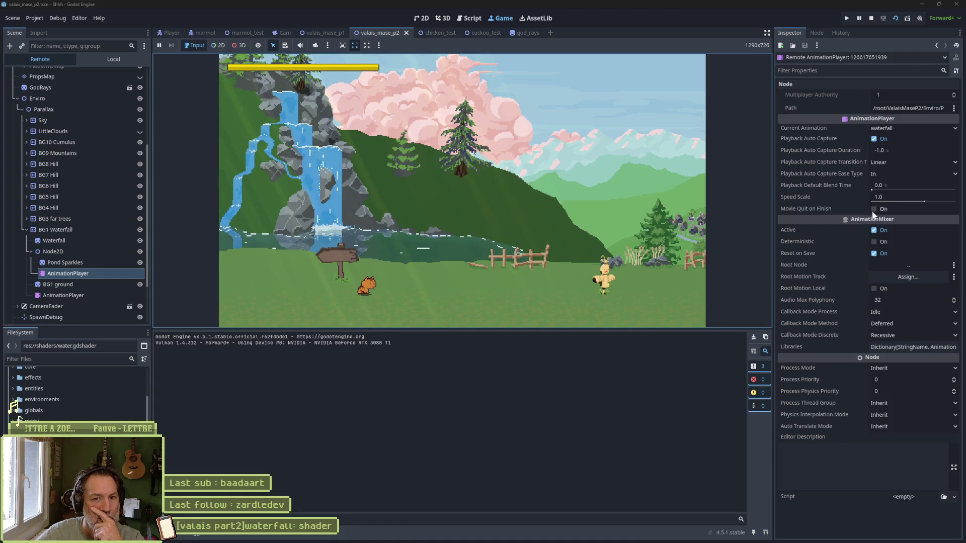
Try speed scales lower and 2, reset Speed Scale to 1.0, and stop the game.
drag(917, 200, 914, 197)
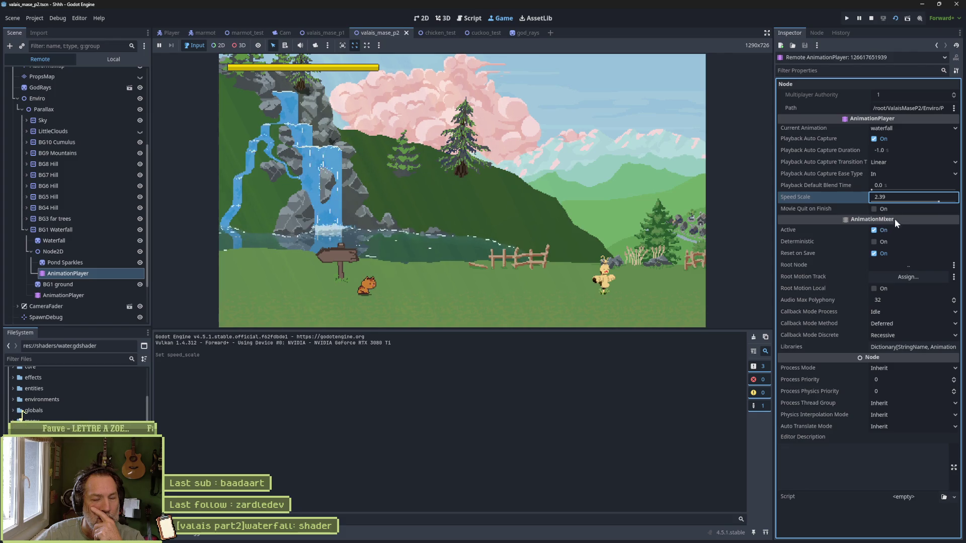
click(928, 198)
text(2)
key(Return)
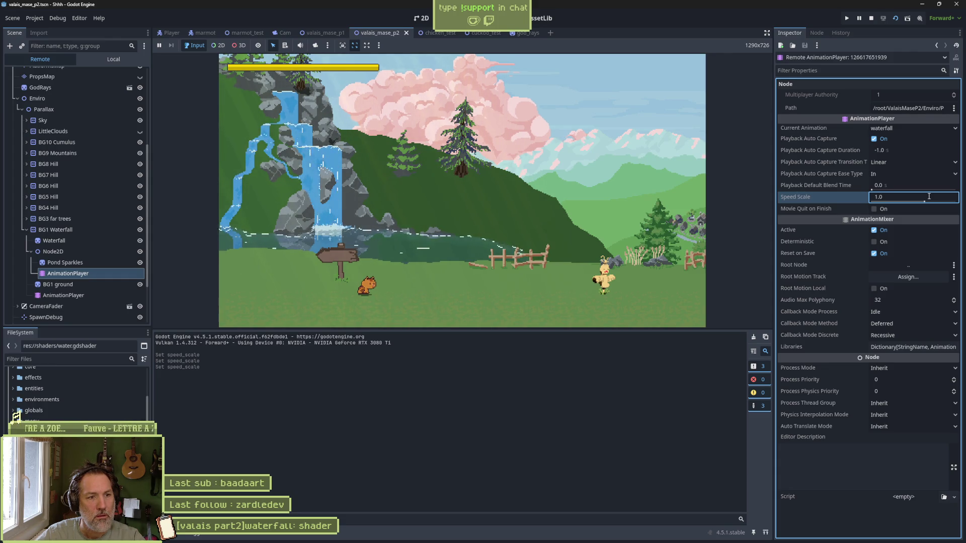
click(929, 196)
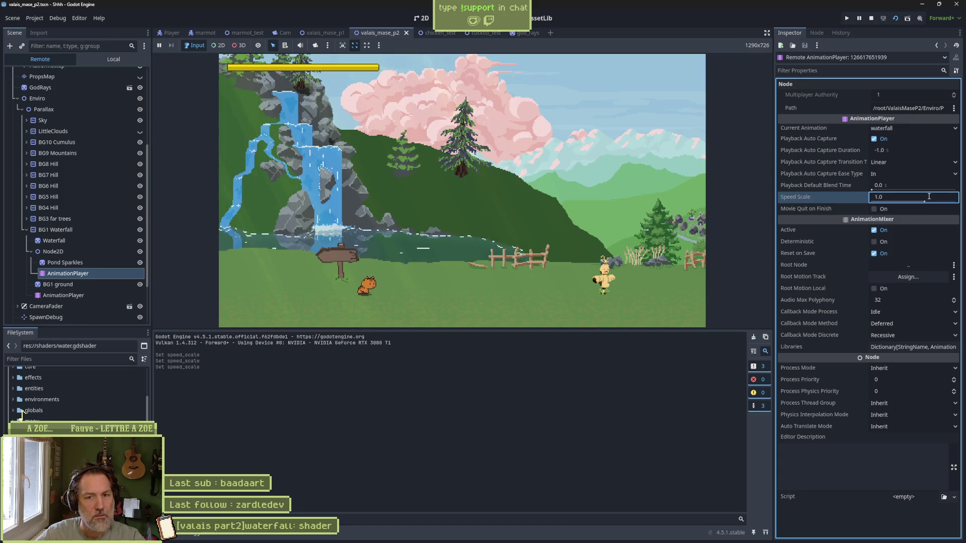
key(Return)
click(870, 19)
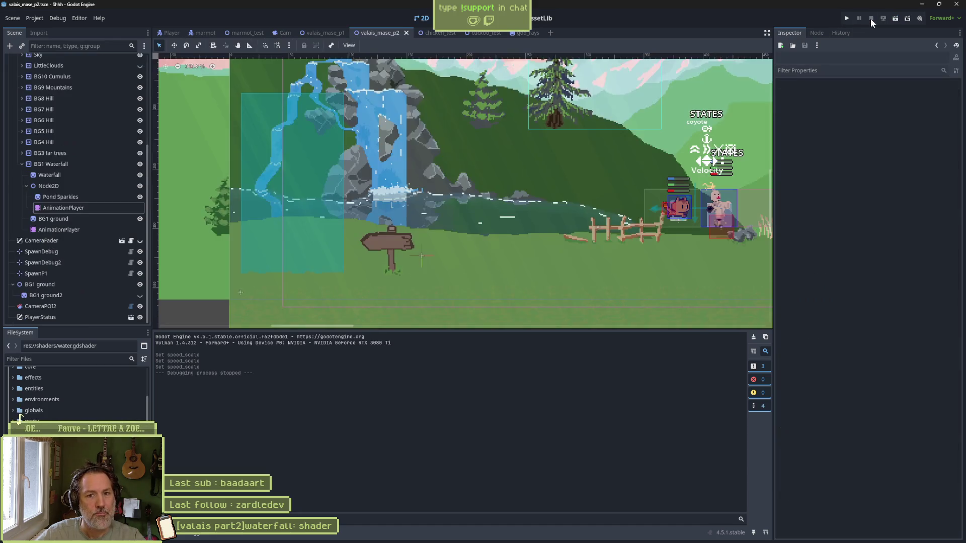
Compare the sparkle and waterfall animation players, expanding the sparkle player's animation library.
click(119, 208)
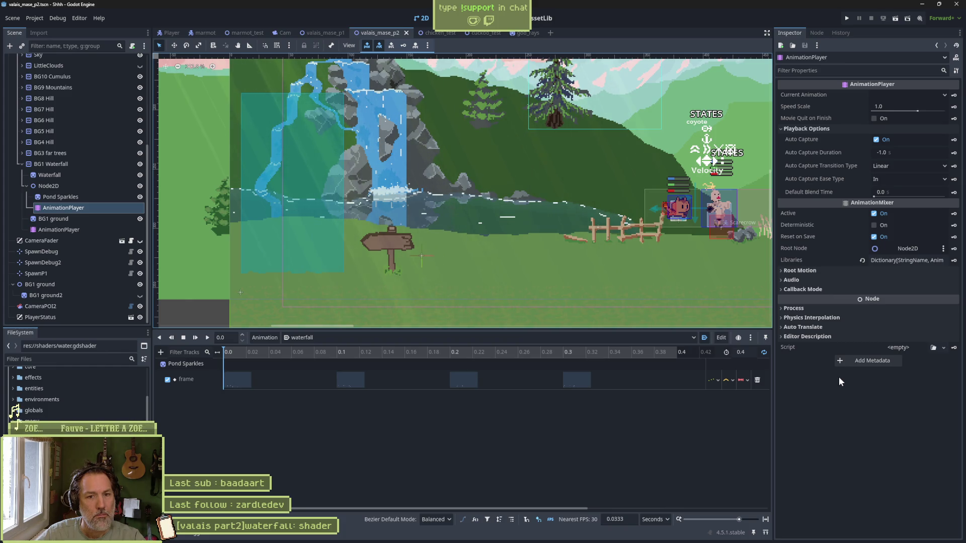
click(100, 232)
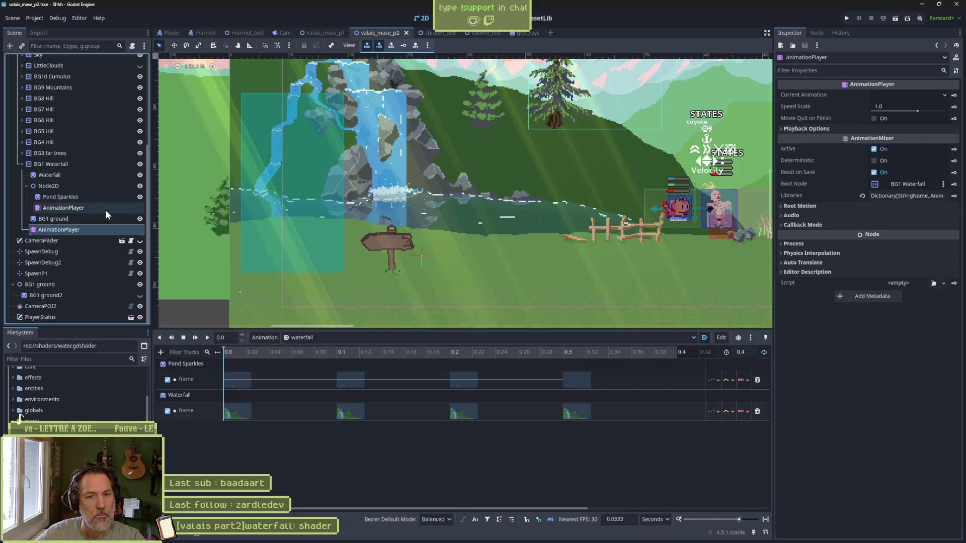
click(104, 208)
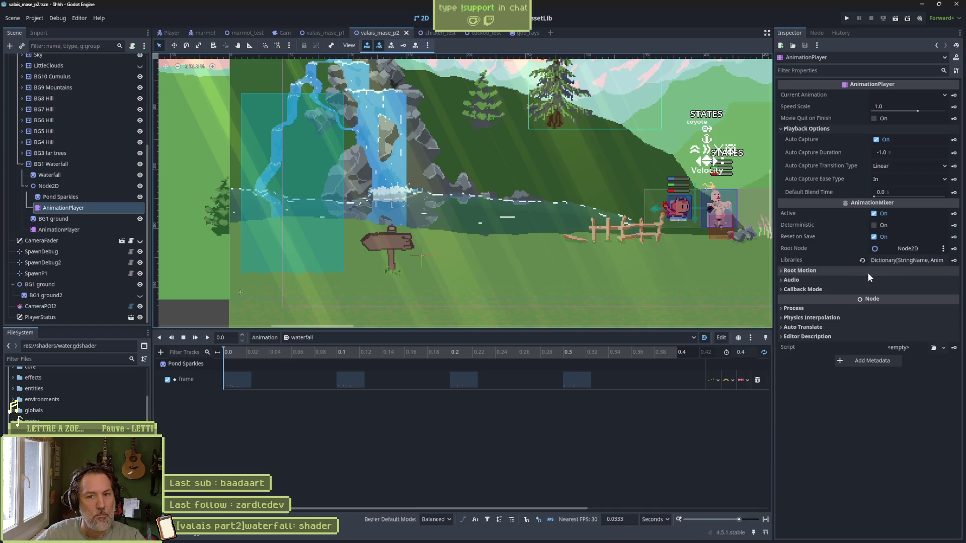
click(904, 261)
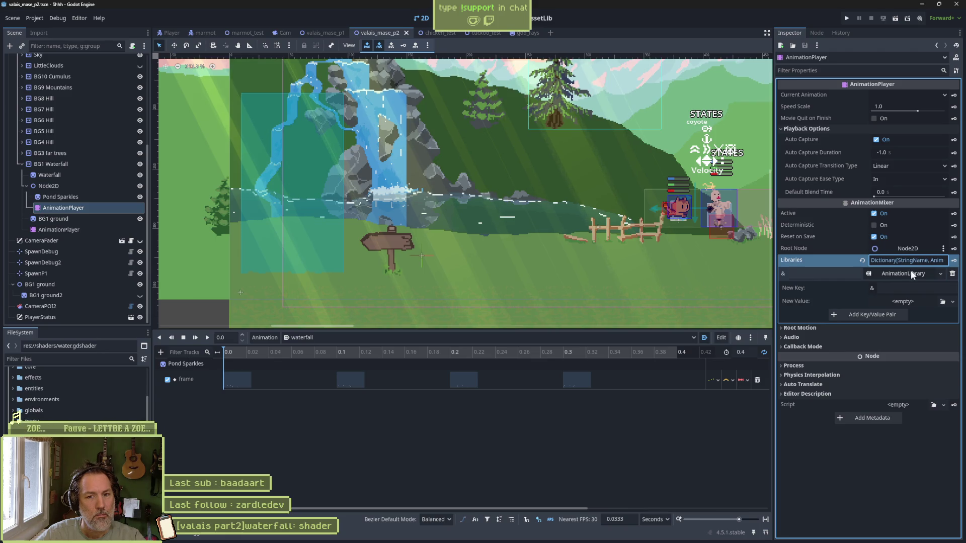
click(911, 271)
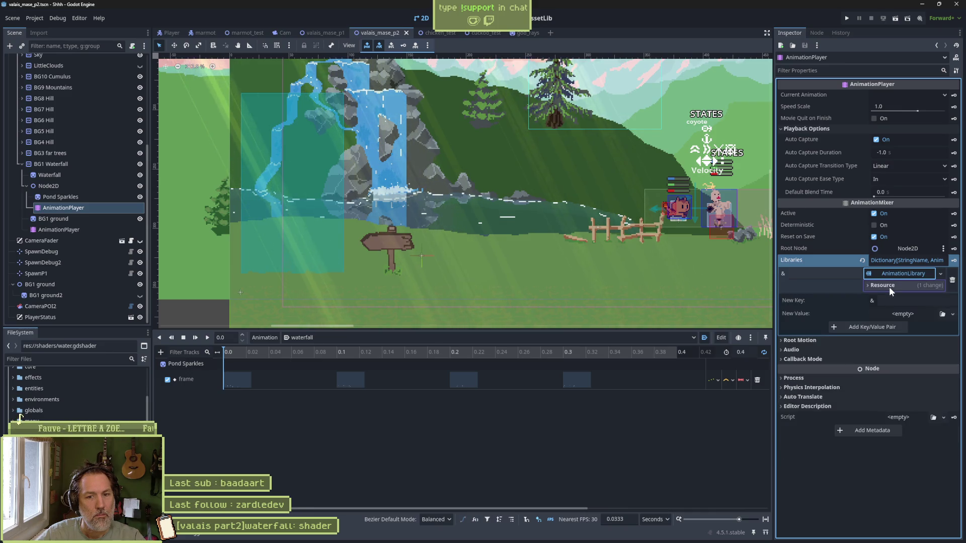
Inspect the waterfall animation player's libraries, then expand Playback Options.
click(85, 229)
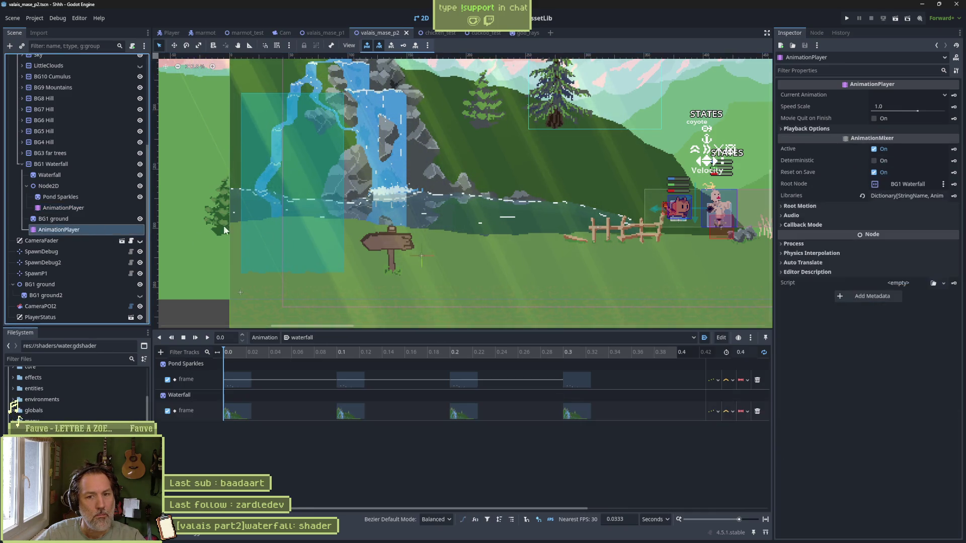
click(912, 197)
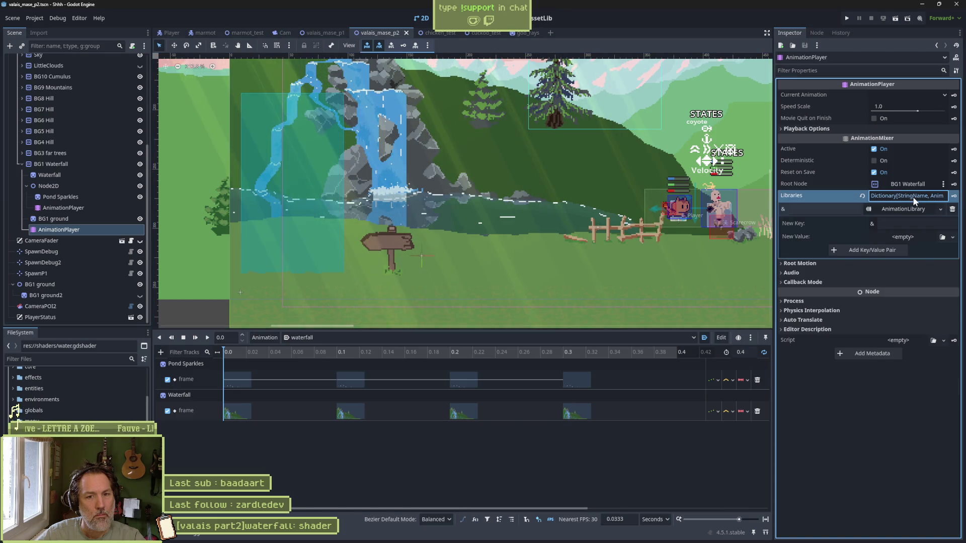
click(916, 206)
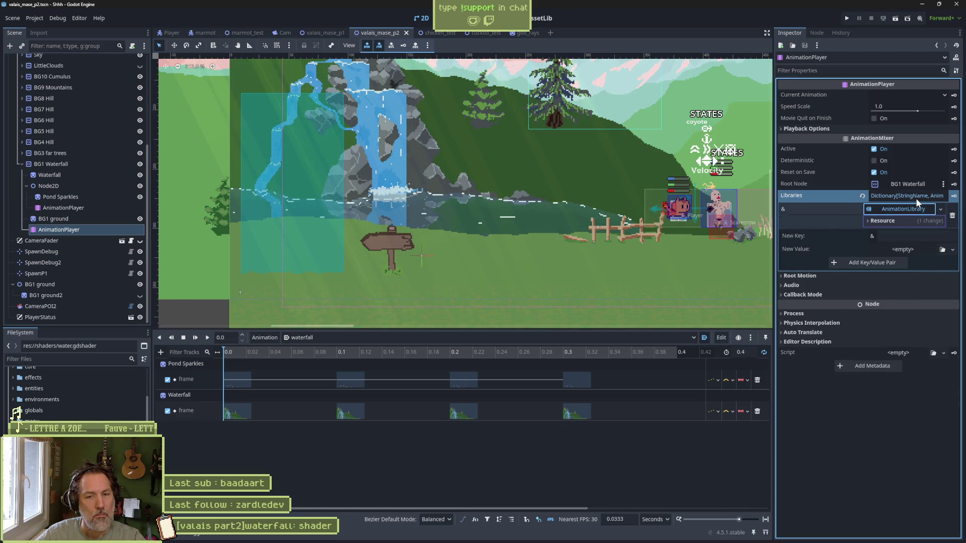
click(916, 198)
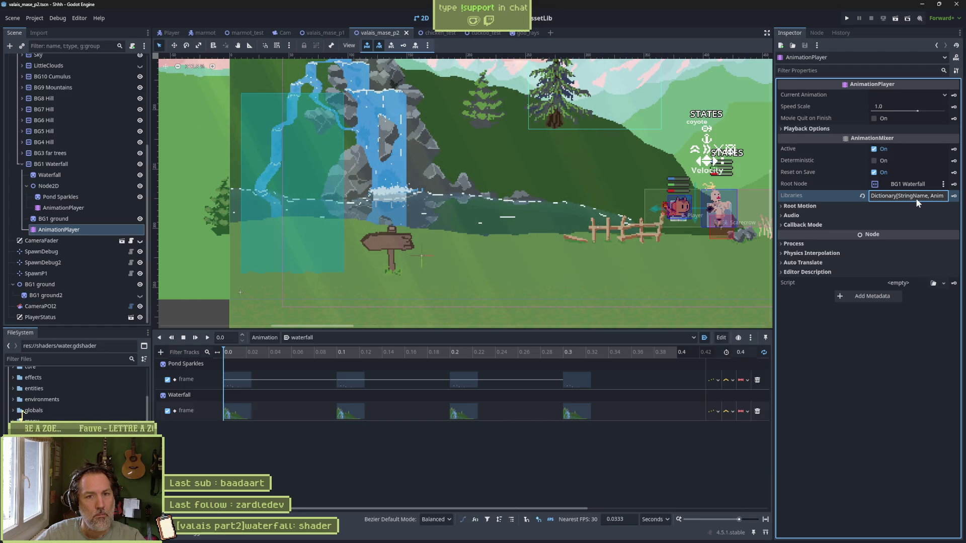
click(825, 129)
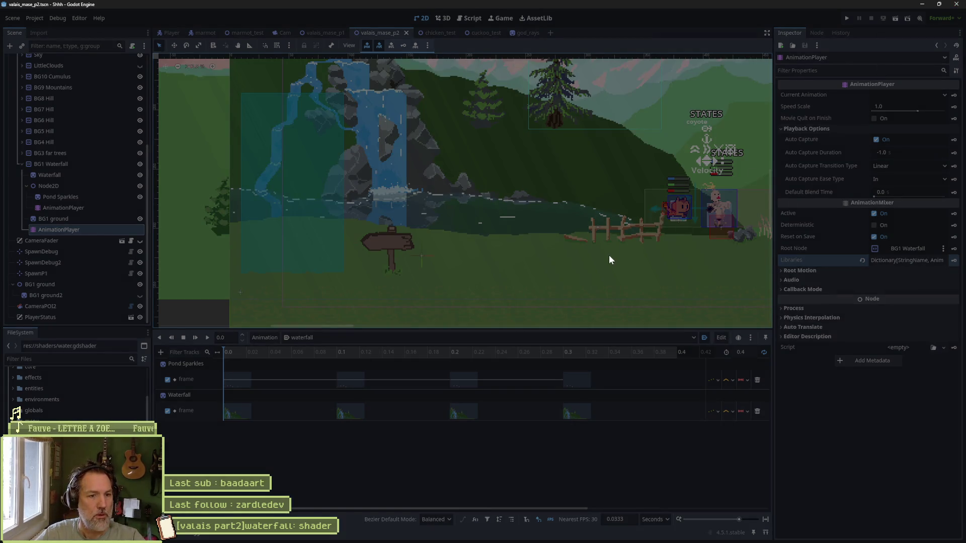
Reopen valais_mase_p2, test-run it with F5 and stop, then select Node2D's AnimationPlayer.
click(557, 535)
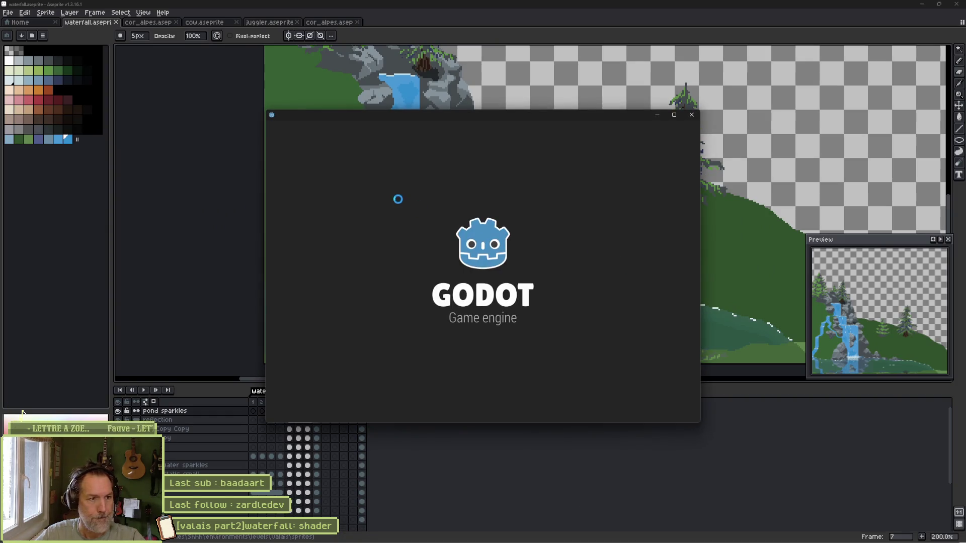
double_click(418, 174)
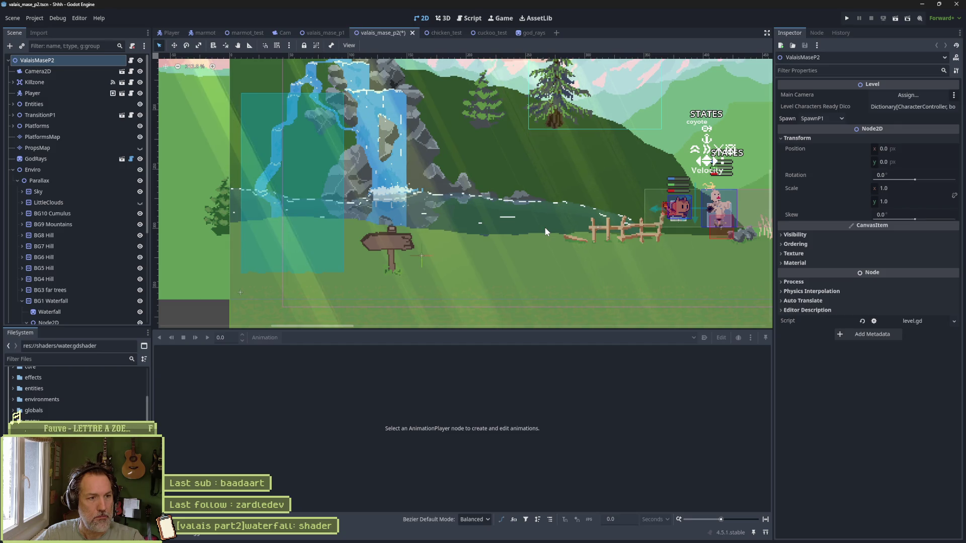
key(F5)
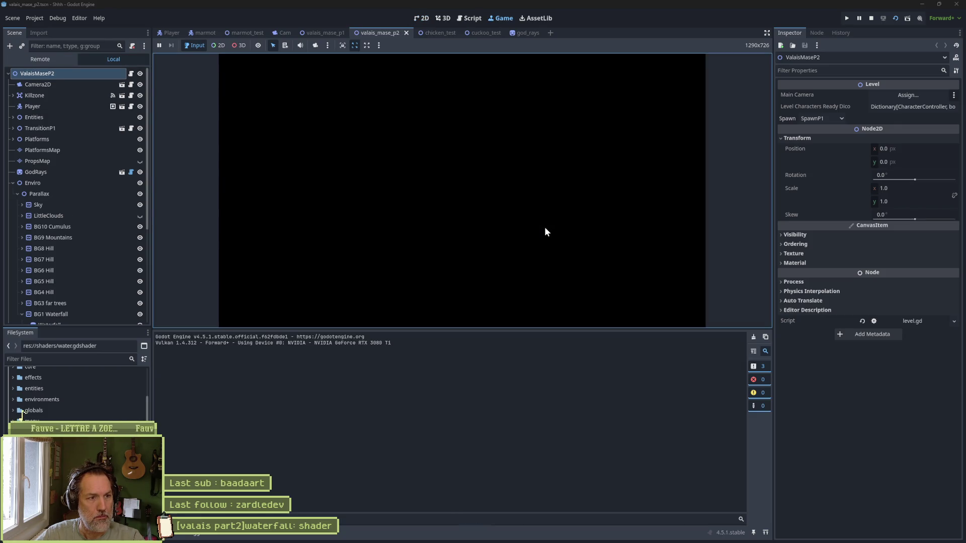
key(F8)
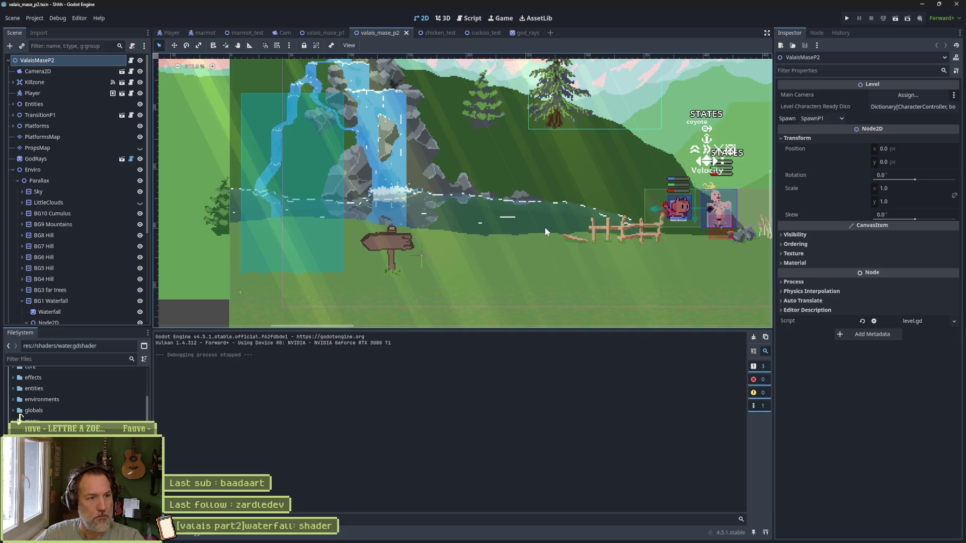
scroll(101, 224, down, 5)
click(68, 208)
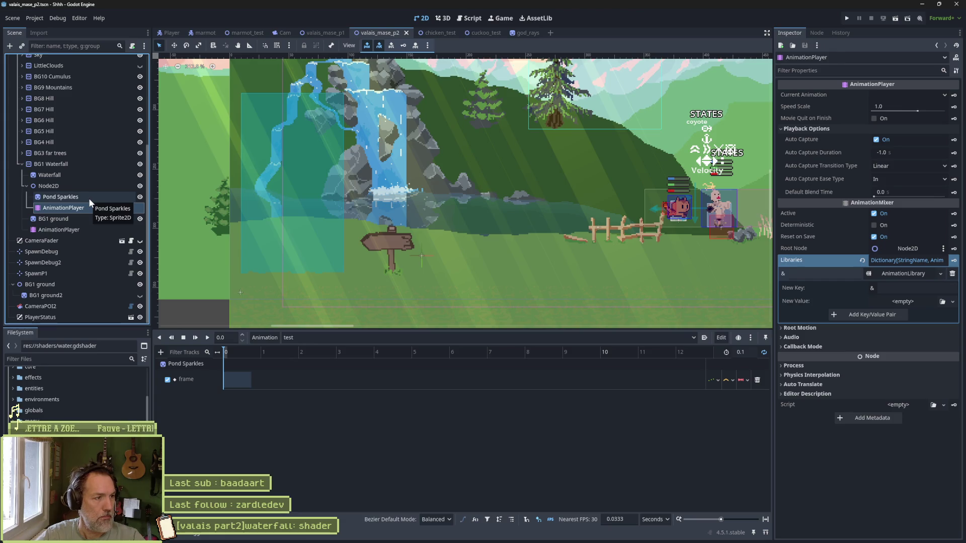
Switch Pond Sparkles' Aseprite import mode to Image and reimport it.
click(89, 197)
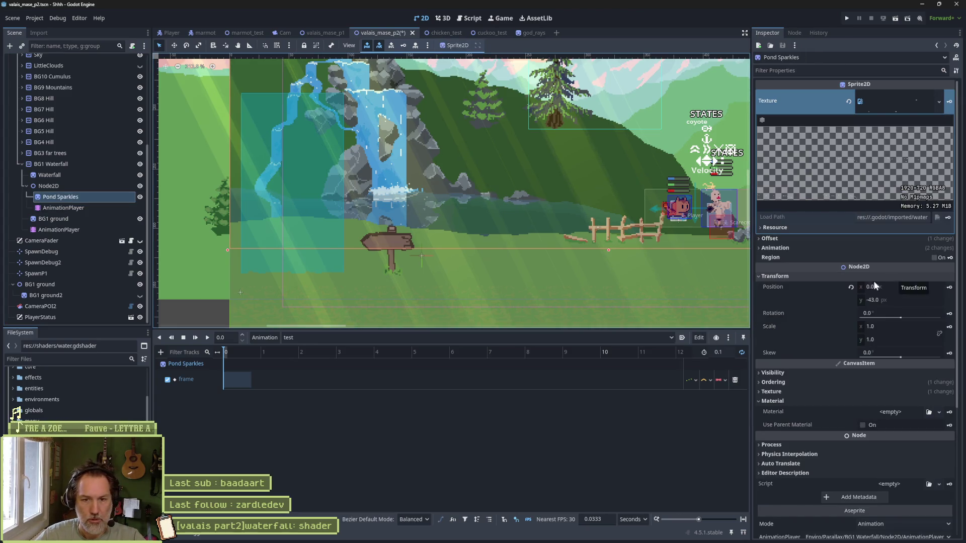
scroll(873, 281, down, 5)
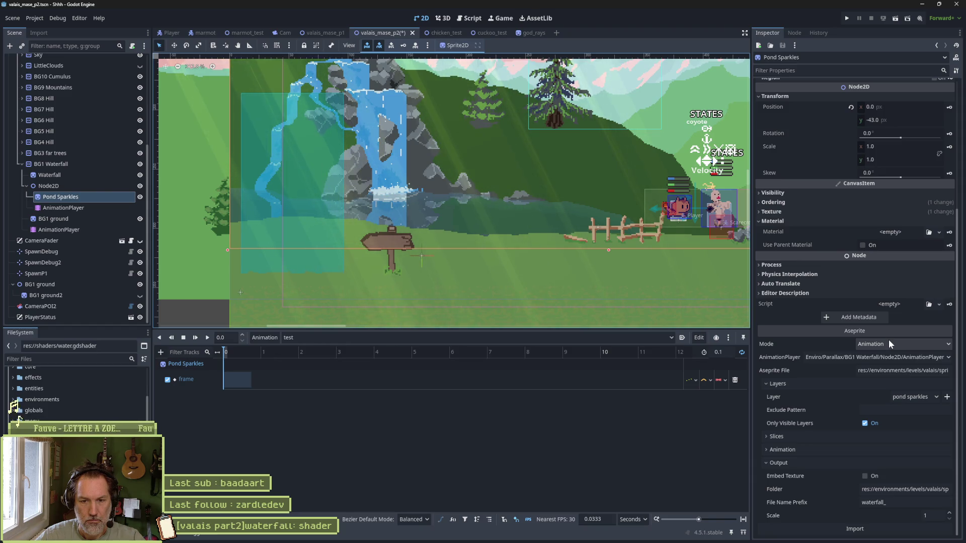
click(888, 340)
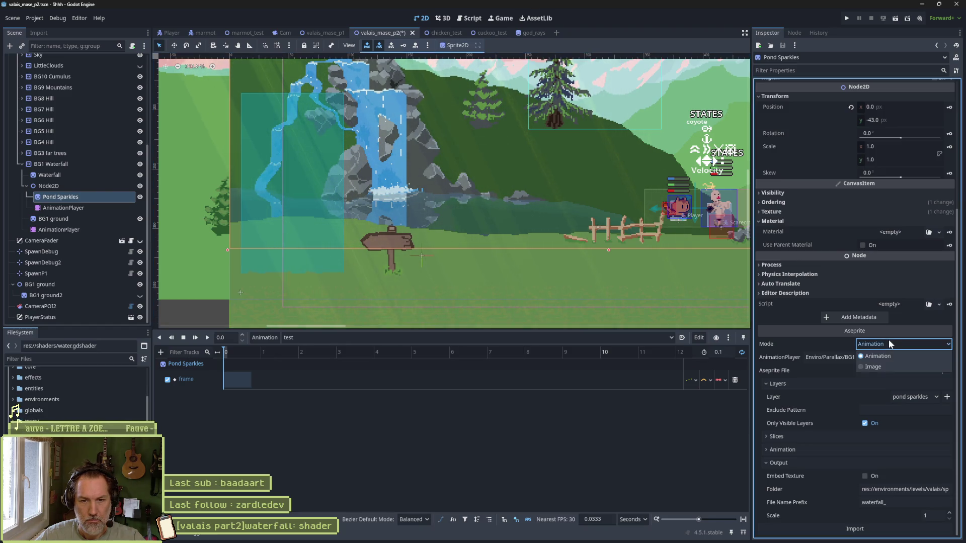
click(887, 358)
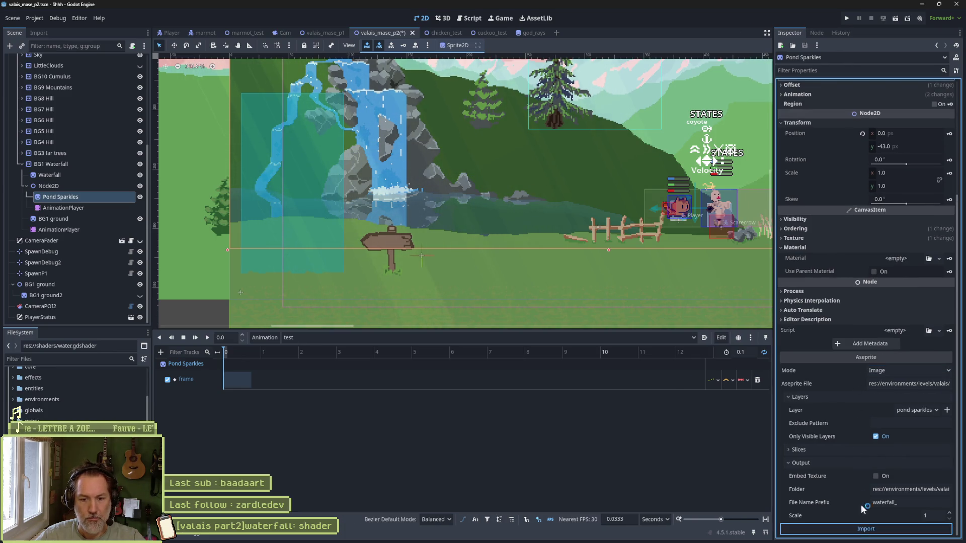
click(861, 528)
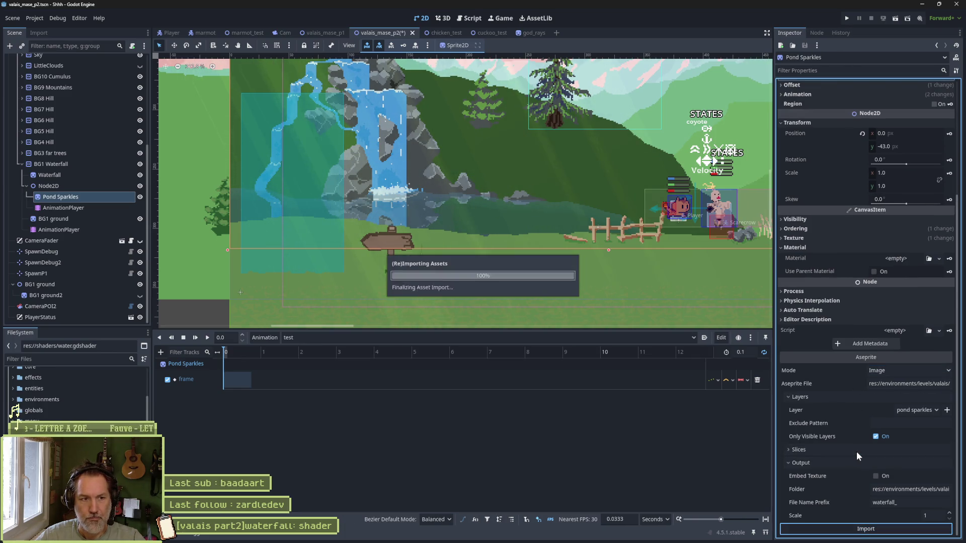
Delete the AnimationPlayer under Node2D, confirming, and select Node2D.
click(81, 207)
key(Delete)
key(Return)
click(82, 197)
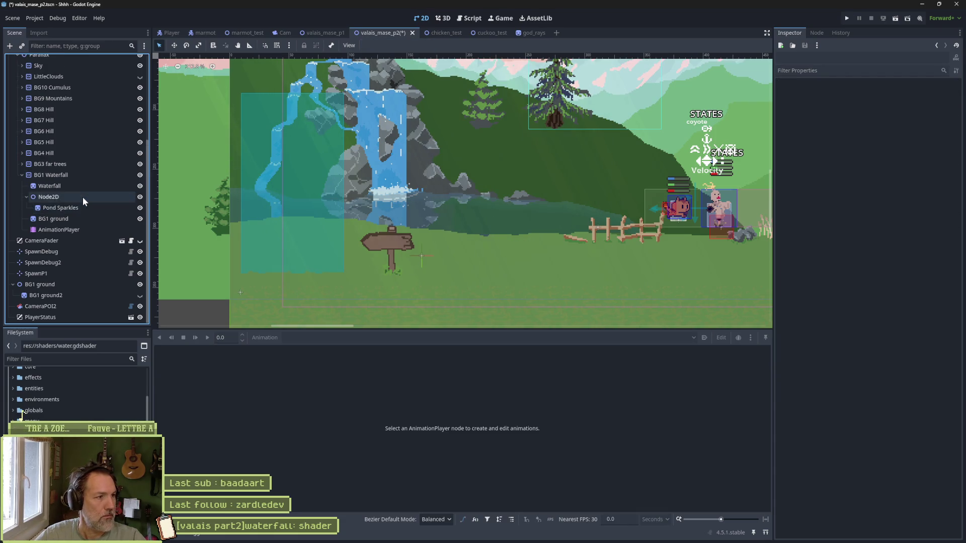
Add a new AnimationPlayer node under Node2D and save the scene.
key(ctrl+a)
text(animationplayer)
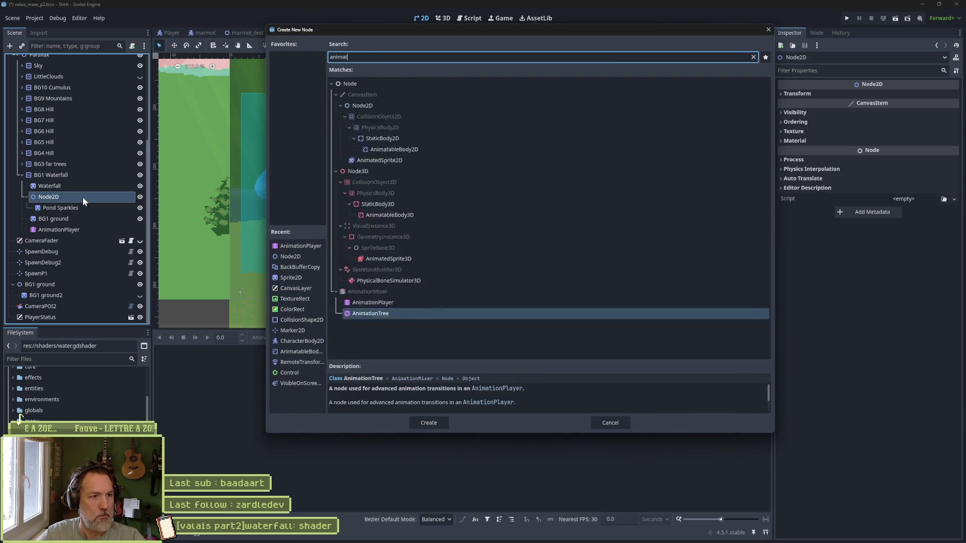
key(Return)
click(86, 206)
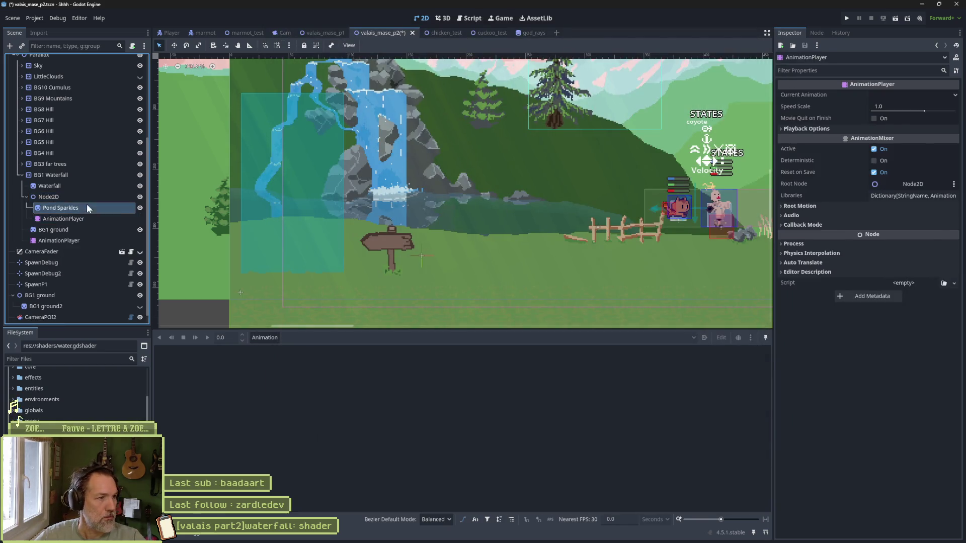
key(ctrl+s)
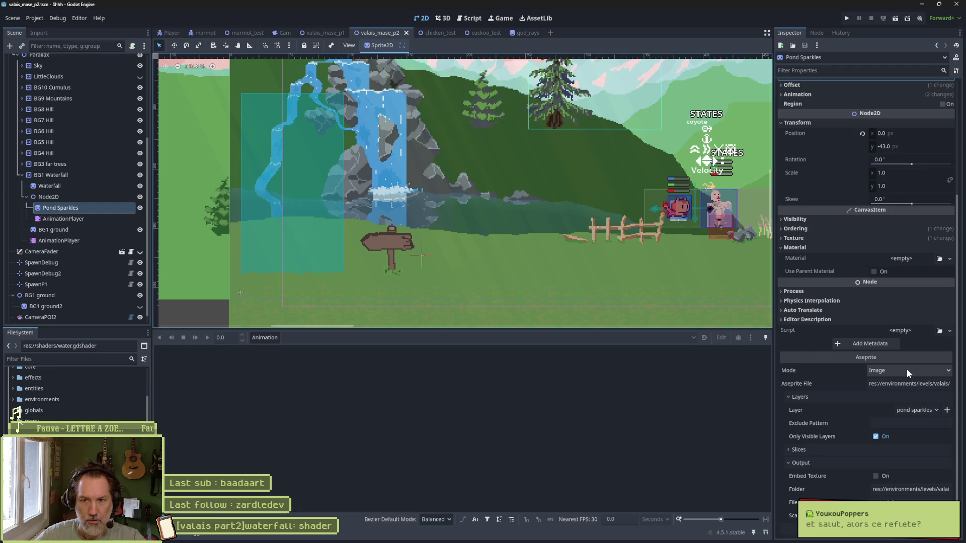
Set Pond Sparkles' Aseprite import mode to Animation, link the new AnimationPlayer, and reimport.
click(907, 369)
click(901, 381)
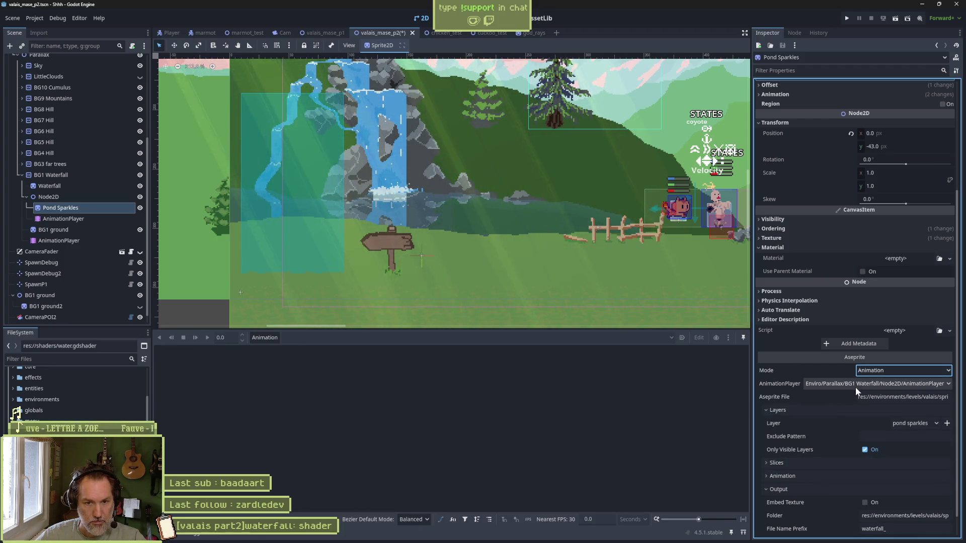
mouse_move(62, 216)
mouse_down()
mouse_move(855, 392)
mouse_move(887, 395)
mouse_move(885, 381)
mouse_up()
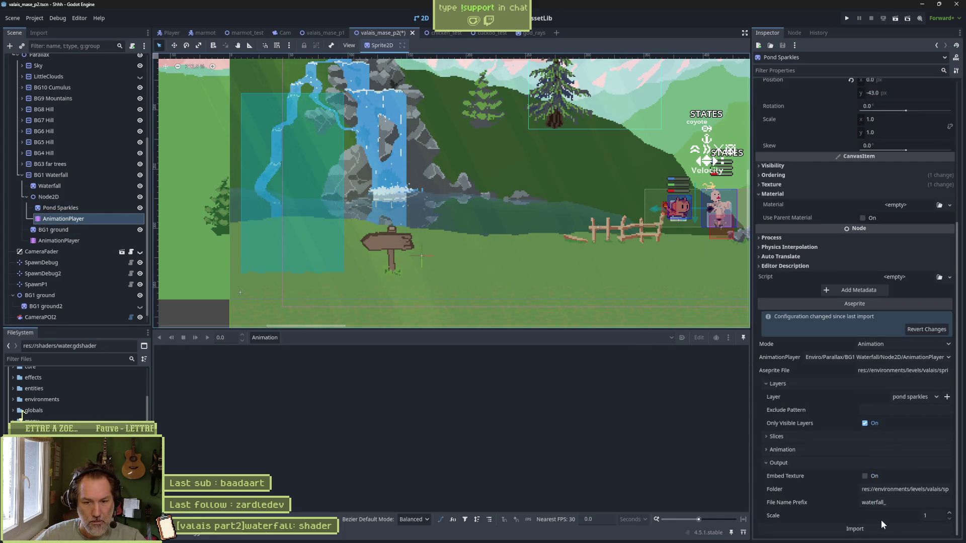
click(880, 527)
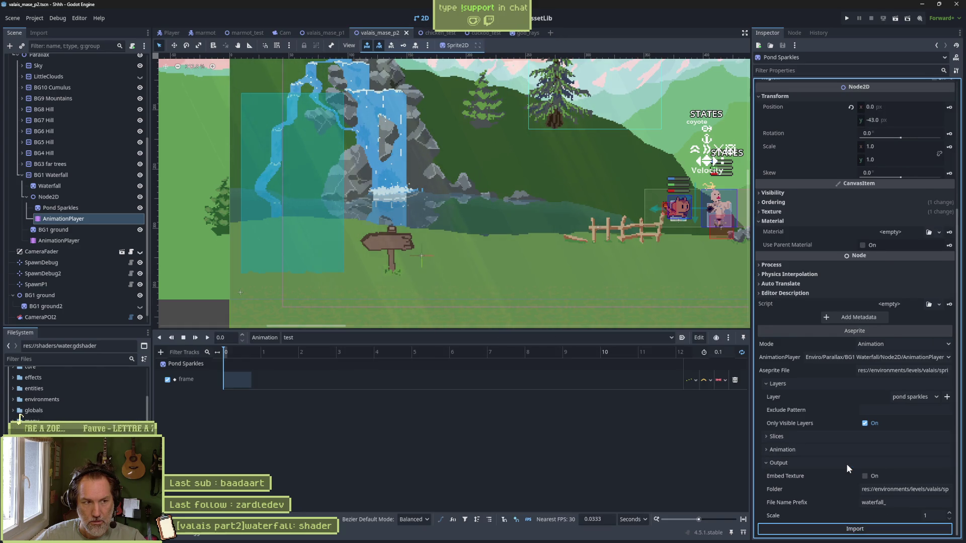
Set the waterfall animation to Autoplay on Load and test-run the project with F5.
click(298, 335)
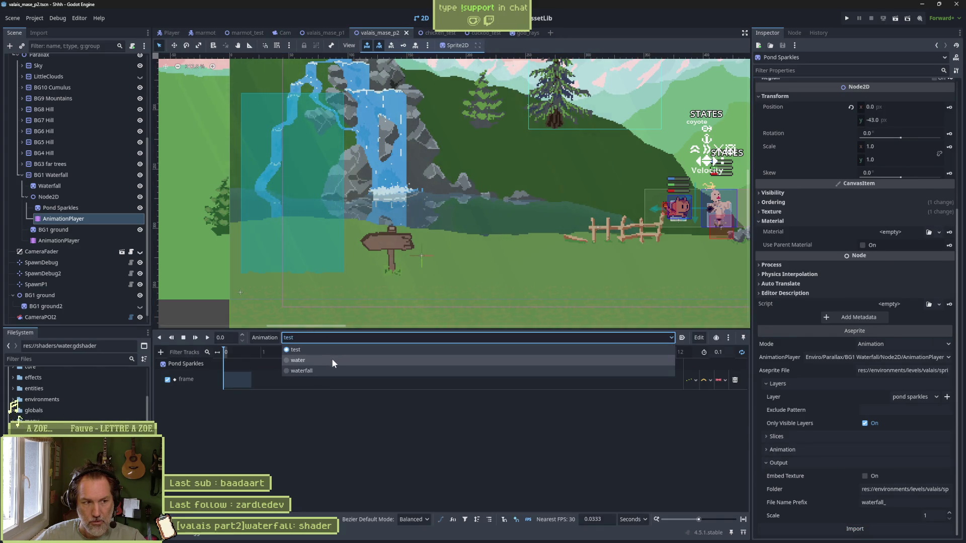
click(334, 367)
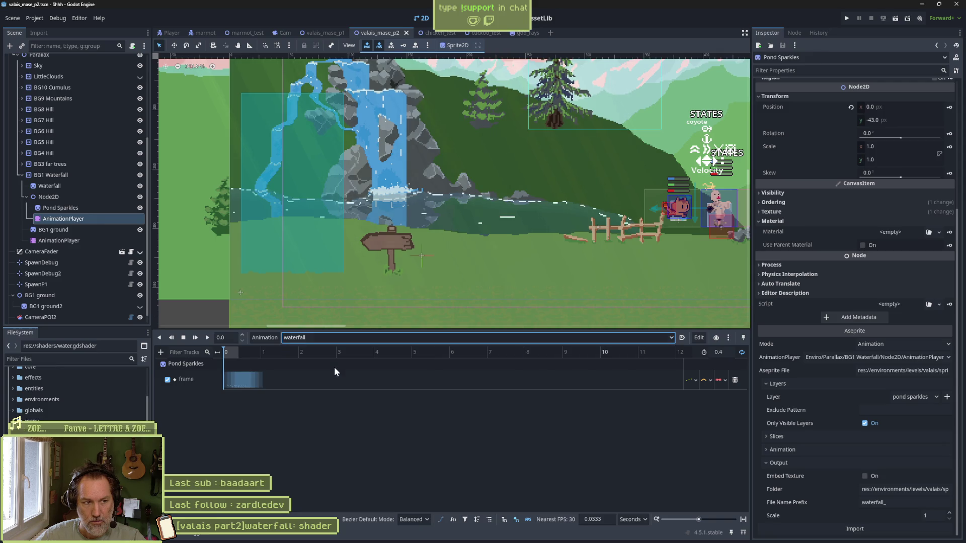
click(682, 338)
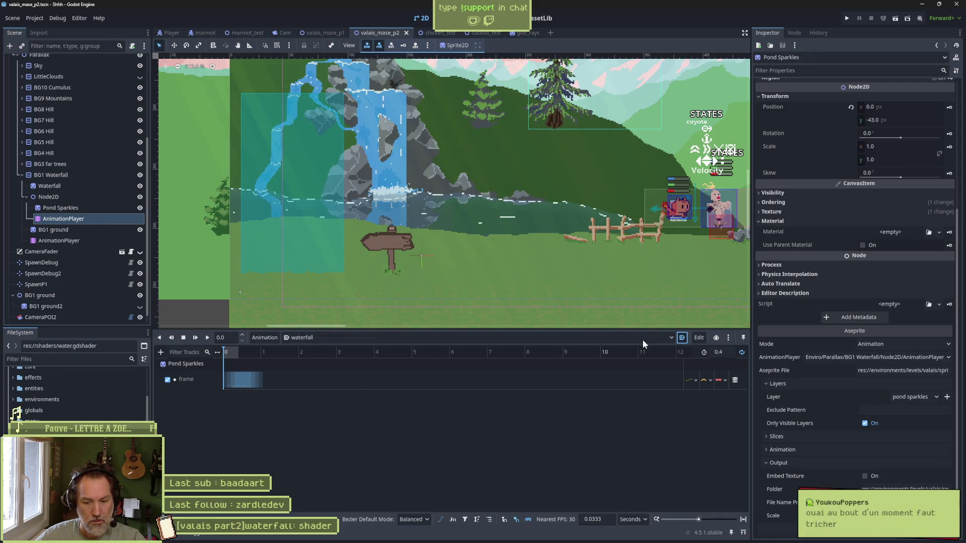
key(F5)
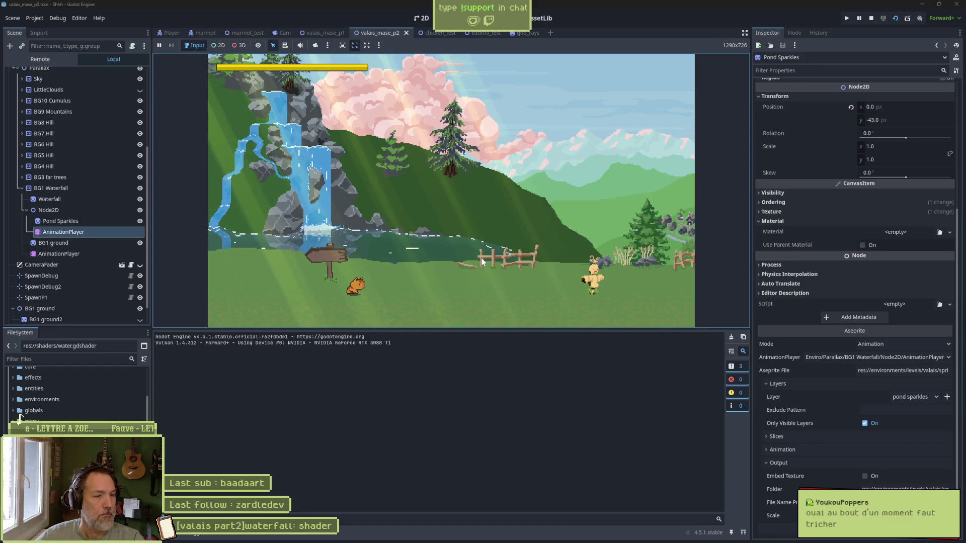
key(F8)
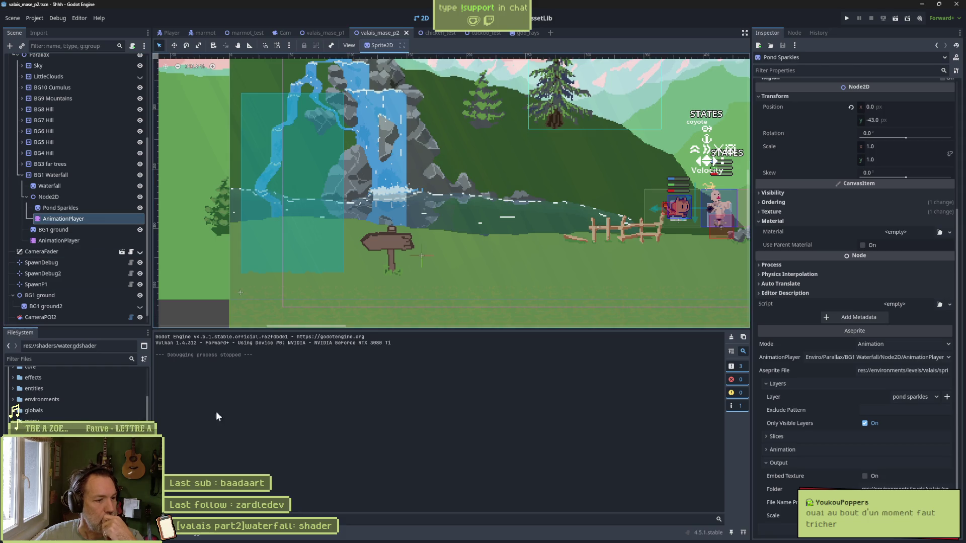
Preview the waterfall animation in the timeline and fit the view to its length.
click(250, 535)
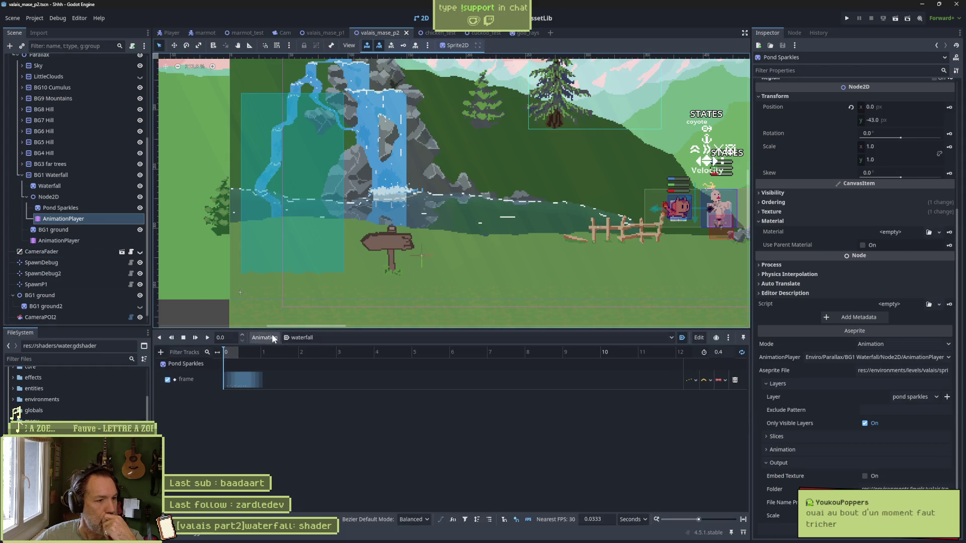
click(207, 338)
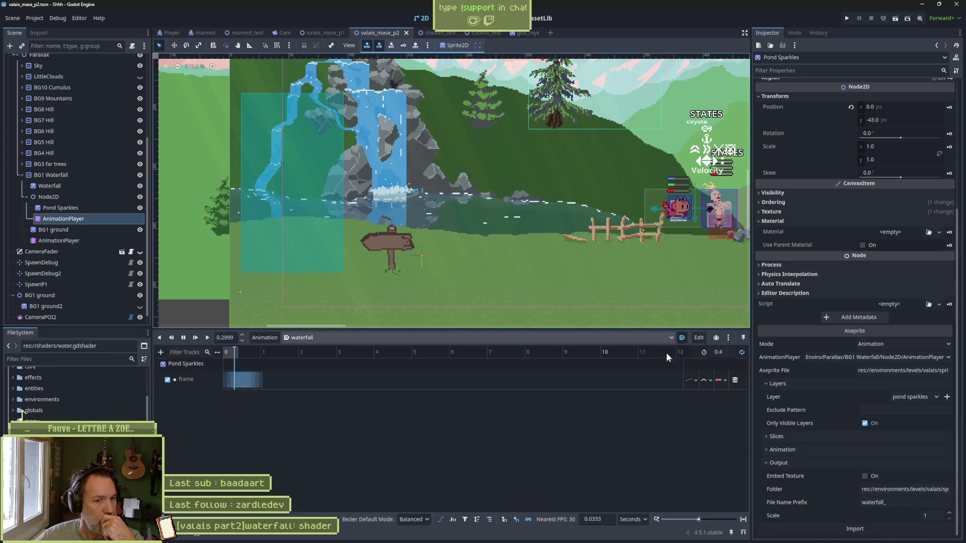
click(184, 337)
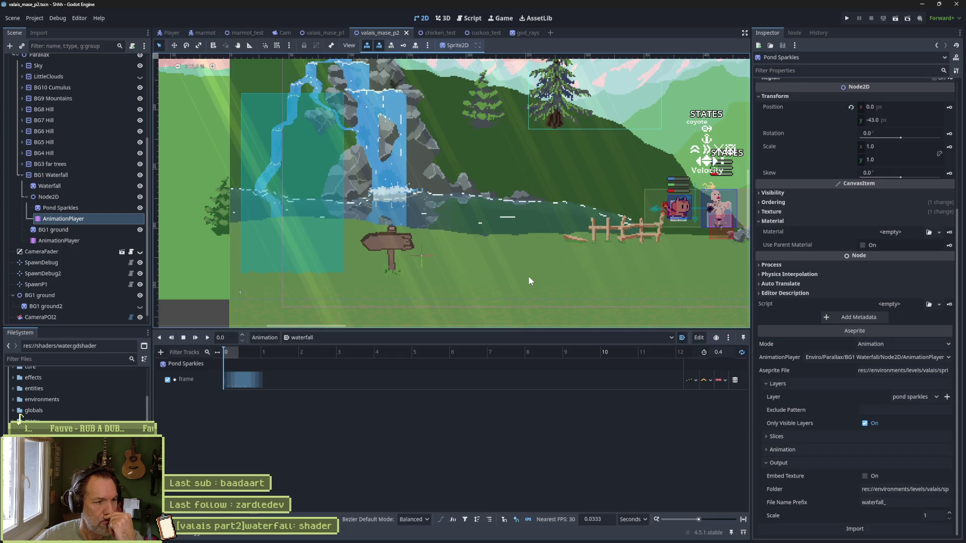
click(743, 519)
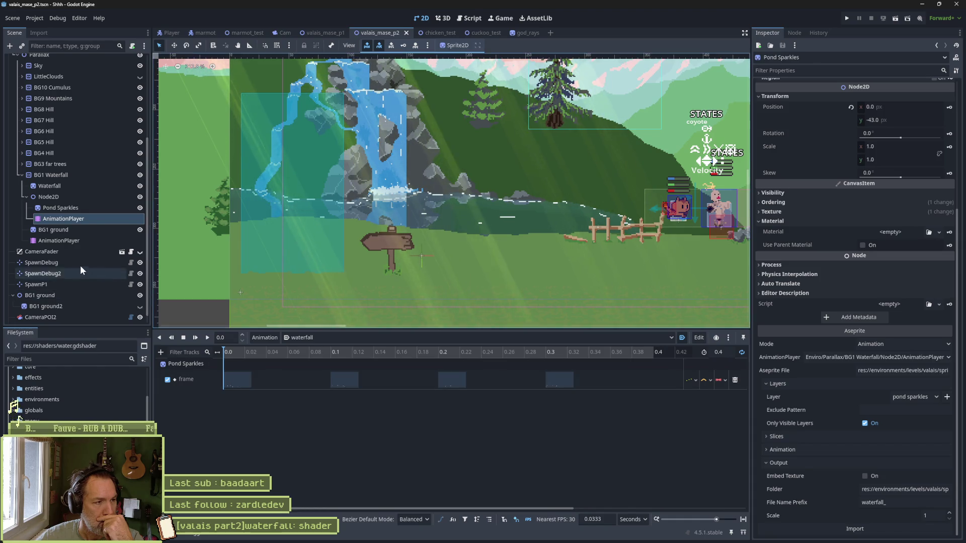
Check the Waterfall sprite's available animation players, leave it unchanged, and hide Node2D.
click(56, 186)
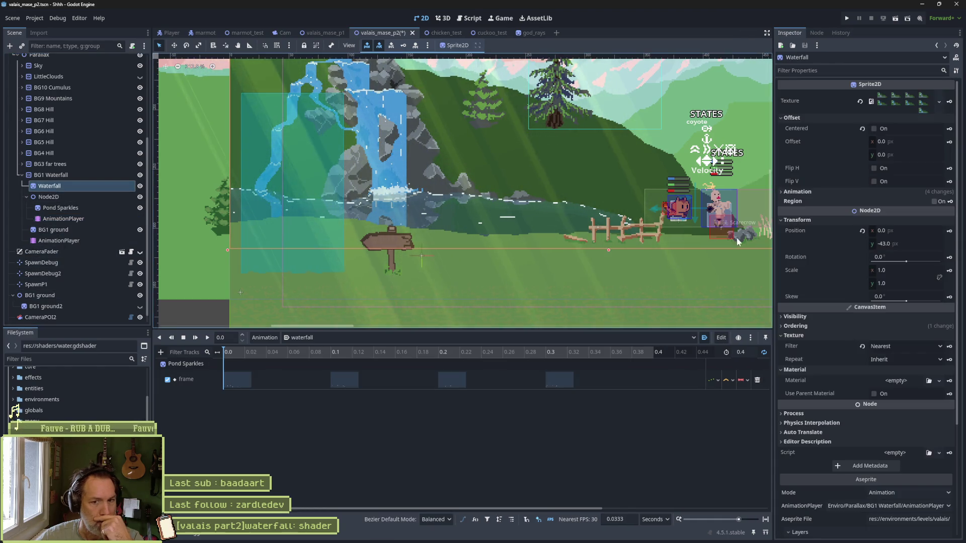
scroll(858, 373, down, 5)
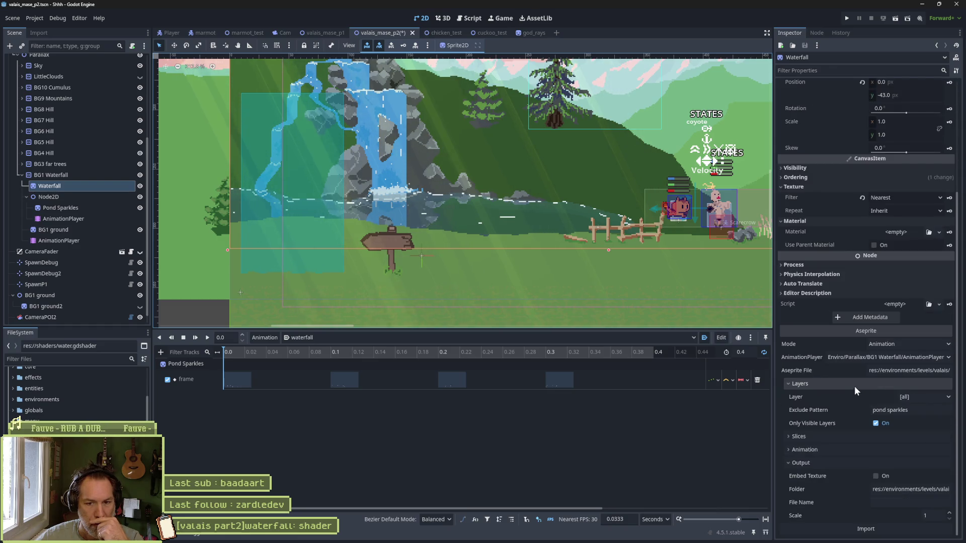
click(886, 361)
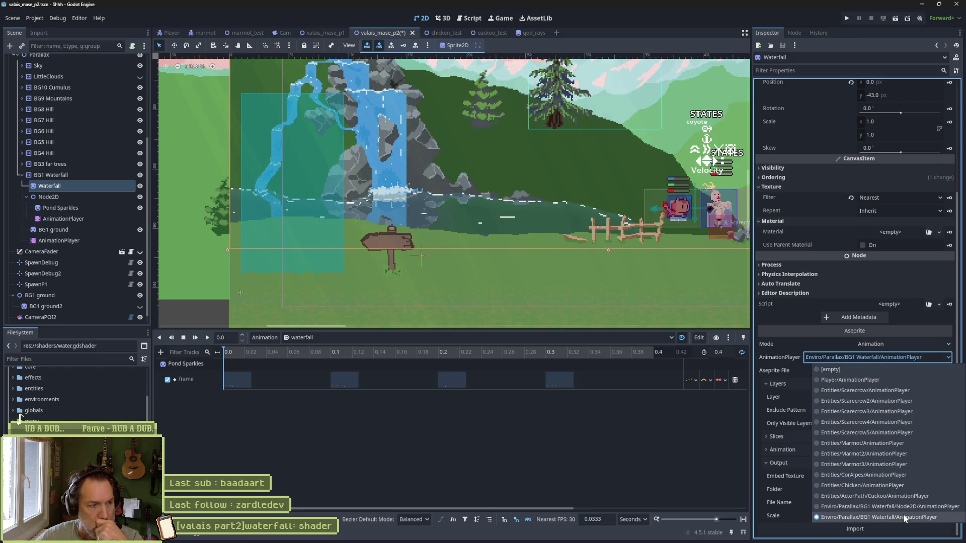
click(684, 457)
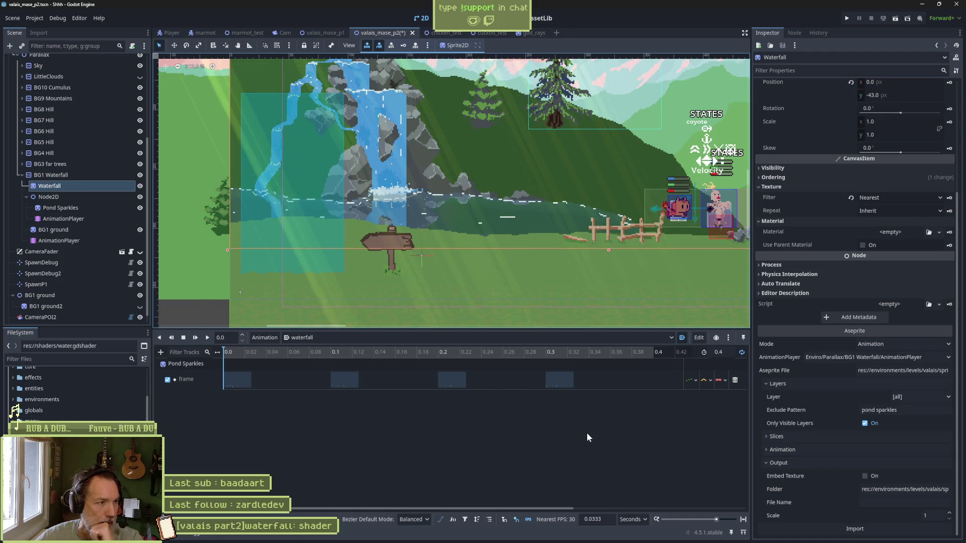
click(140, 197)
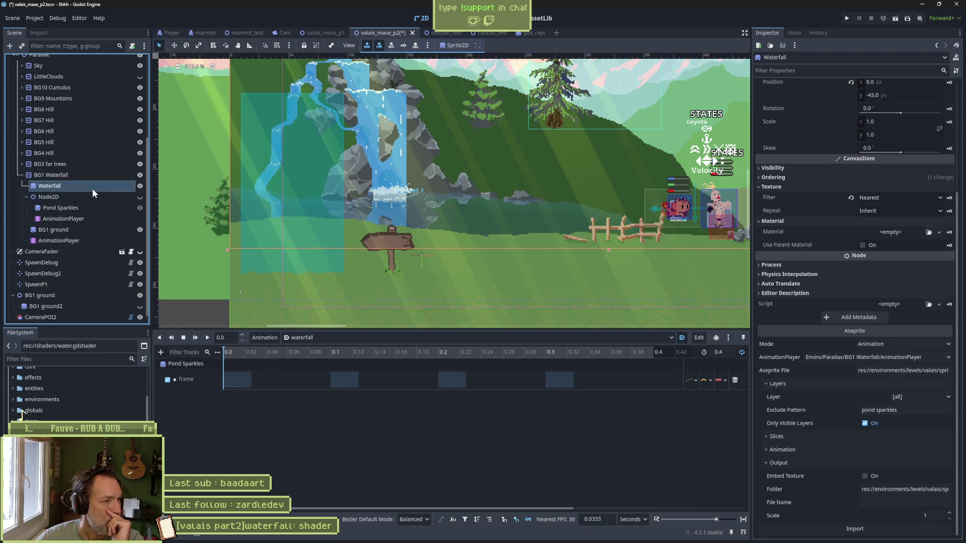
Delete 'pond sparkles' from the Exclude Pattern and reimport the Aseprite file.
triple_click(917, 409)
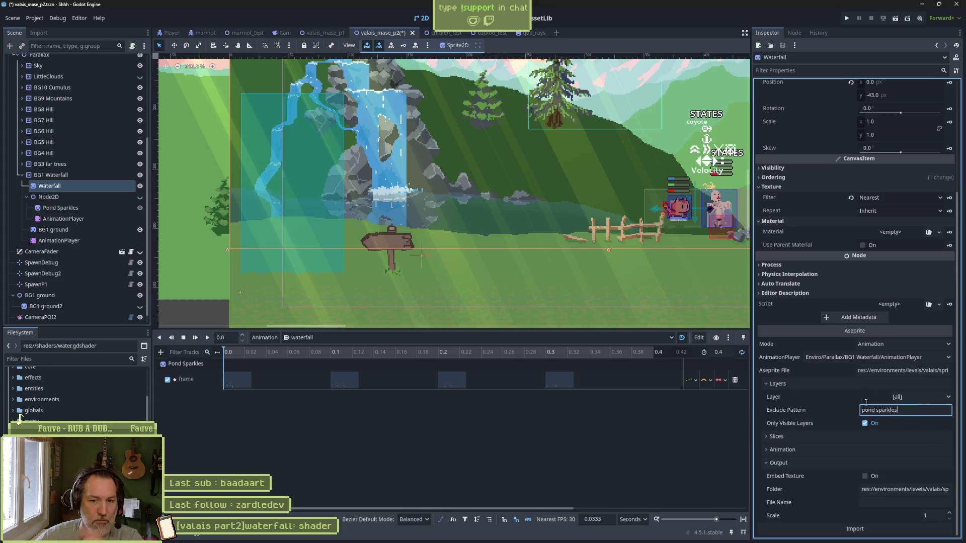
key(BackSpace)
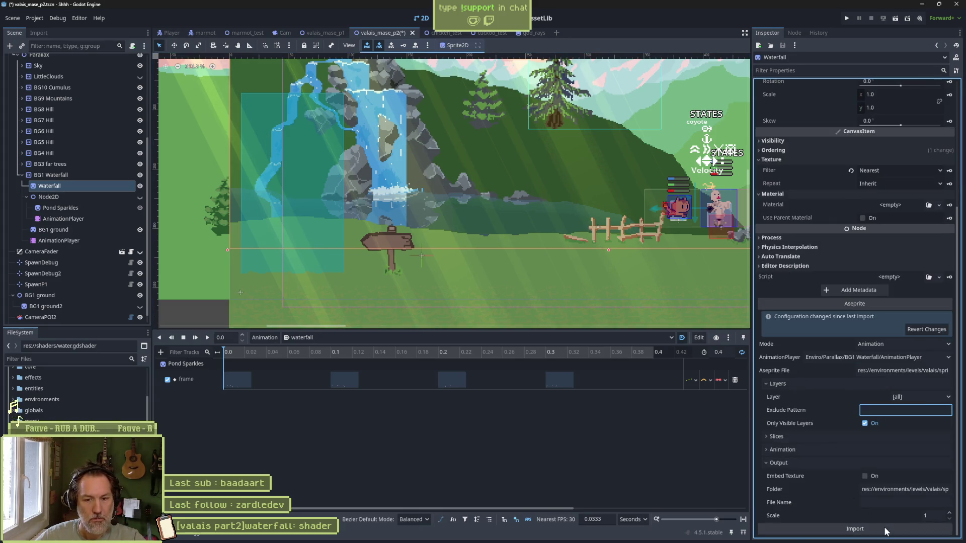
click(854, 529)
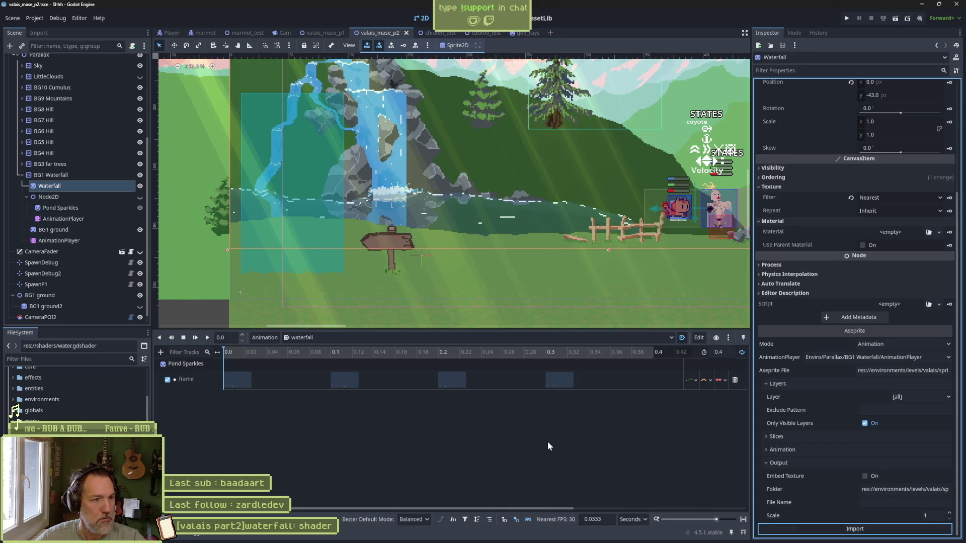
Run the current scene with F6 to check the sparkles, stop it, then bring up Aseprite.
key(F6)
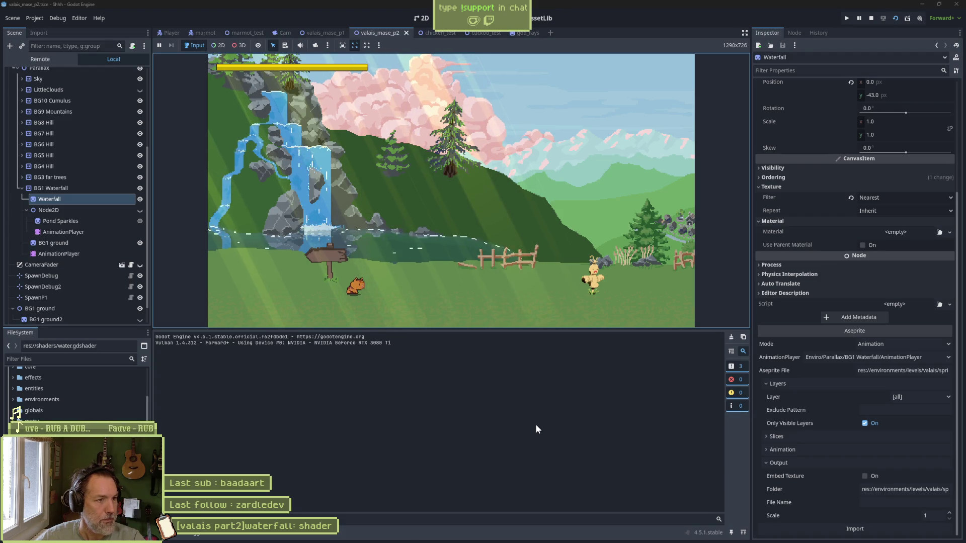
key(F8)
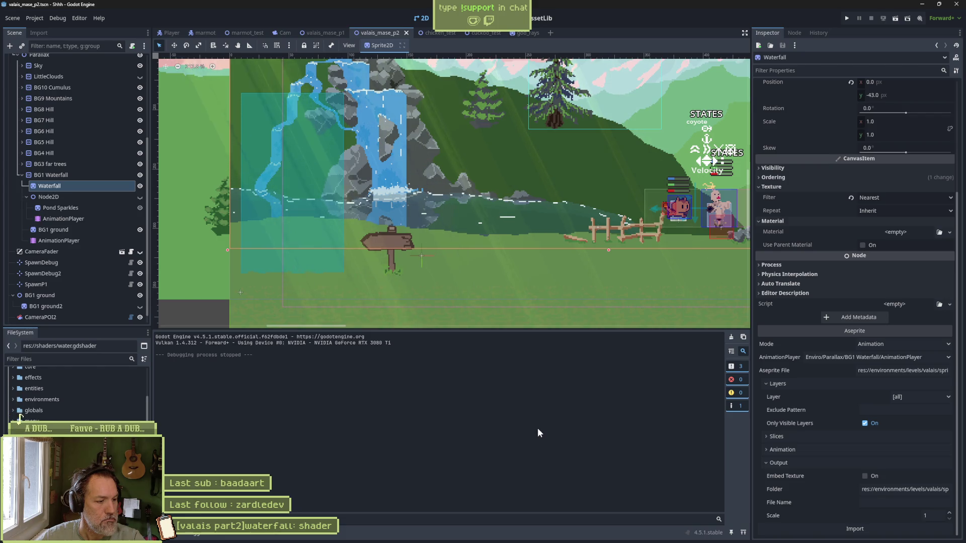
click(509, 534)
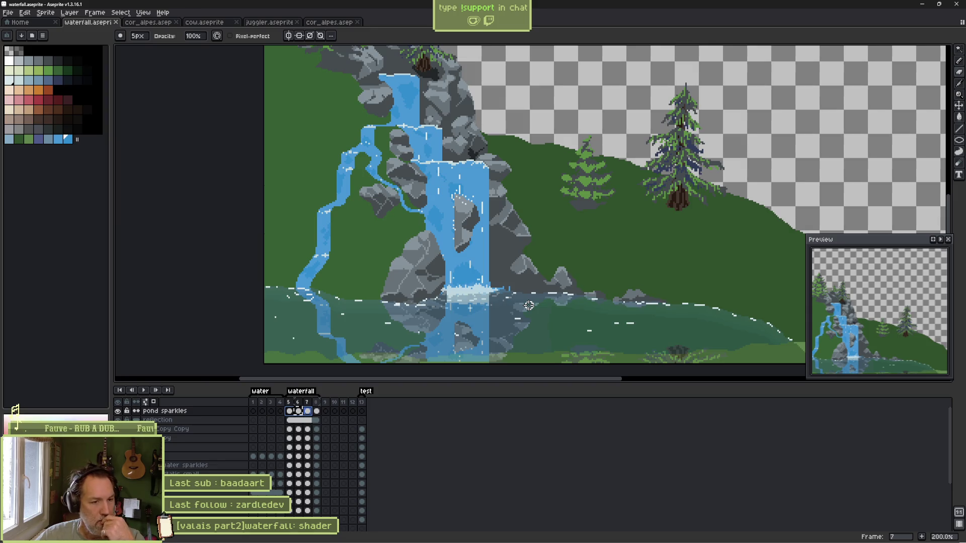
Step through pond sparkles frames 5 to 8 and settle on frame 6 zoomed in.
click(289, 411)
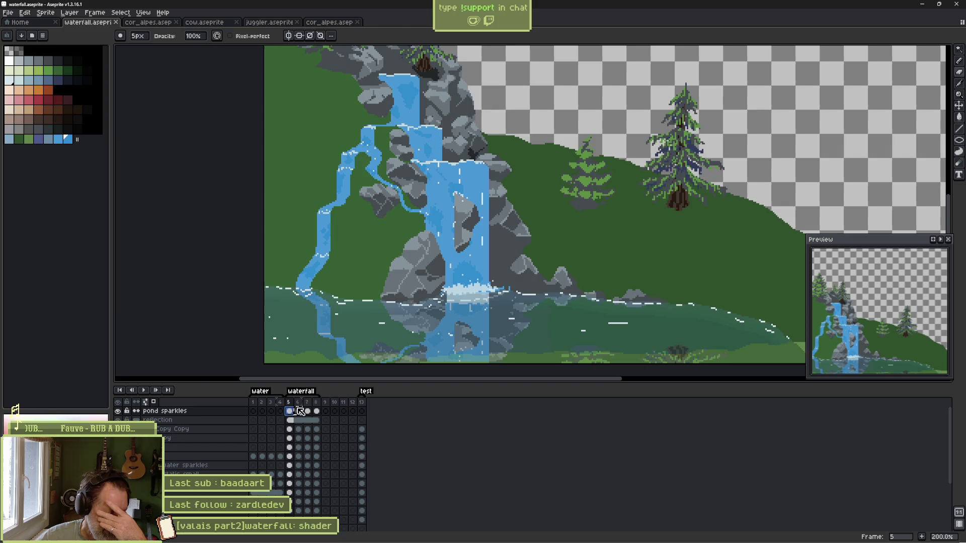
scroll(343, 344, down, 3)
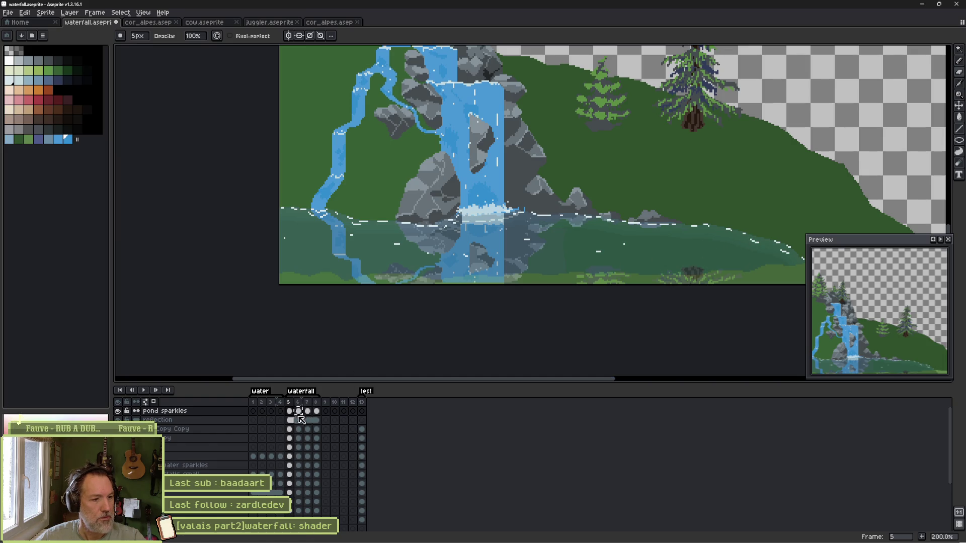
drag(296, 413, 320, 414)
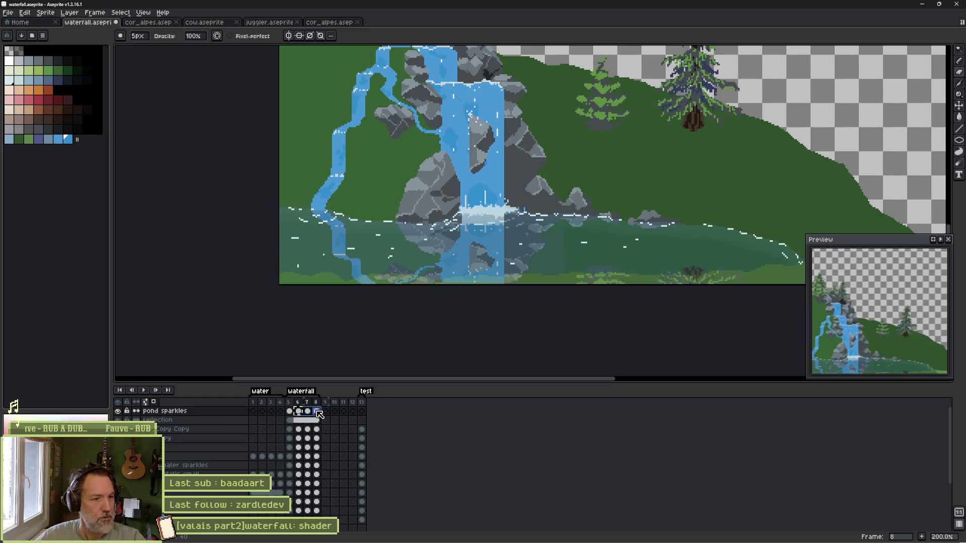
click(291, 411)
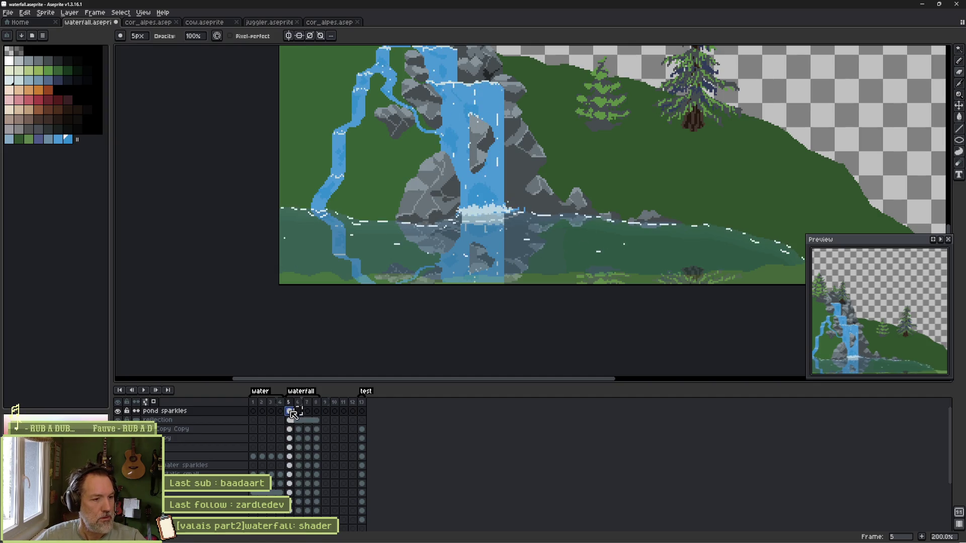
click(302, 413)
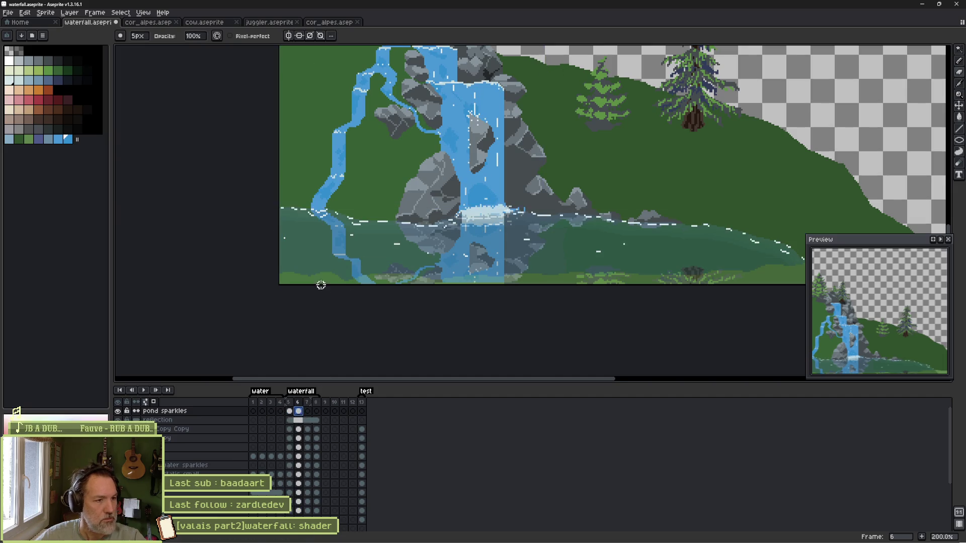
scroll(319, 280, up, 2)
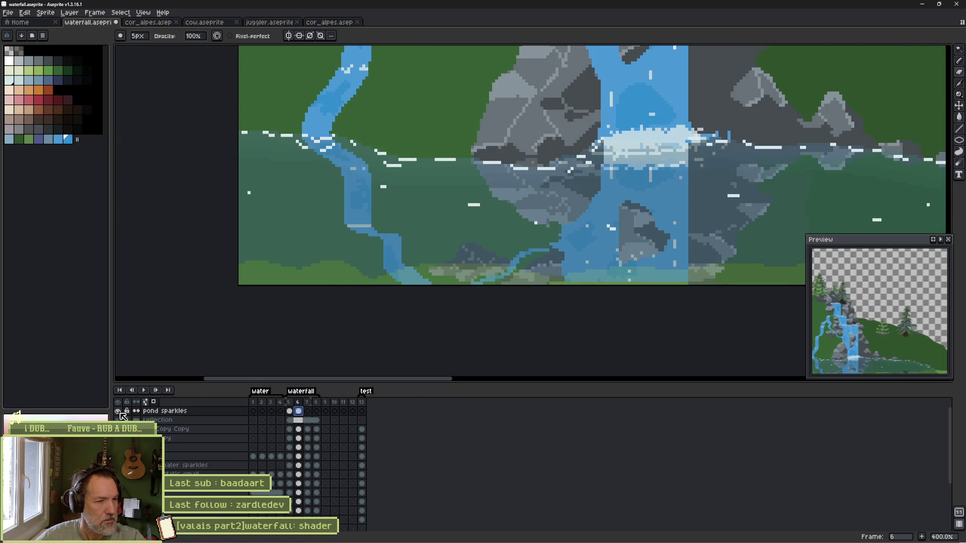
Show only the pond sparkles layer and lengthen or trim frame 6's sparkle dashes.
alt+click(119, 411)
scroll(302, 190, up, 1)
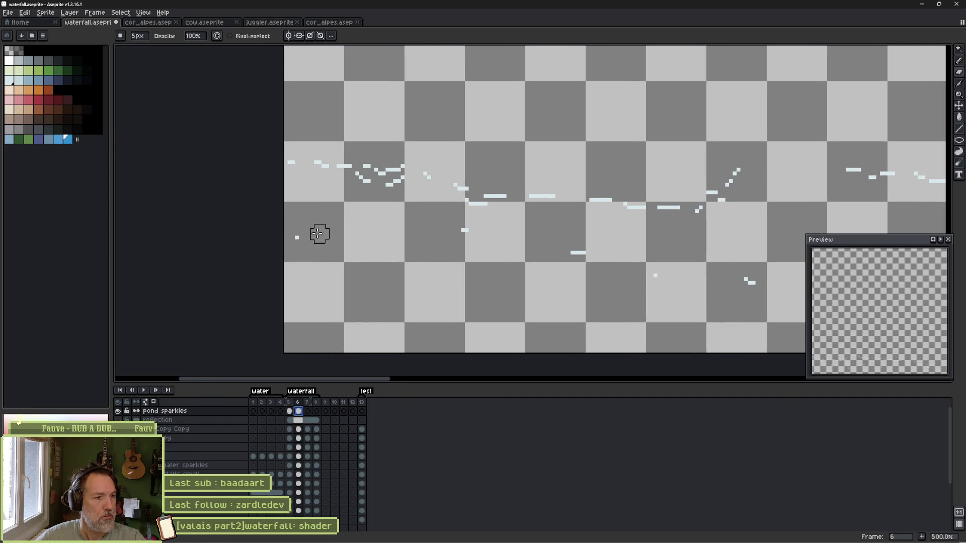
key(b)
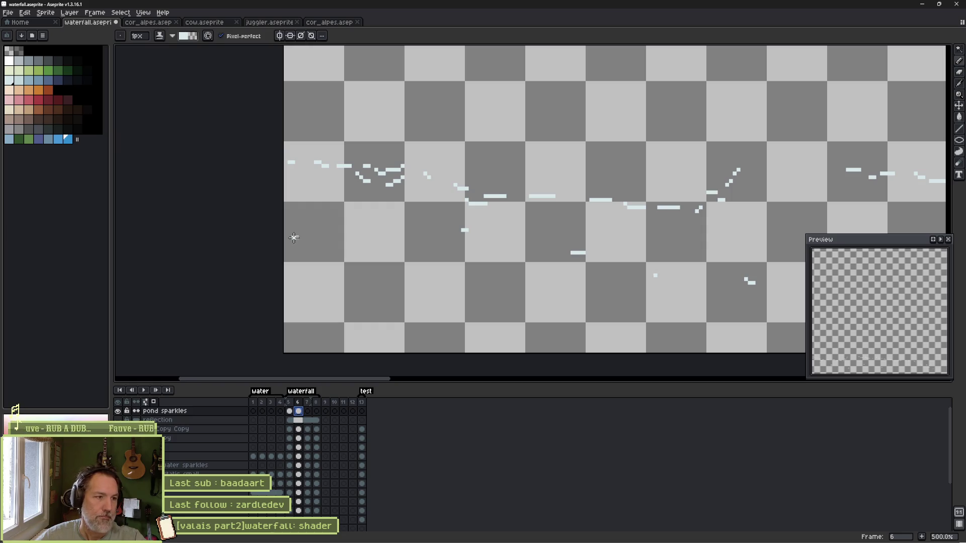
click(470, 229)
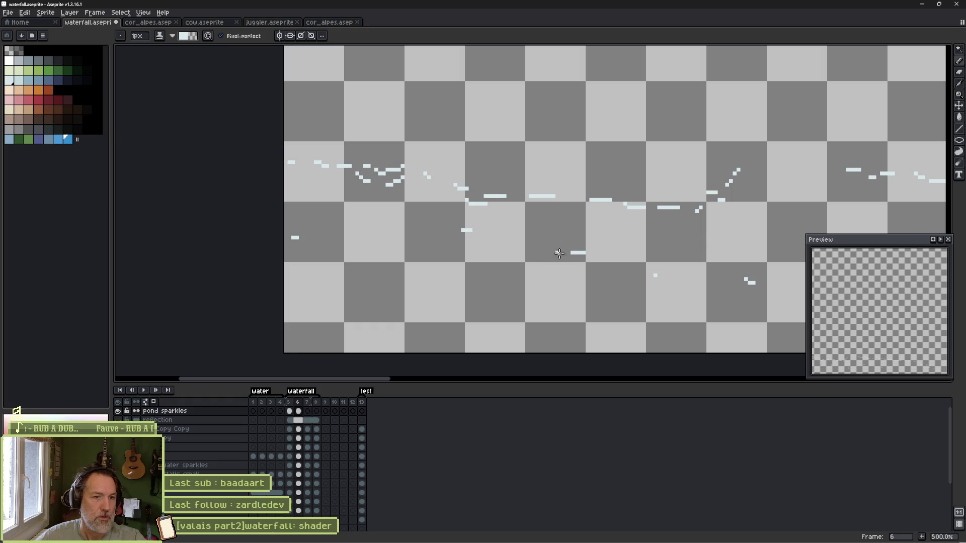
key(e)
click(584, 253)
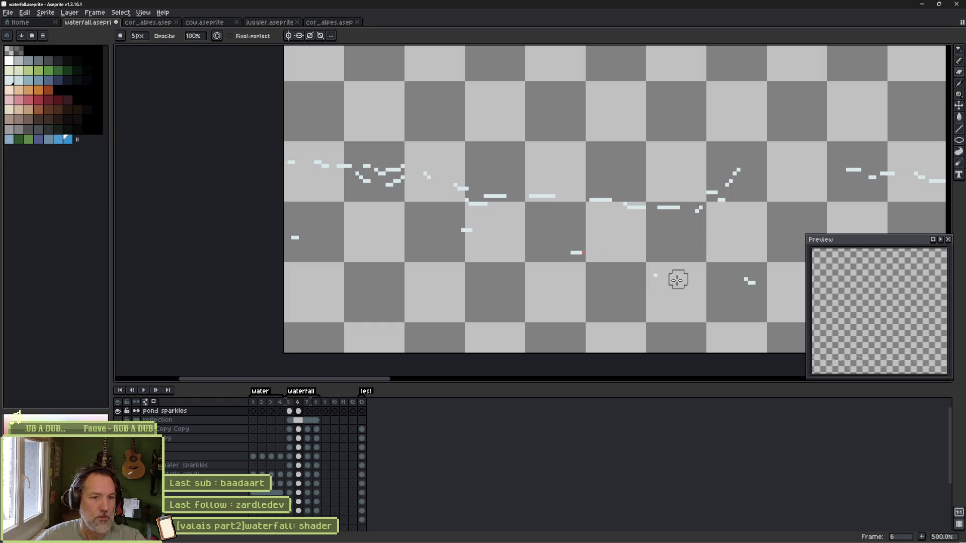
drag(677, 281, 612, 282)
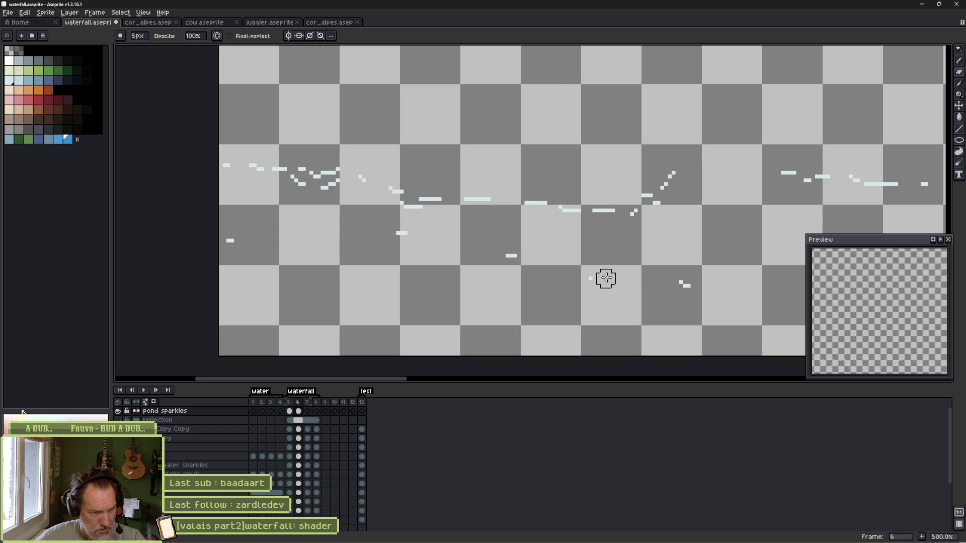
key(b)
click(591, 279)
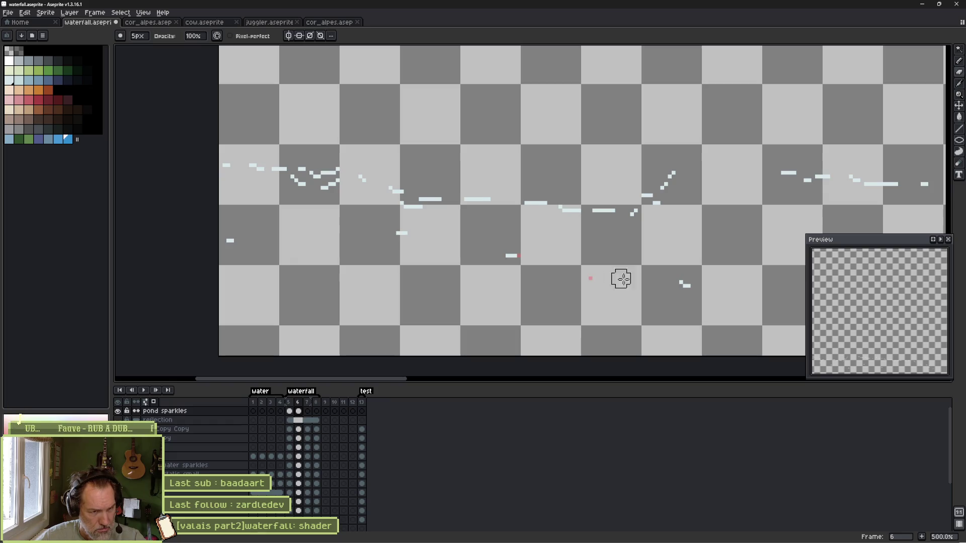
Trim another sparkle dash end, shrink the eraser to 2 pixels, and undo a stray edit.
scroll(620, 279, right, 2)
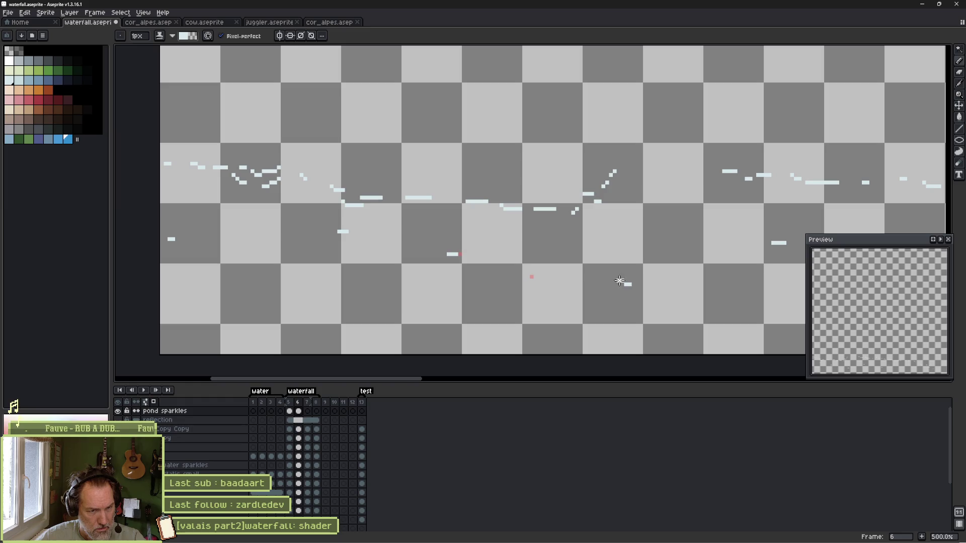
key(e)
click(630, 285)
scroll(649, 285, right, 3)
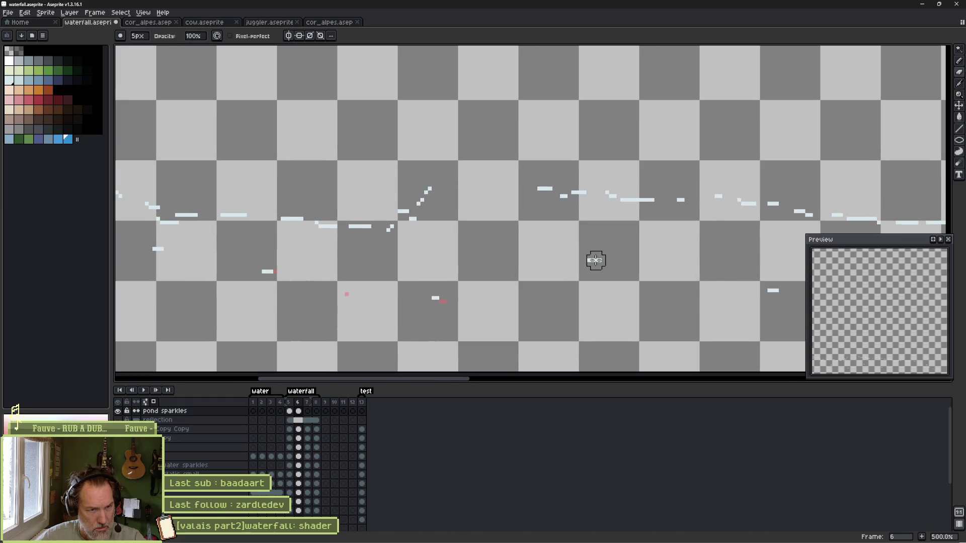
key(minus)
key(minus)
key(minus)
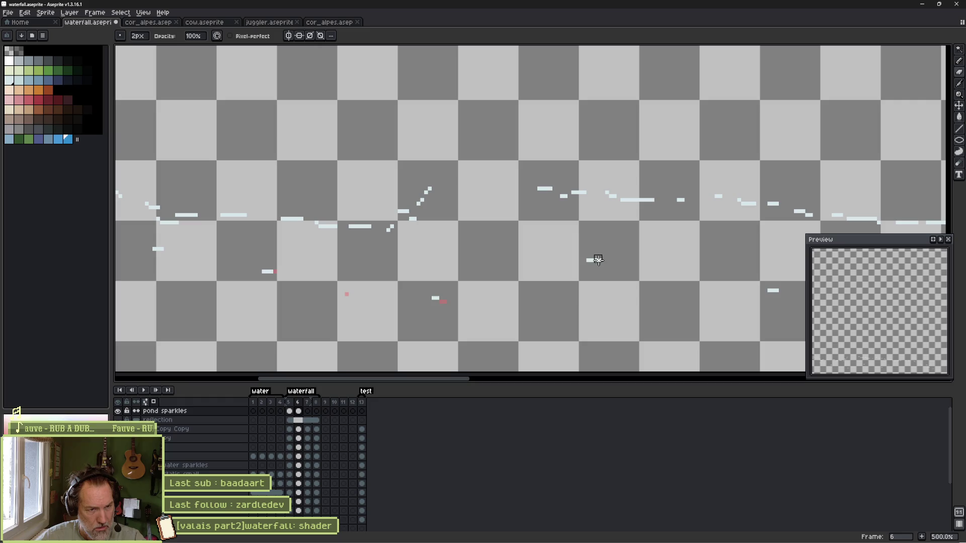
key(b)
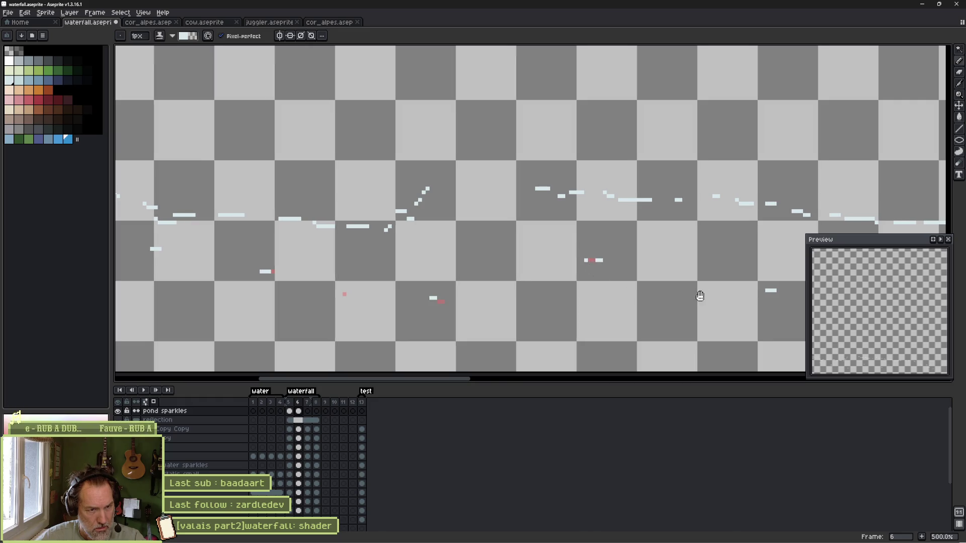
scroll(596, 287, right, 3)
key(ctrl+z)
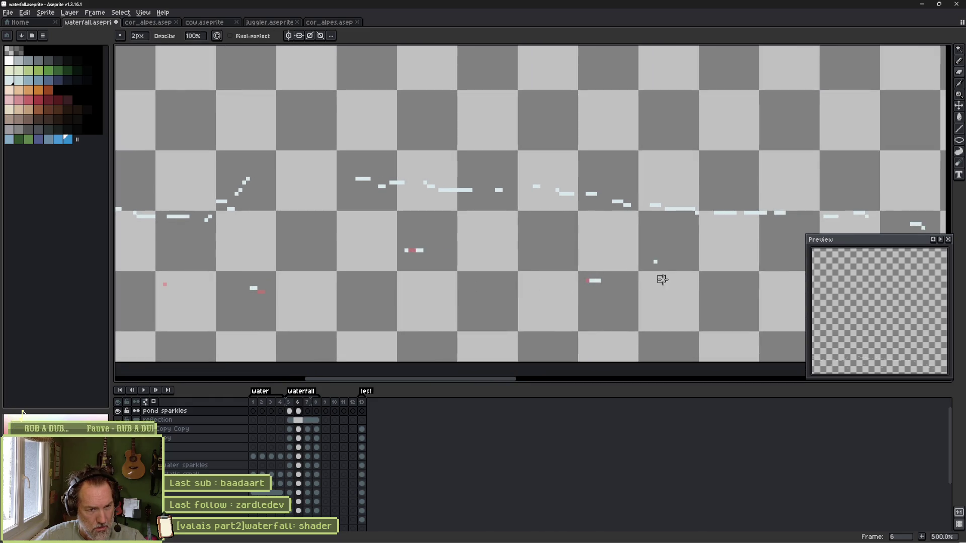
key(e)
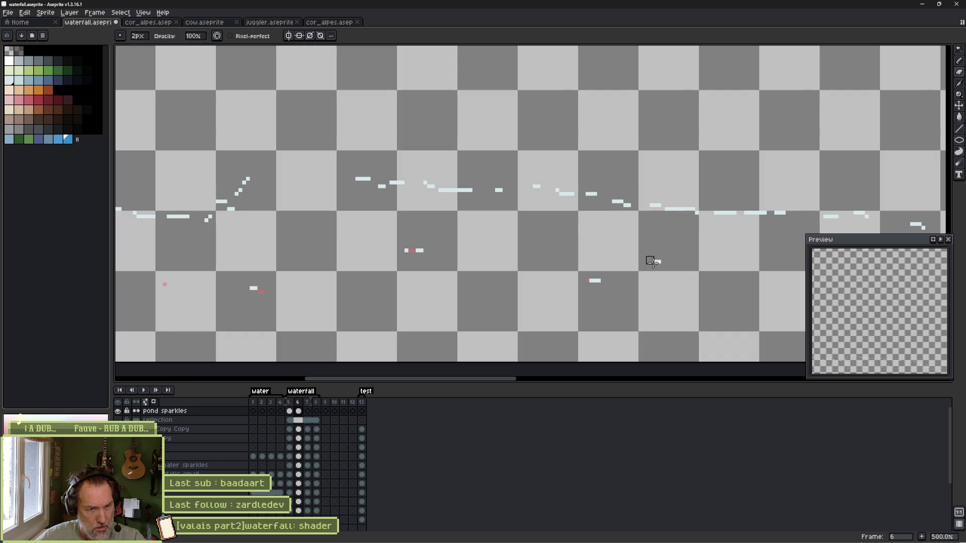
scroll(684, 291, left, 3)
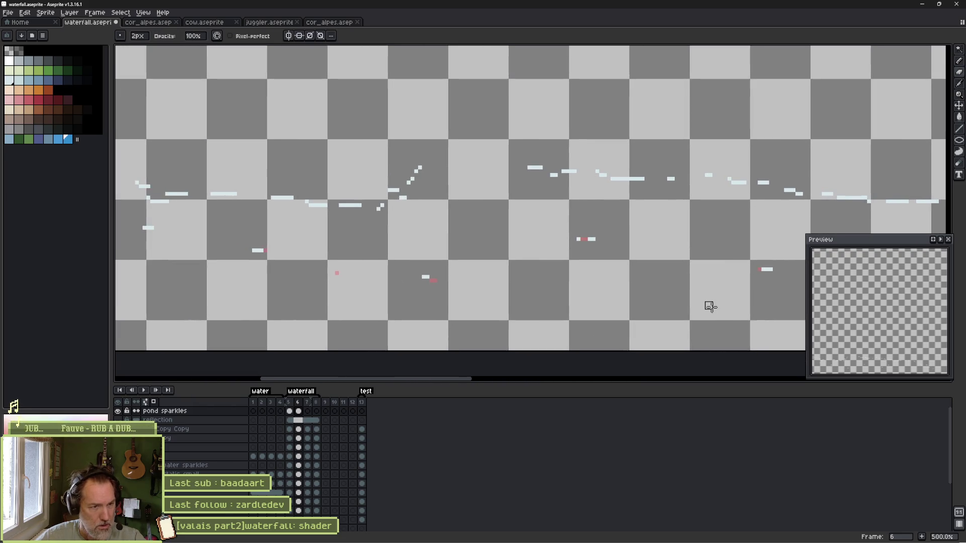
On frame 7, extend onion skinning and trim the right ends of two sparkle dashes.
click(307, 411)
drag(382, 296, 553, 289)
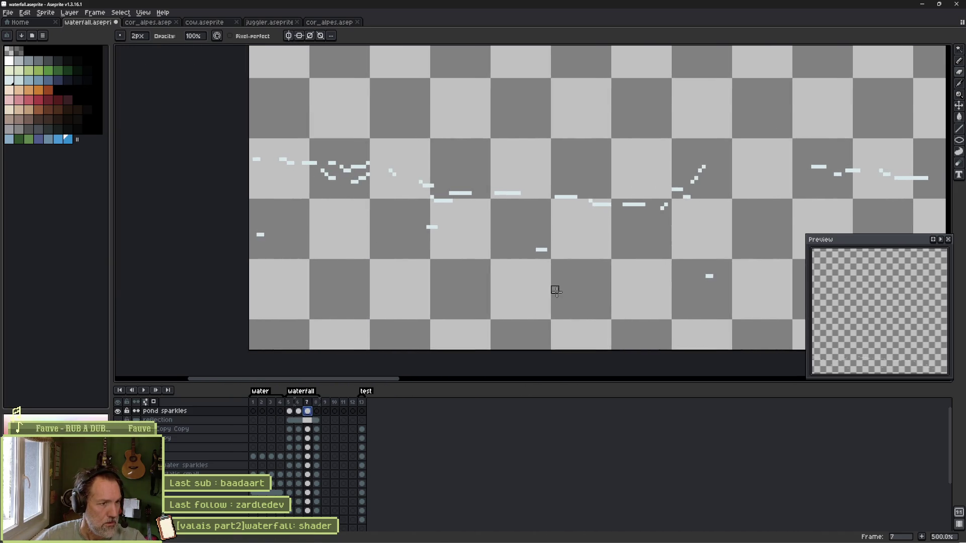
scroll(554, 289, up, 1)
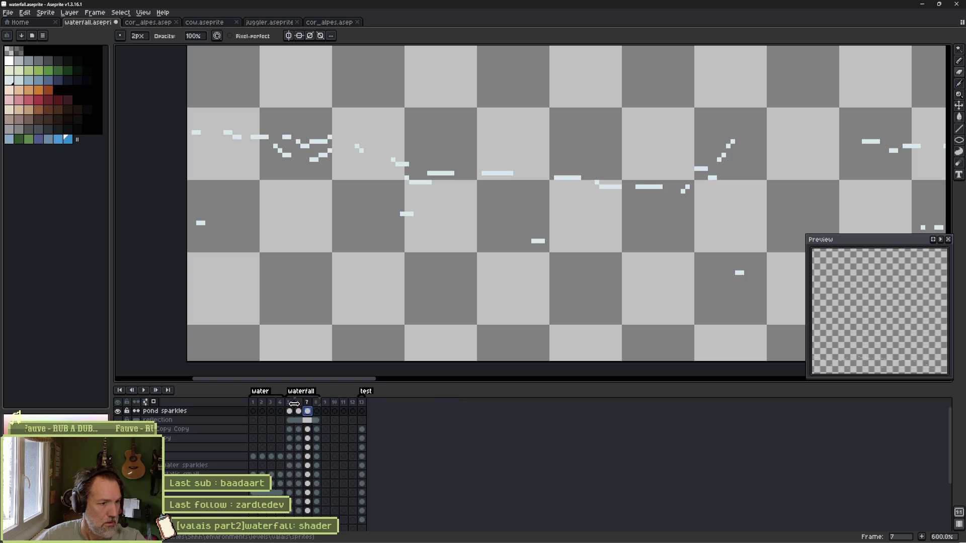
drag(300, 403, 292, 404)
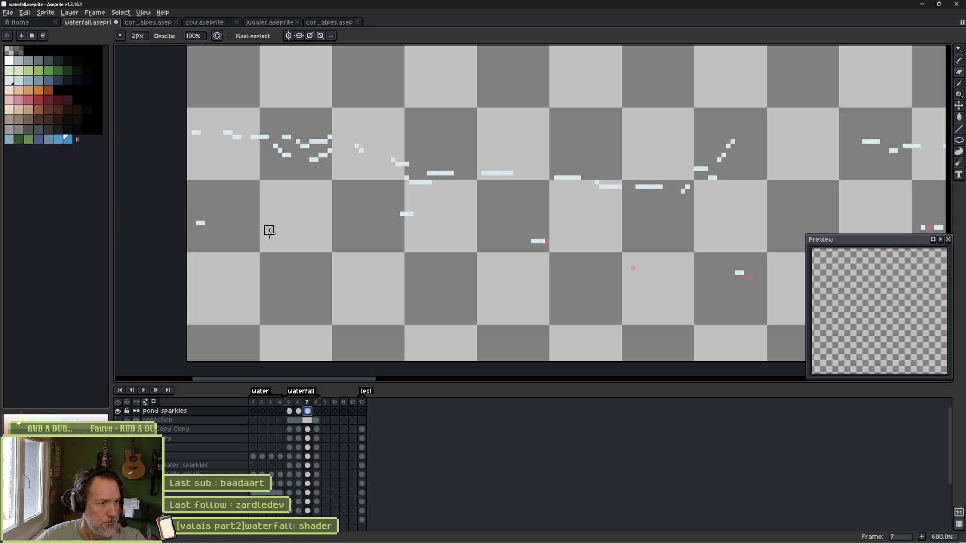
click(203, 223)
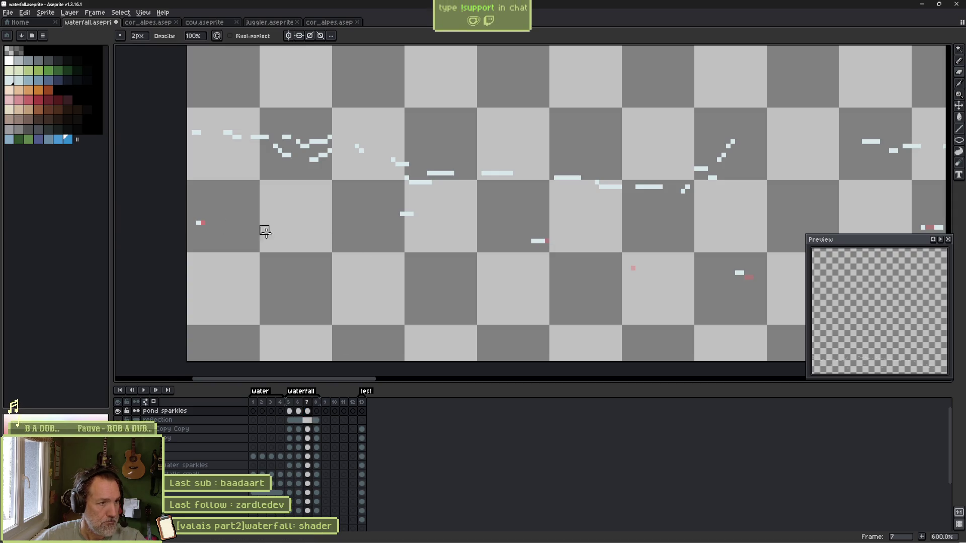
click(410, 213)
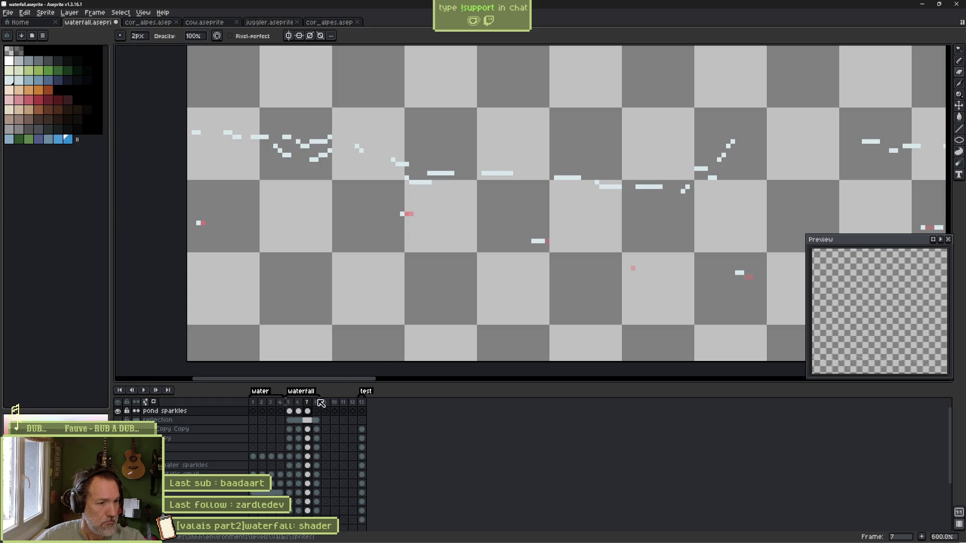
drag(289, 402, 307, 403)
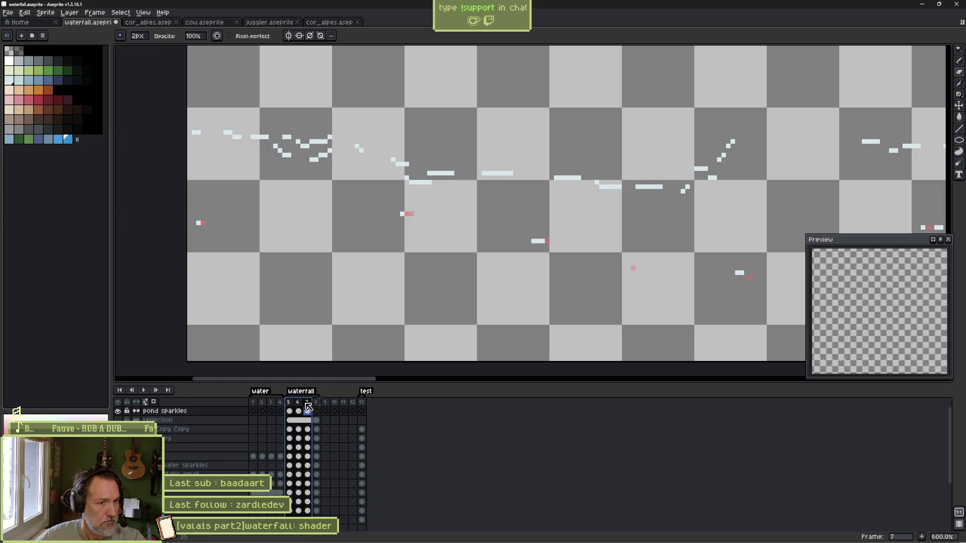
click(299, 408)
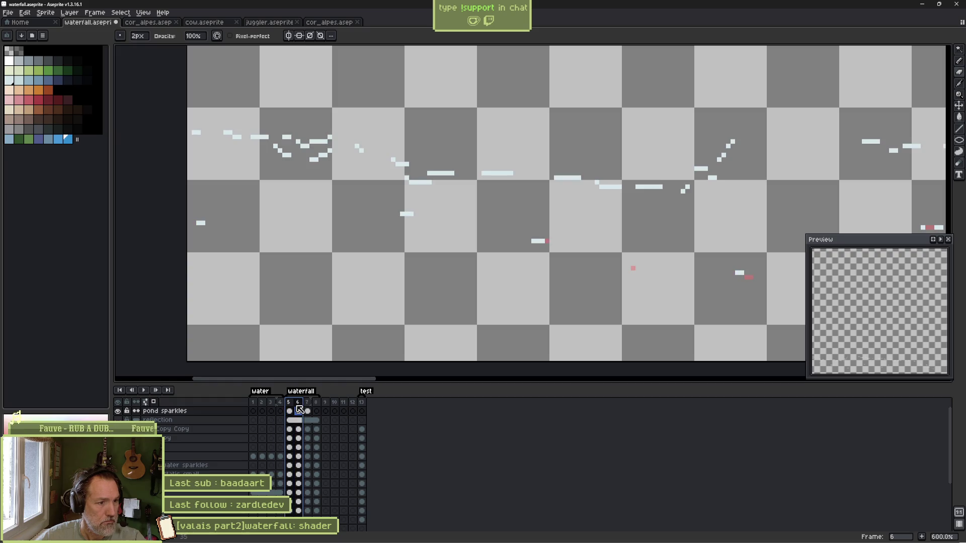
click(307, 409)
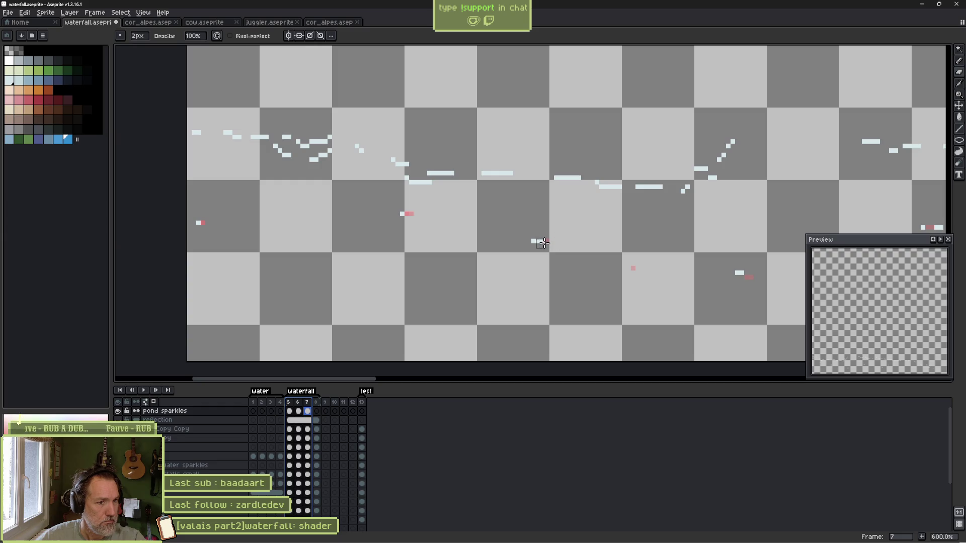
drag(639, 257, 506, 257)
Add white glint pixels to frame 7's sparkles and erase stray pixels around them.
key(b)
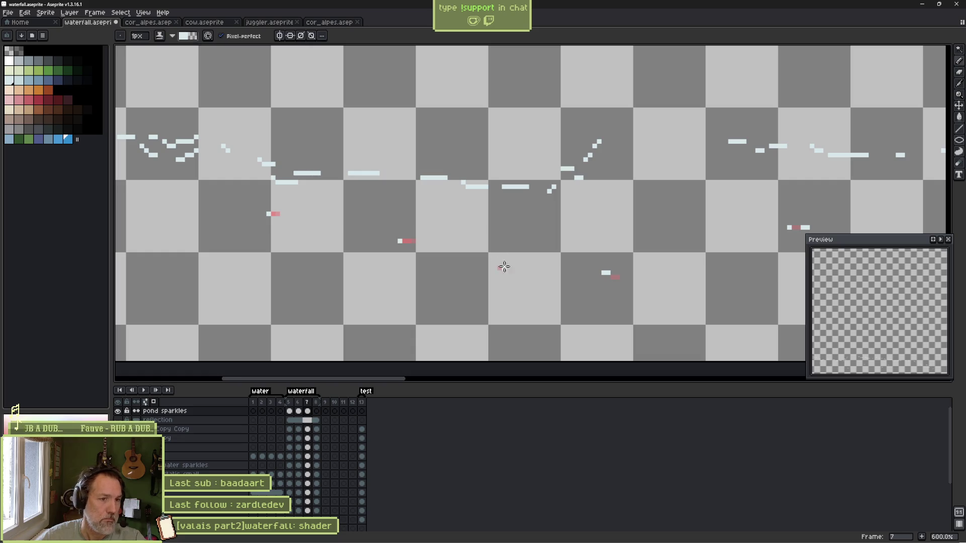
click(599, 272)
key(e)
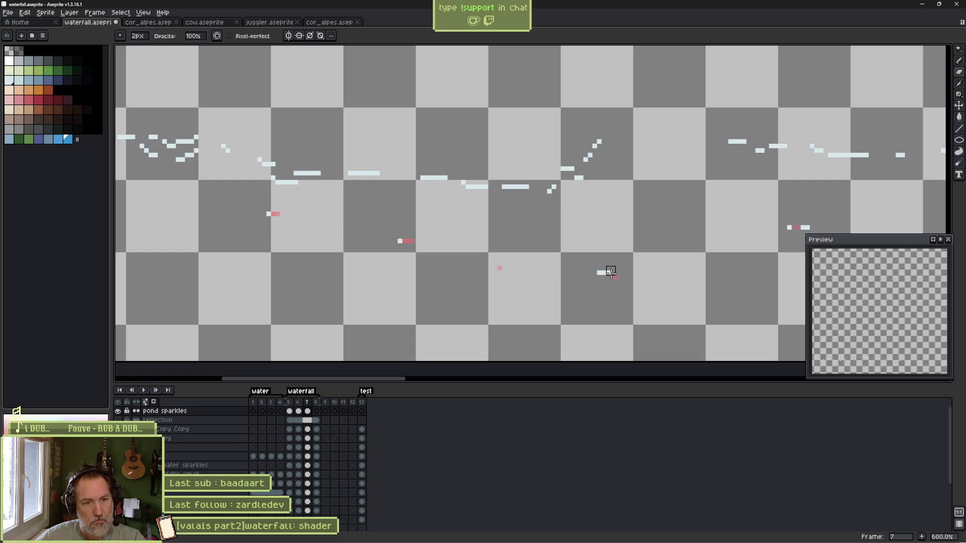
click(605, 273)
mouse_move(687, 271)
mouse_down()
mouse_move(513, 237)
mouse_move(546, 223)
mouse_up()
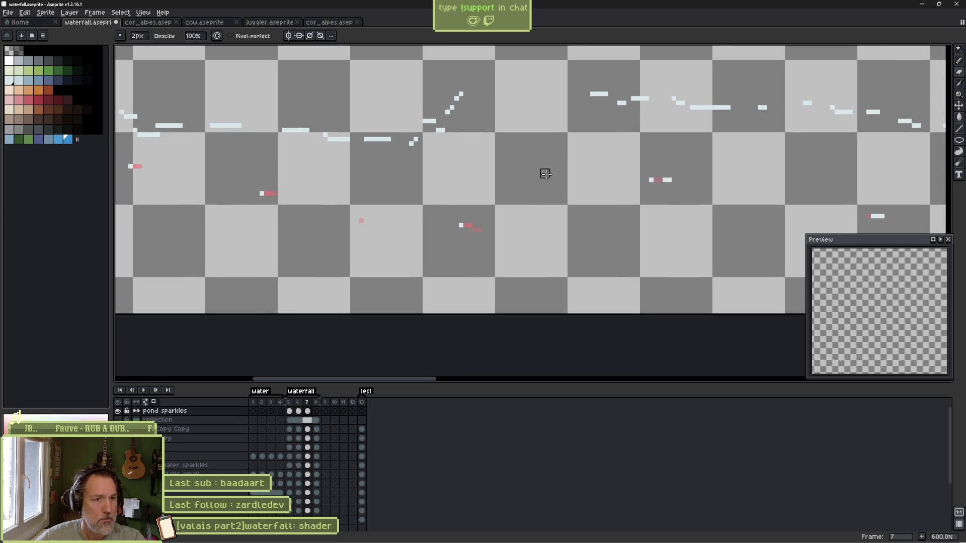
key(b)
click(546, 175)
Erase more stray sparkle pixels further along the pond on frame 7, then go to frame 8.
drag(662, 190, 532, 228)
key(e)
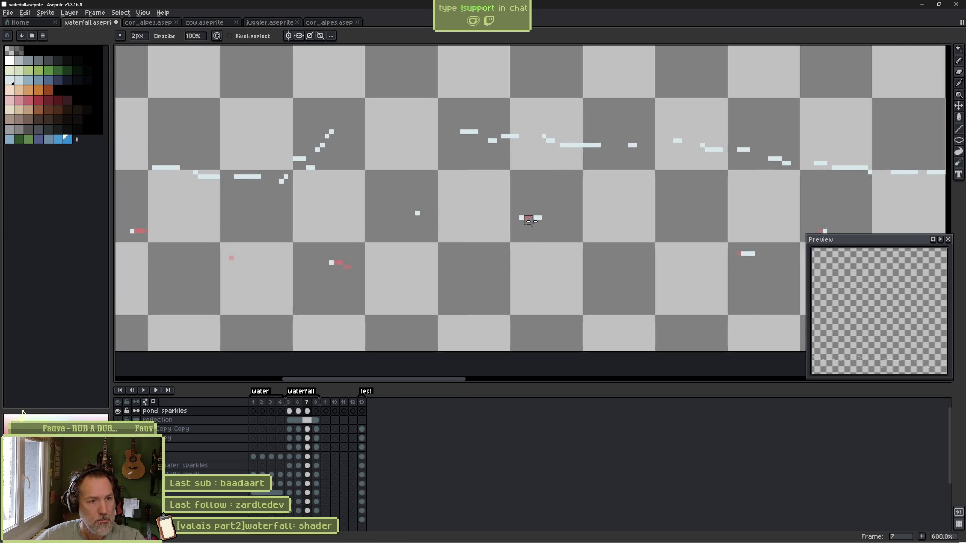
key(b)
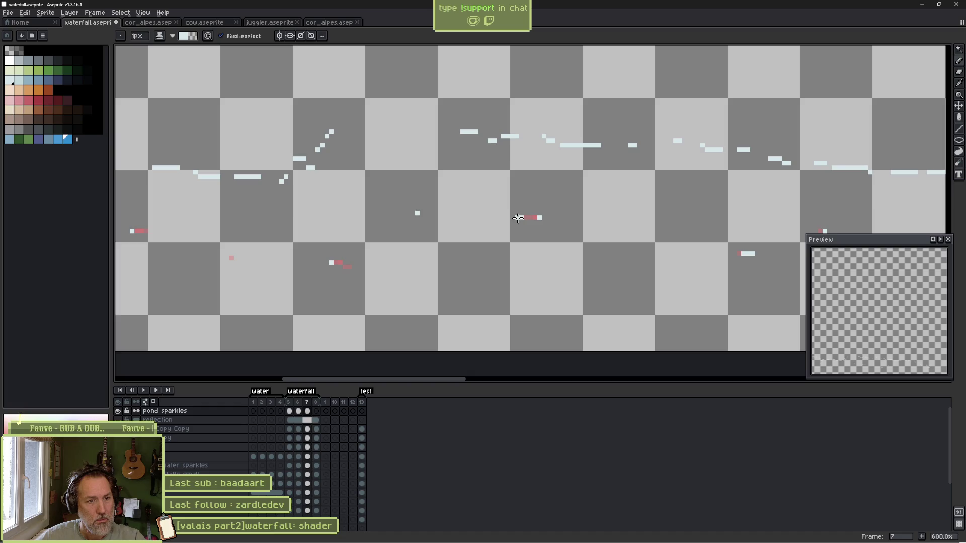
key(e)
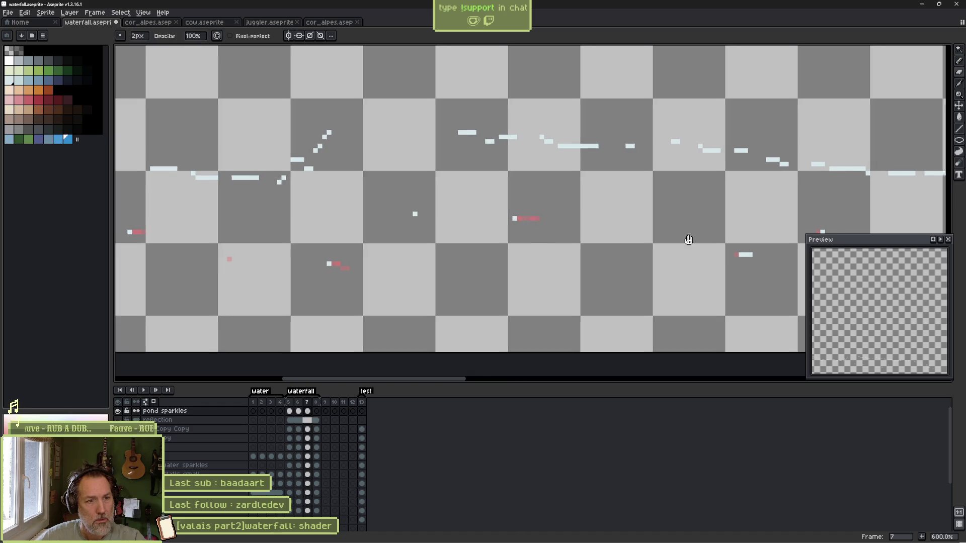
drag(685, 241, 572, 244)
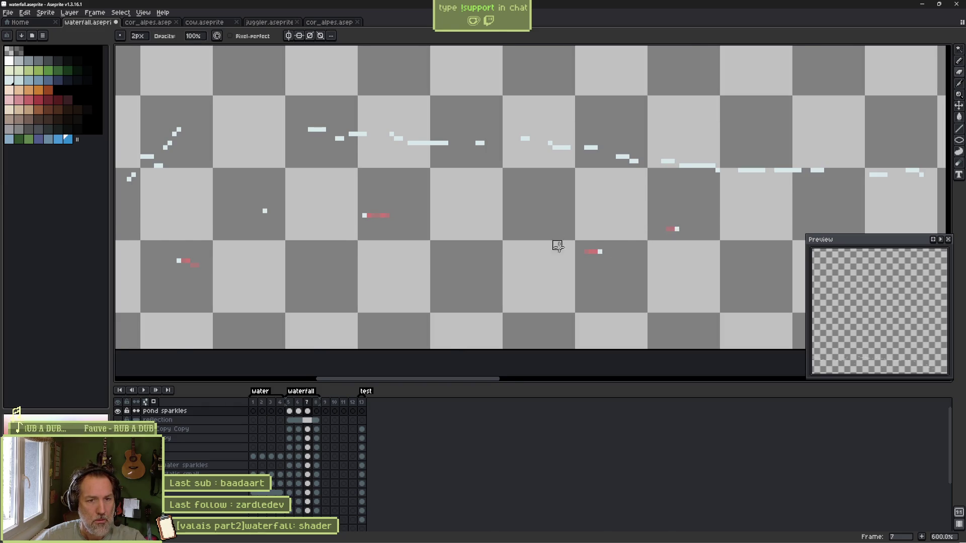
scroll(558, 246, down, 1)
scroll(466, 224, left, 5)
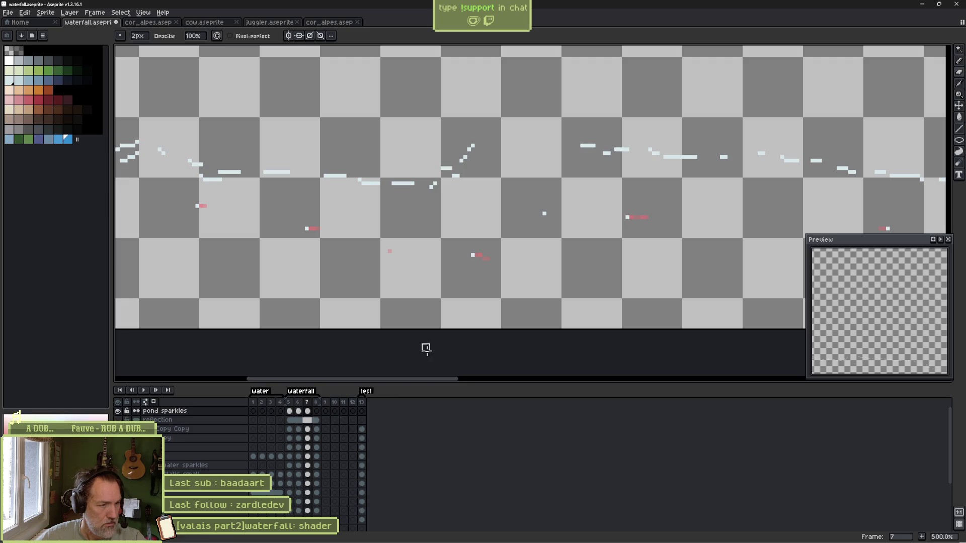
click(316, 411)
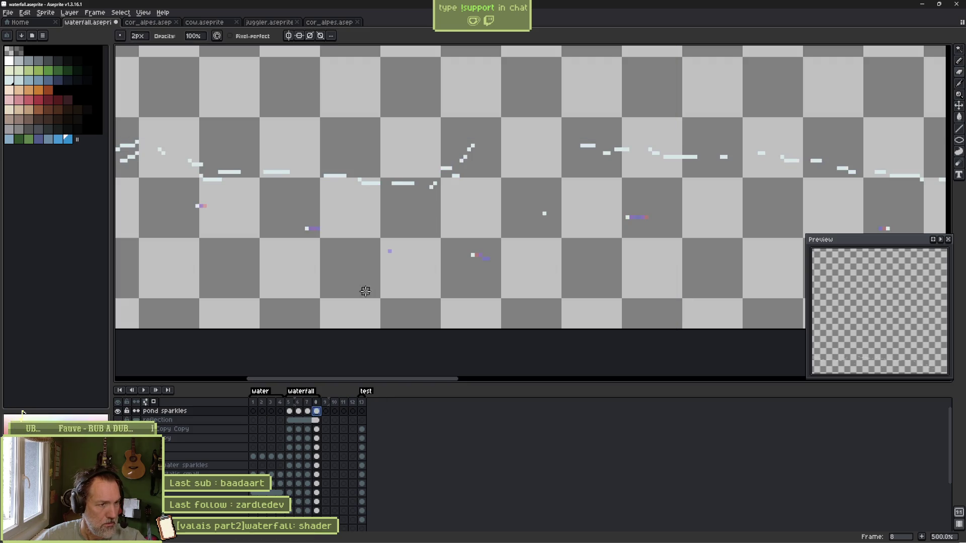
Turn a white sparkle pixel on frame 8 pink with the pencil.
scroll(453, 281, left, 2)
scroll(409, 250, up, 3)
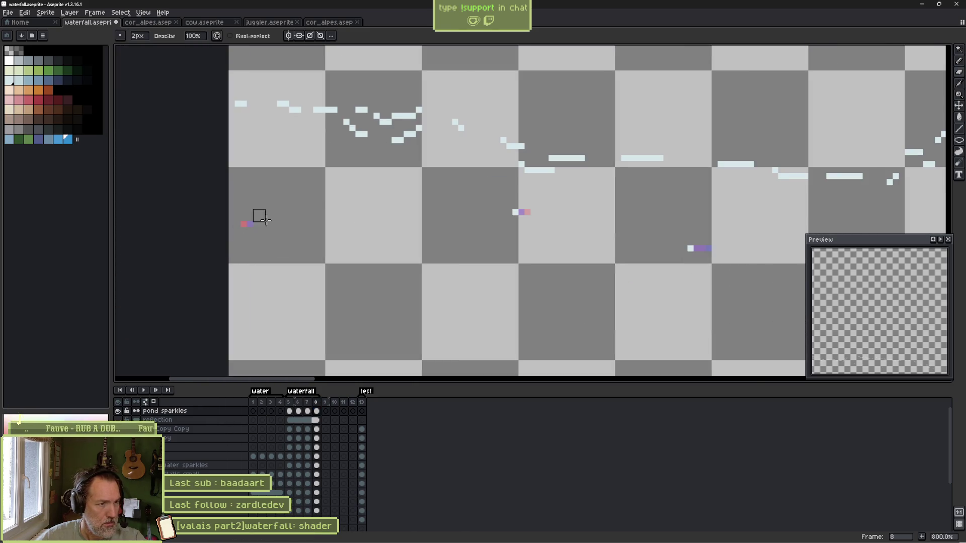
key(b)
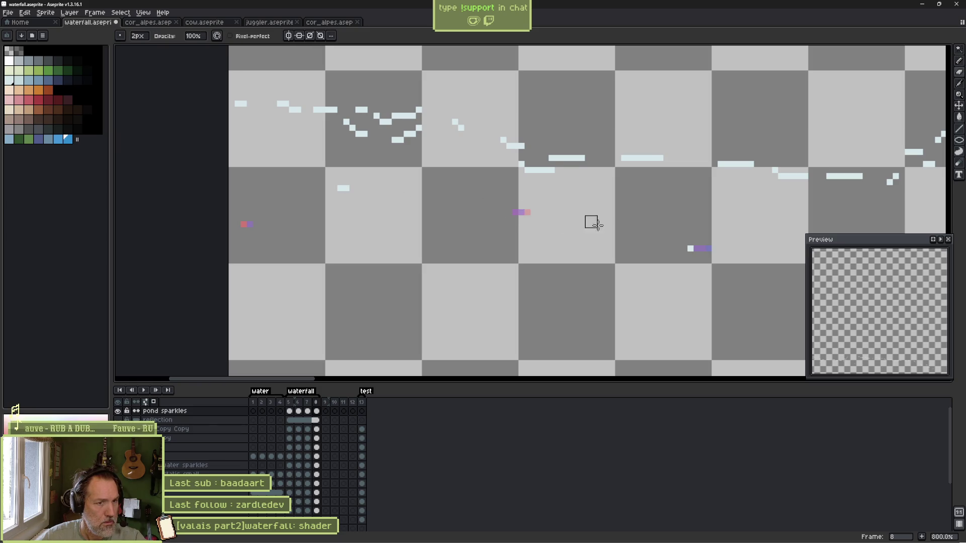
scroll(523, 209, right, 2)
drag(644, 240, 456, 246)
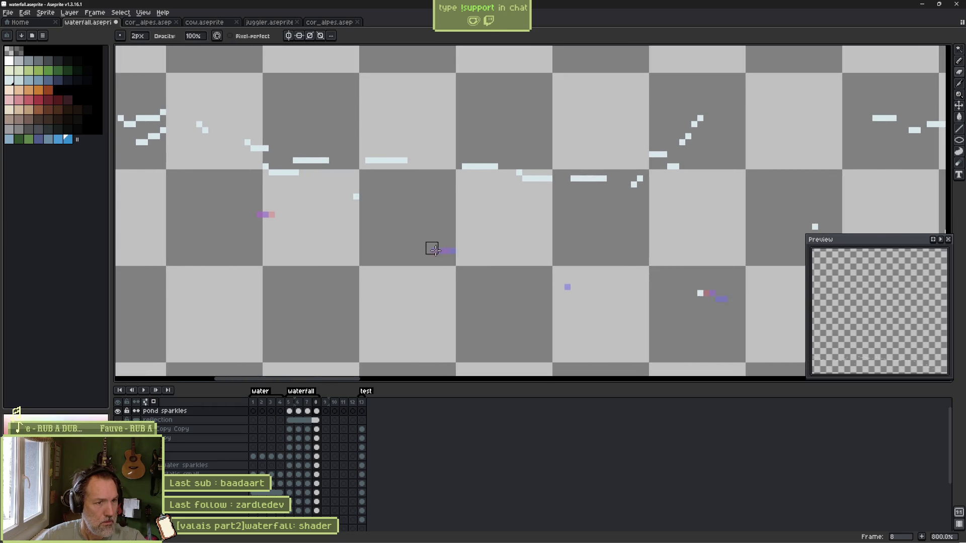
scroll(486, 245, right, 4)
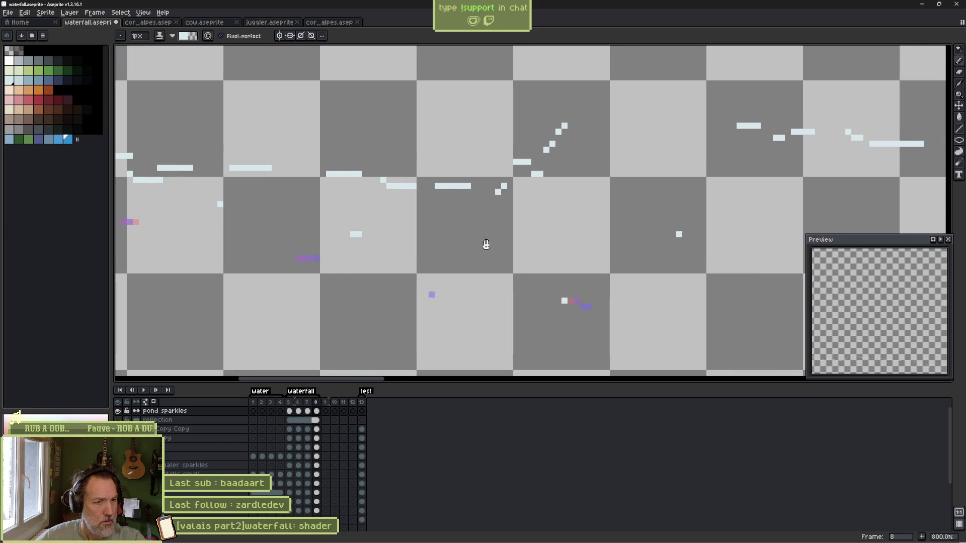
click(563, 301)
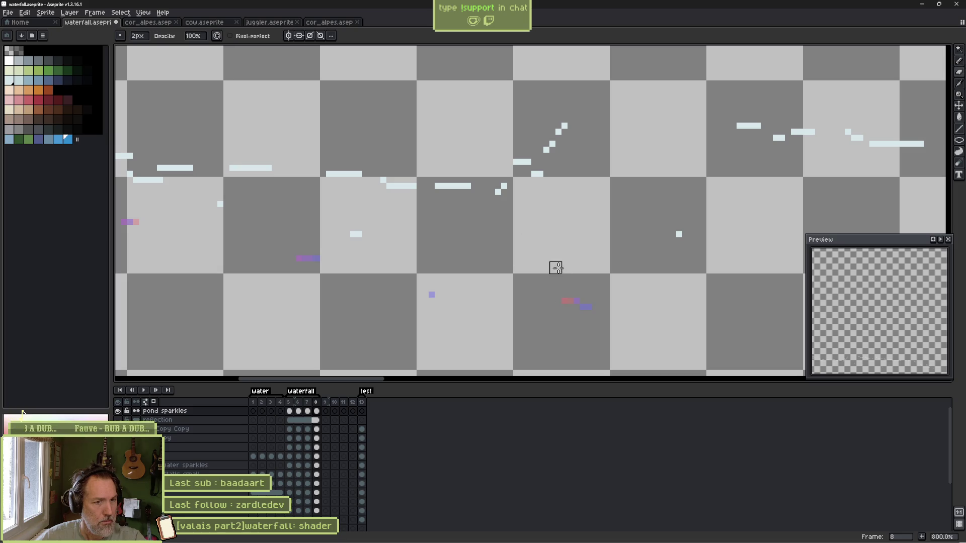
Recolour three more white sparkle ends pink, including both ends of the purple strip.
scroll(598, 241, right, 5)
key(e)
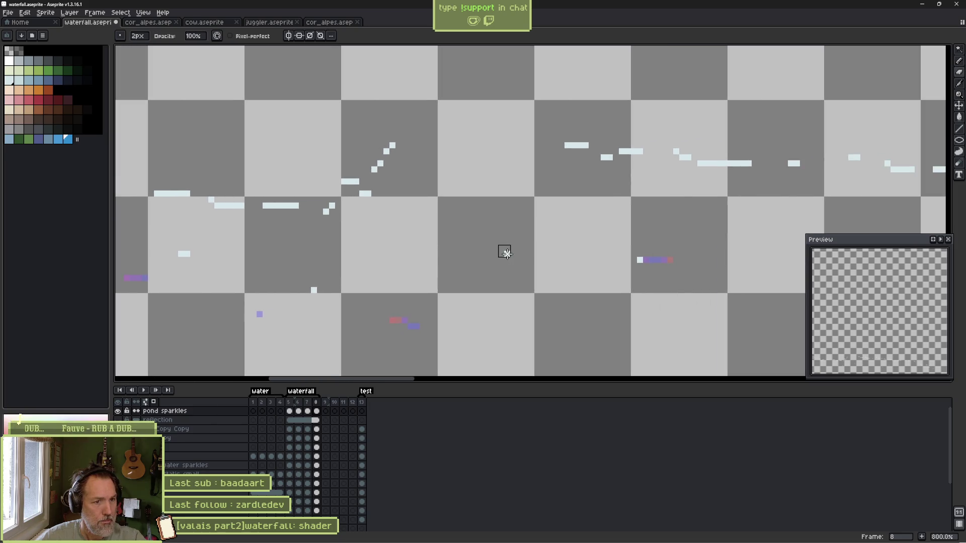
key(b)
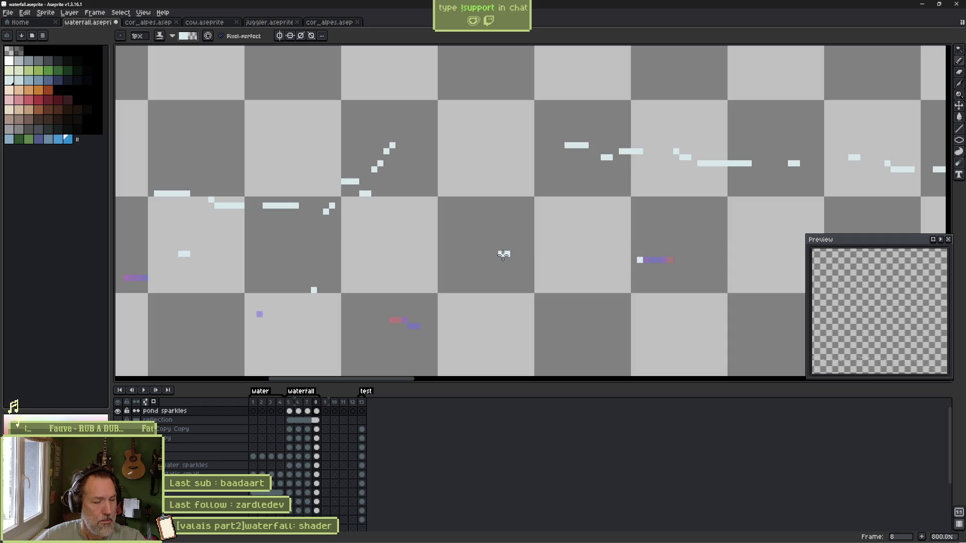
click(507, 254)
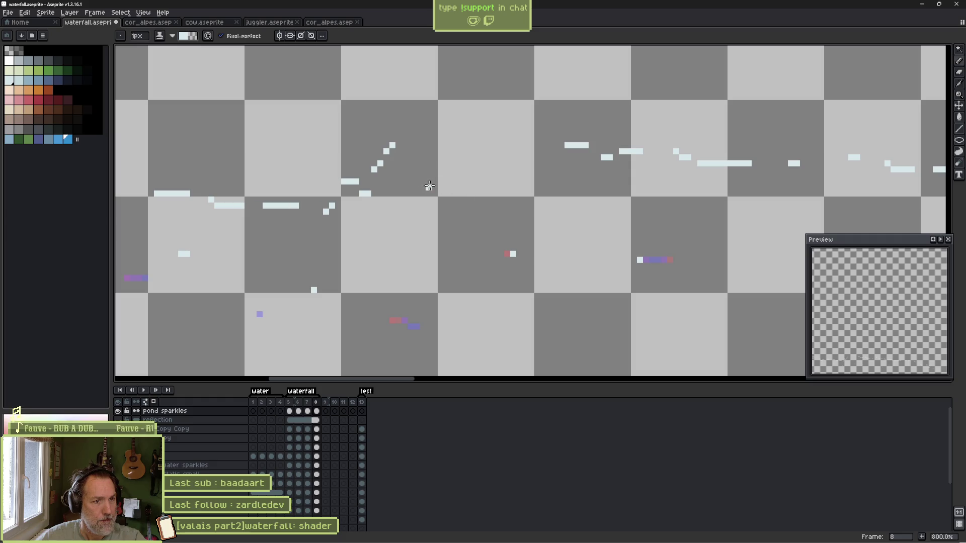
scroll(562, 213, right, 5)
click(469, 264)
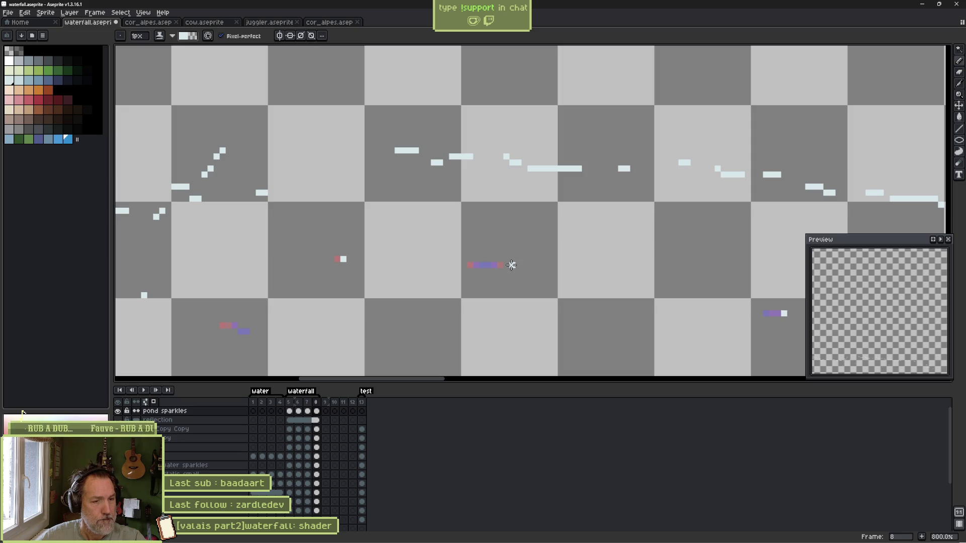
scroll(507, 266, right, 7)
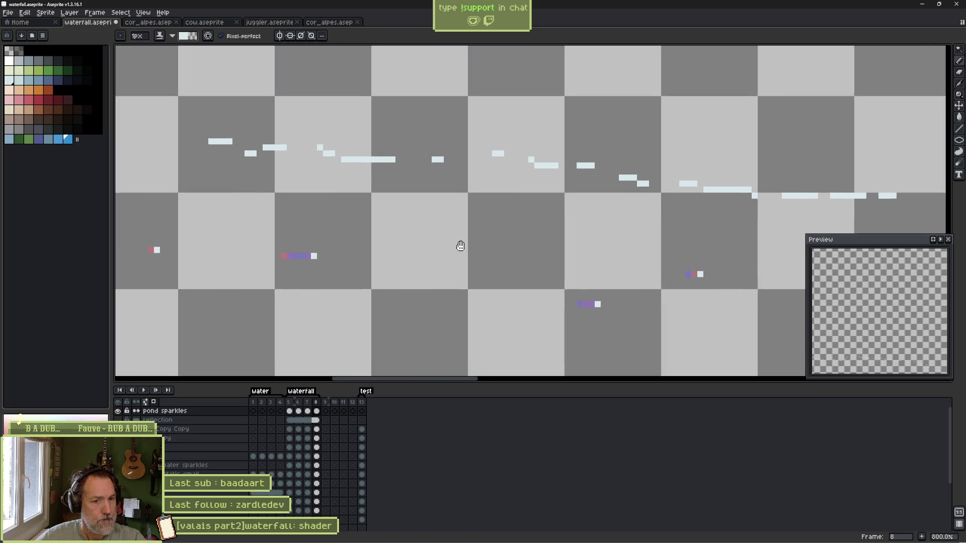
click(554, 299)
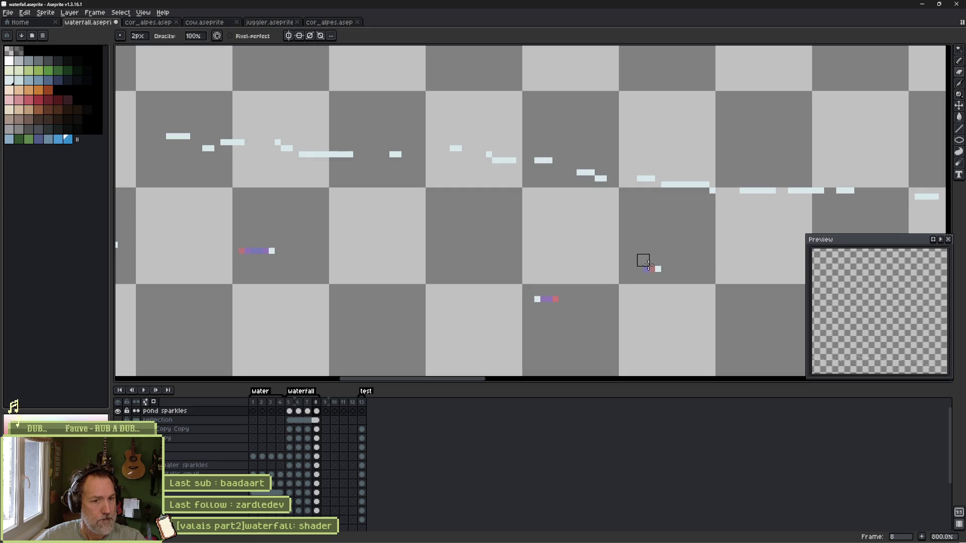
Play the sparkle animation back and stop it.
key(Return)
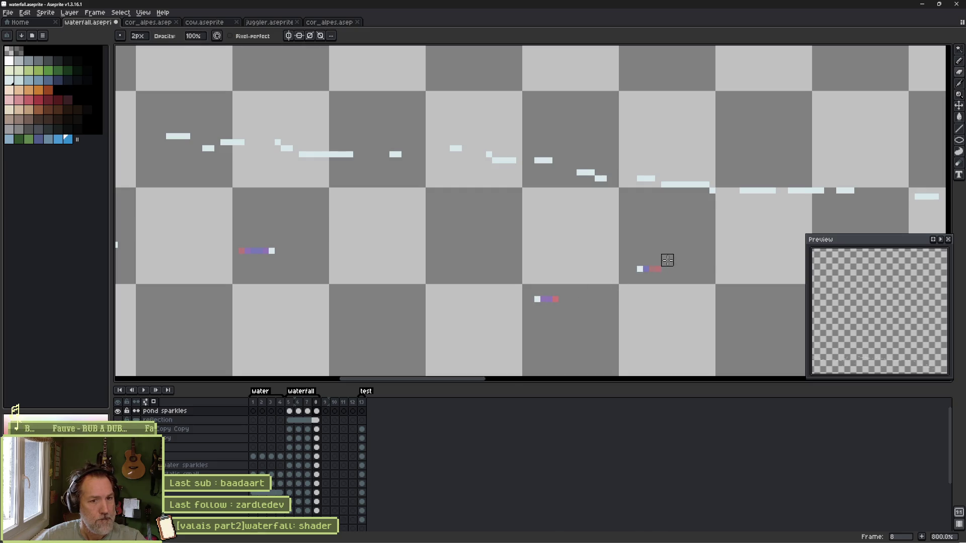
scroll(666, 258, down, 2)
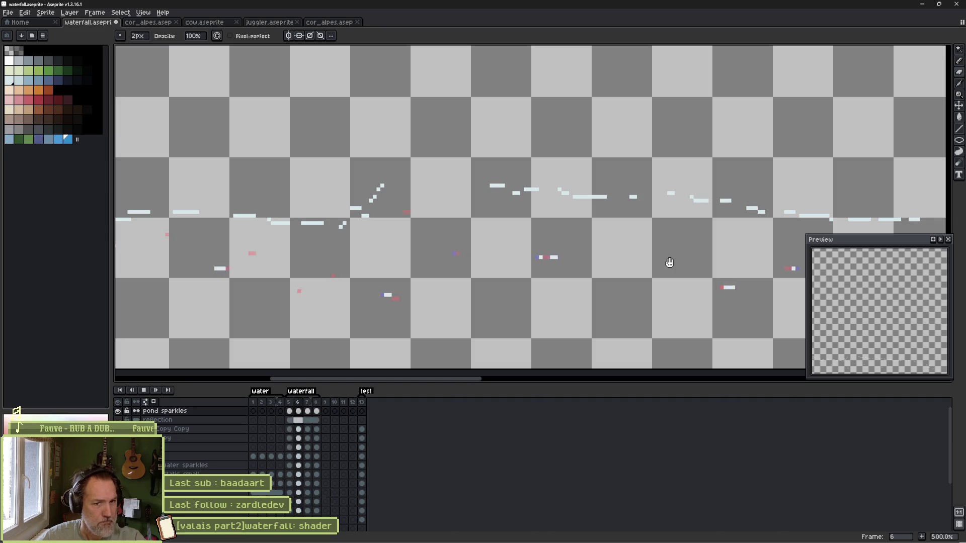
key(Return)
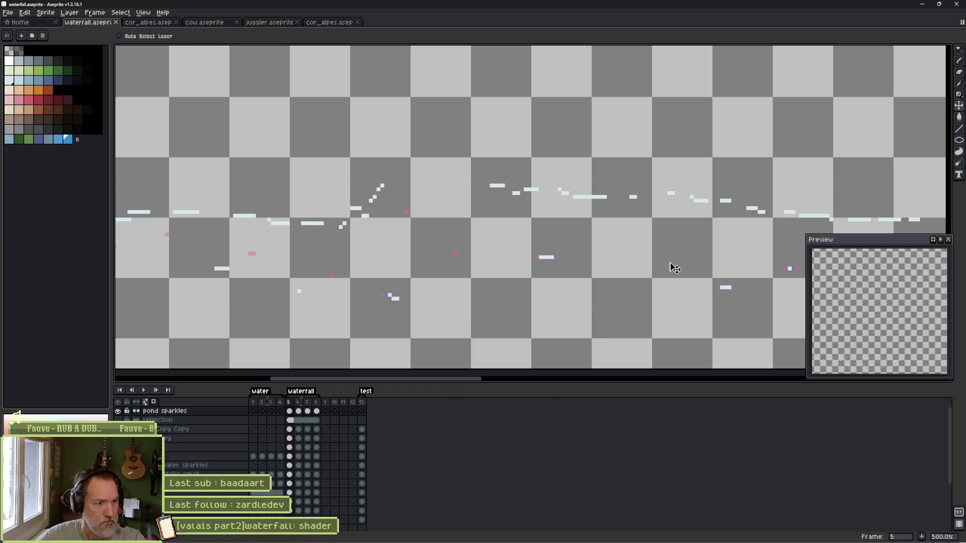
Save waterfall.aseprite, then play and stop the animation over the full scene at 200%.
key(ctrl+s)
scroll(338, 251, down, 3)
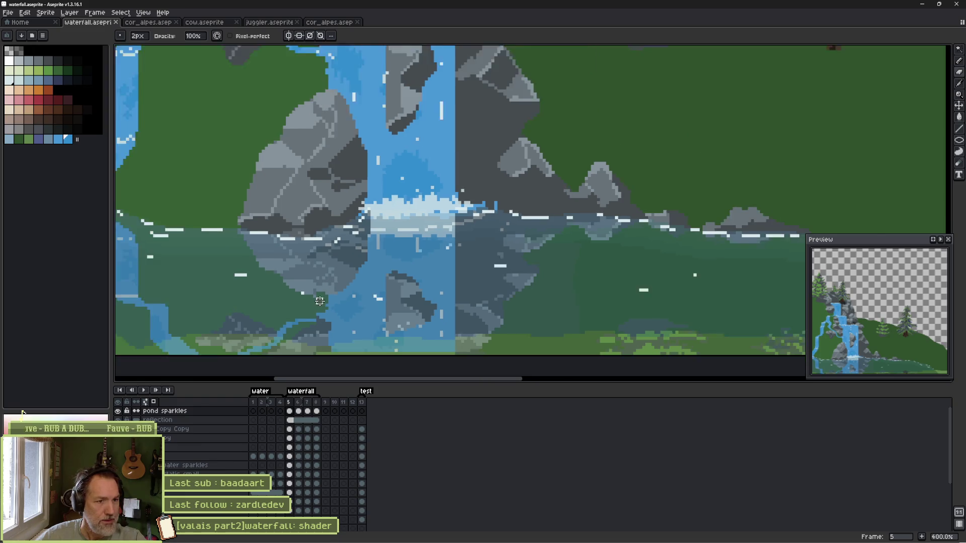
key(Return)
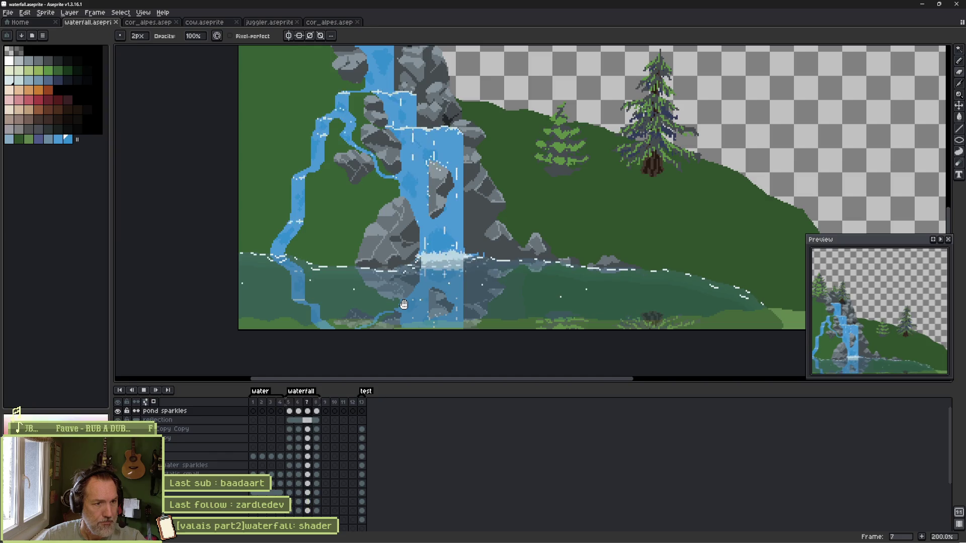
key(Return)
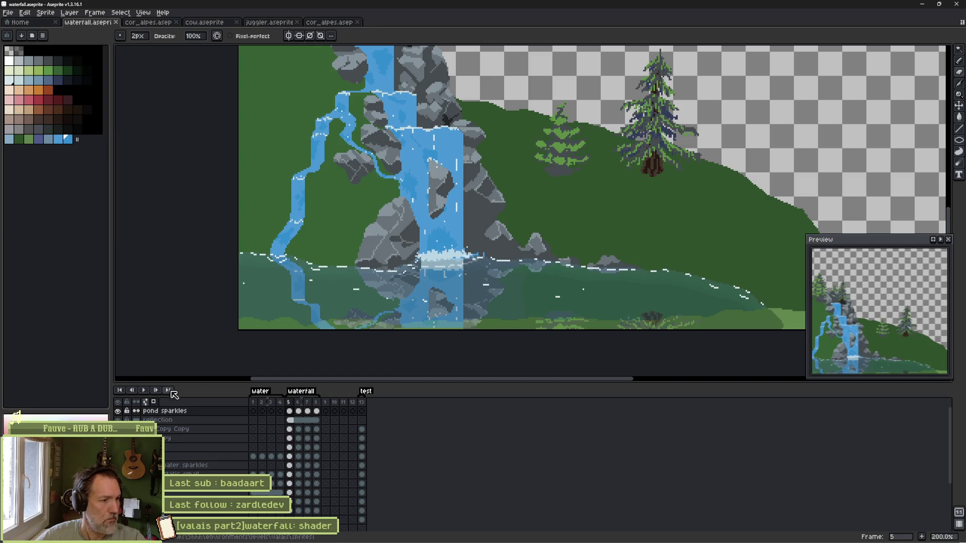
scroll(364, 237, up, 2)
drag(364, 237, 385, 167)
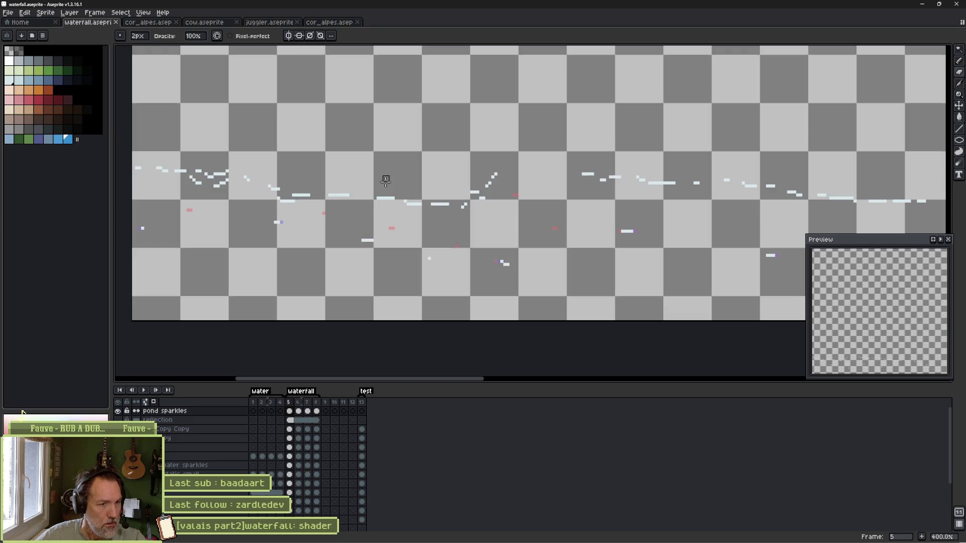
Select sparkle frames 5–6, pick the pencil, and step forward to frame 6.
mouse_move(294, 413)
mouse_down()
mouse_move(320, 422)
mouse_move(303, 418)
mouse_move(319, 413)
mouse_move(296, 413)
mouse_up()
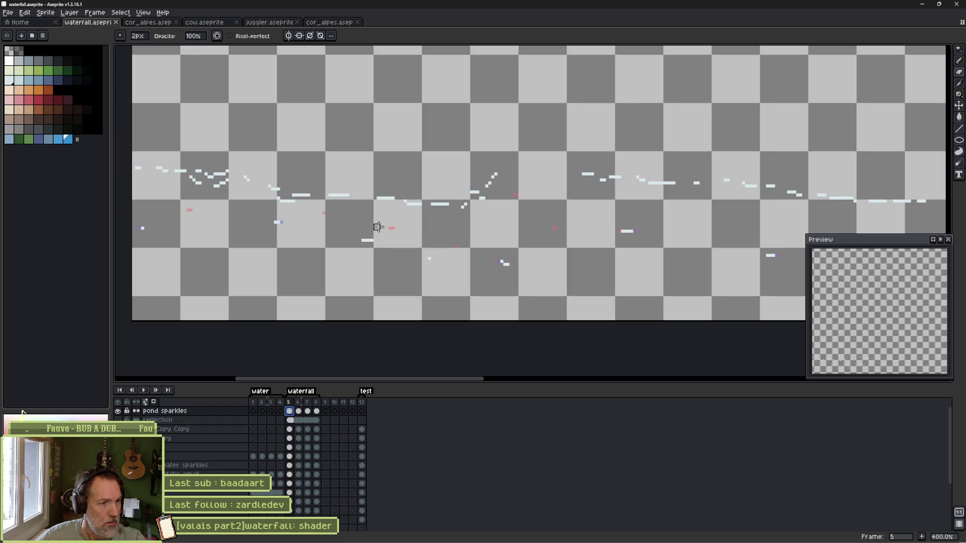
key(b)
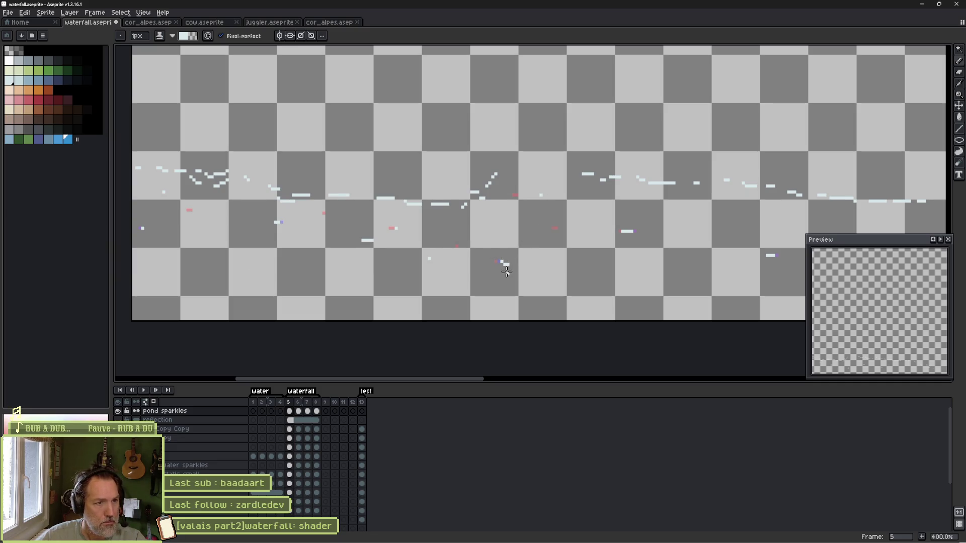
key(Right)
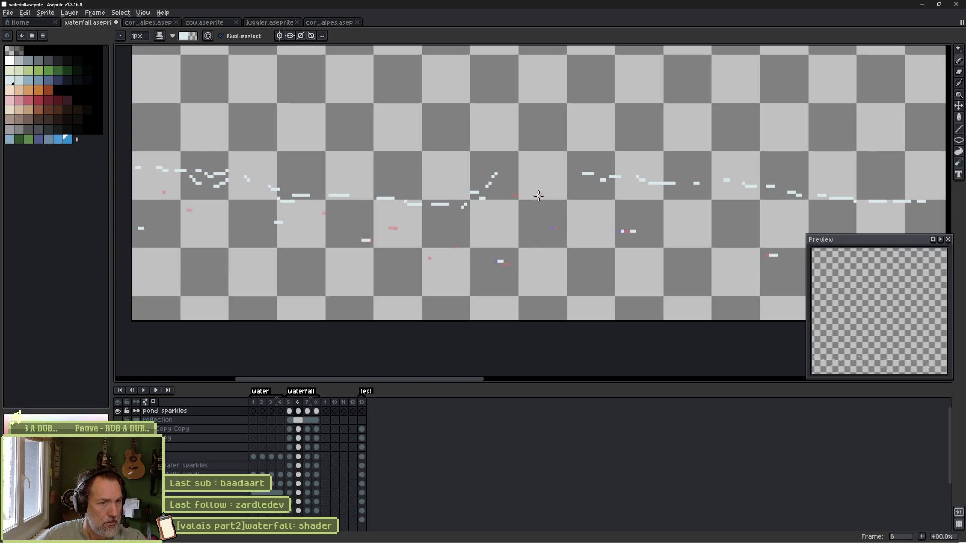
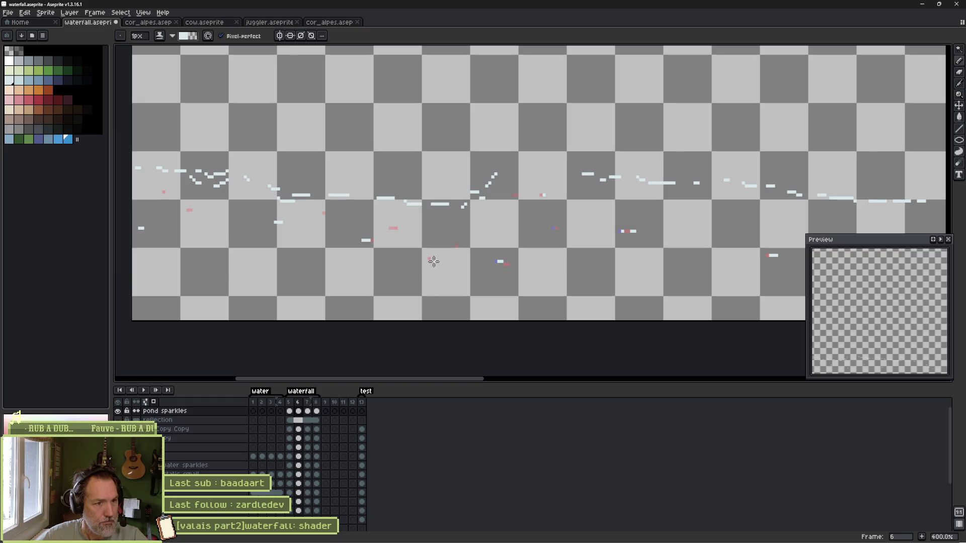
Step back and forth through frames 5–8 to check the pond sparkles, then unhide all scene layers.
key(period)
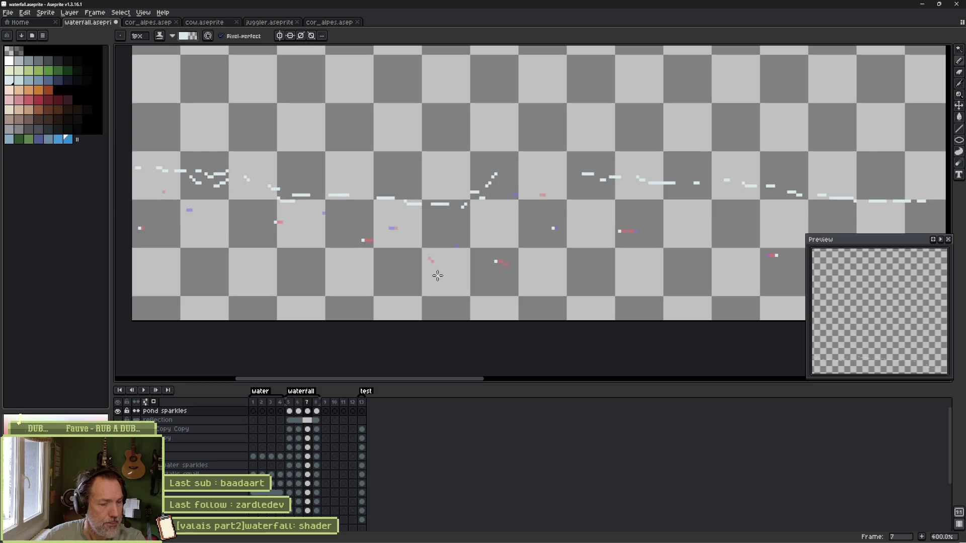
key(comma)
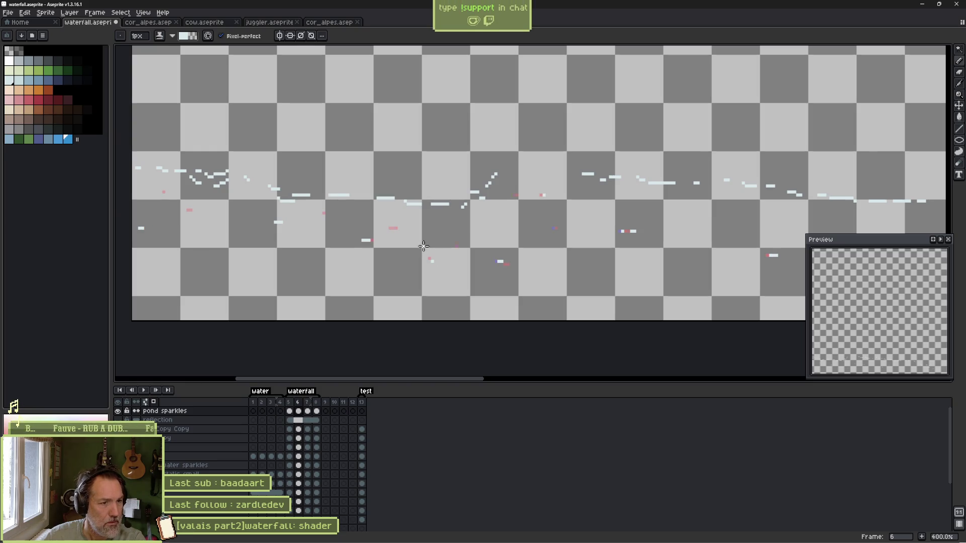
key(comma)
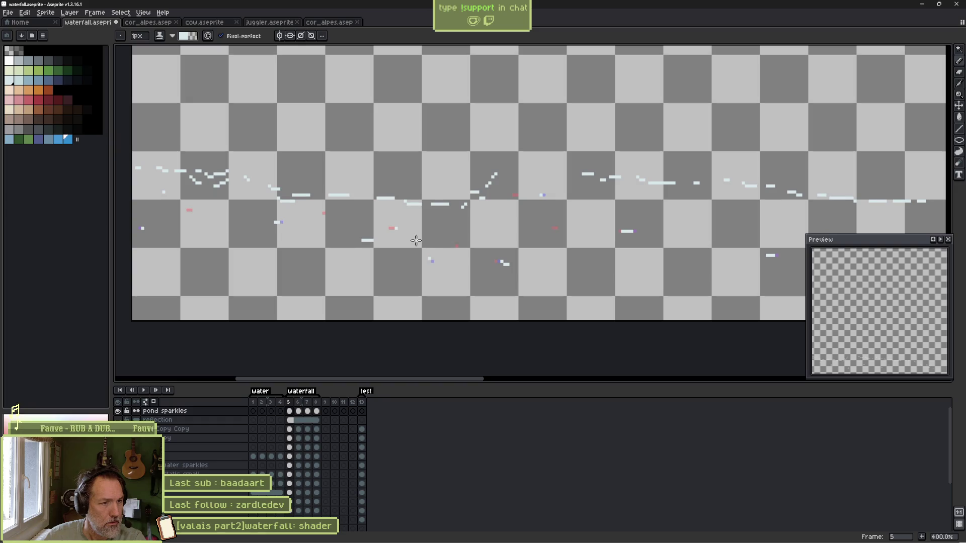
key(period)
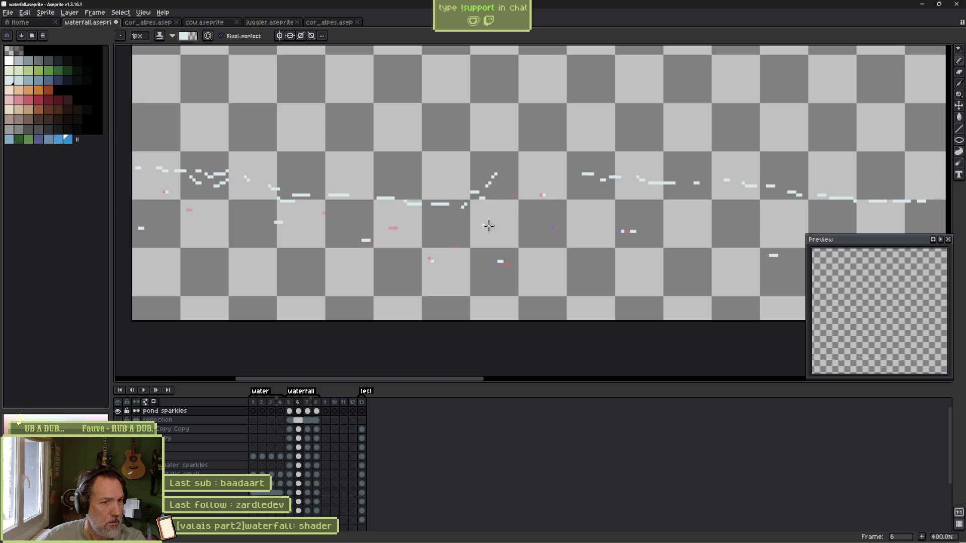
key(comma)
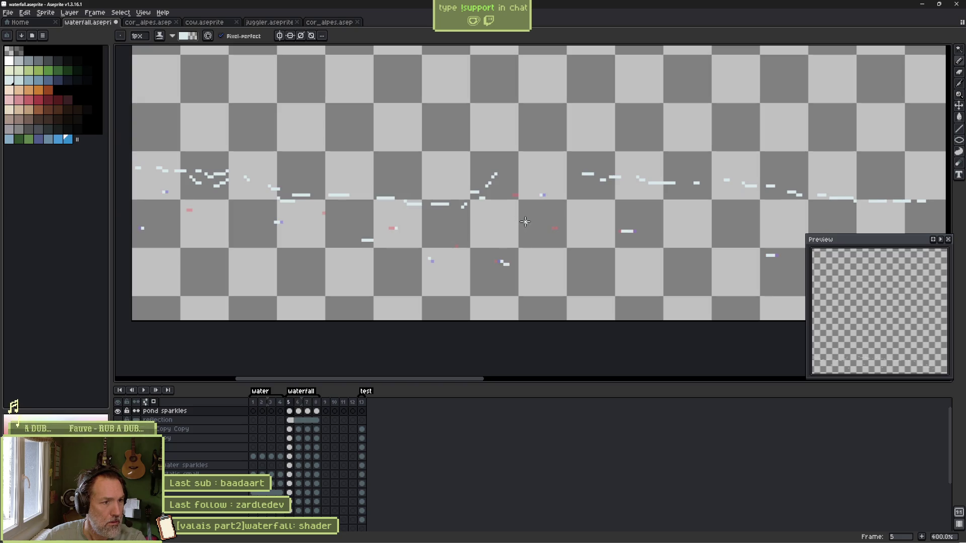
key(period)
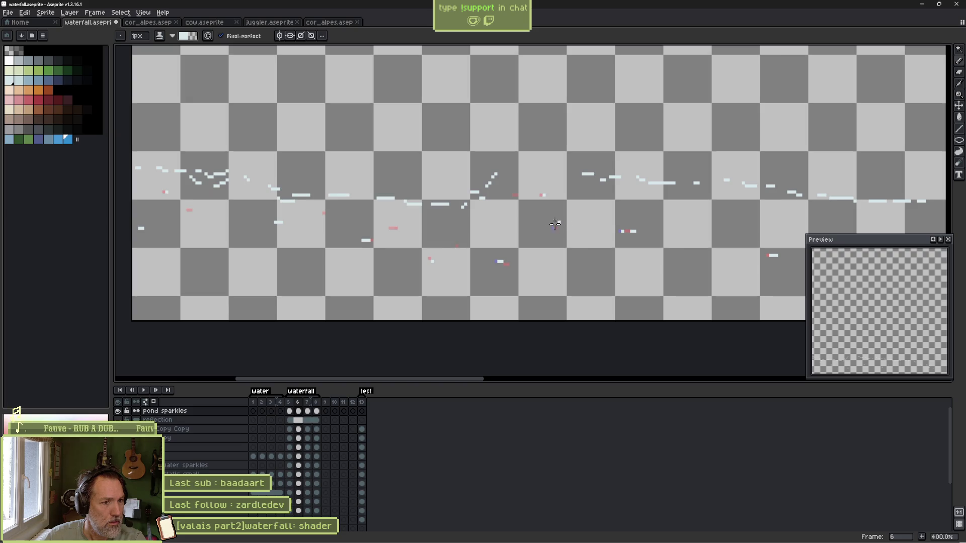
key(period)
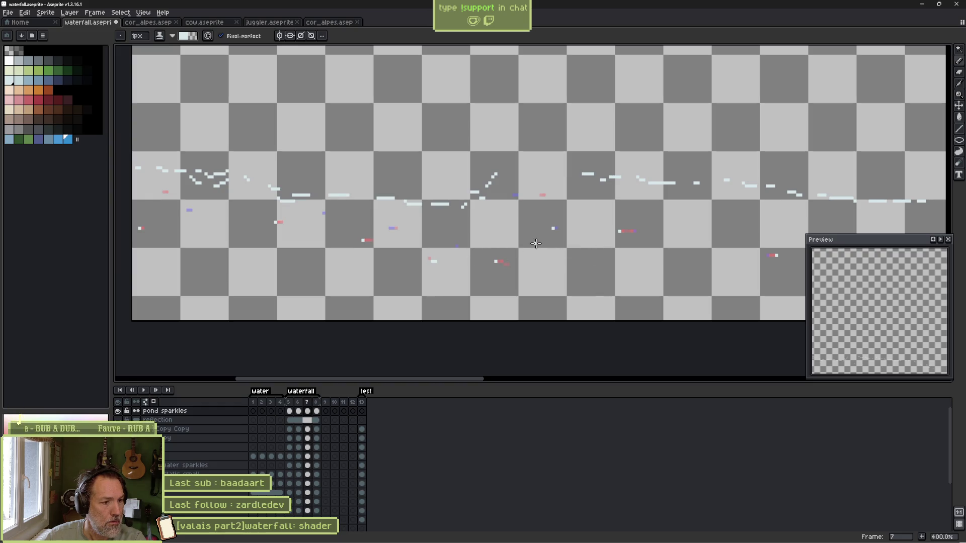
key(period)
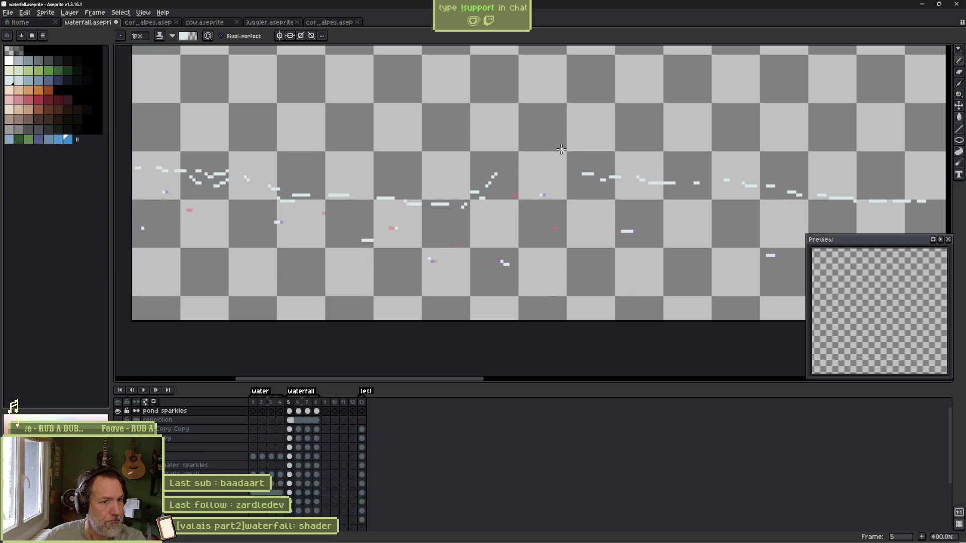
click(117, 402)
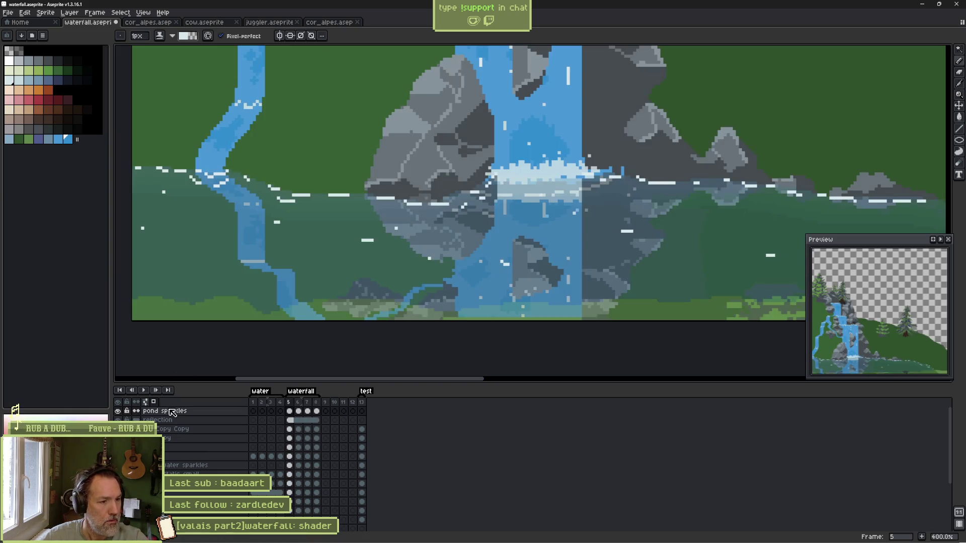
Play the animation over the whole scene, zoomed out to see more, then stop playback.
key(Return)
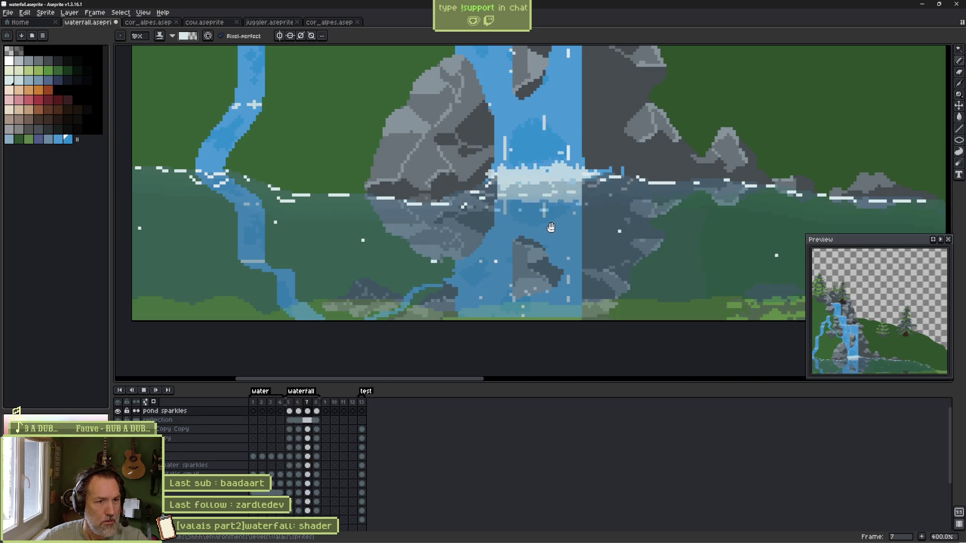
scroll(551, 227, down, 1)
drag(649, 201, 520, 233)
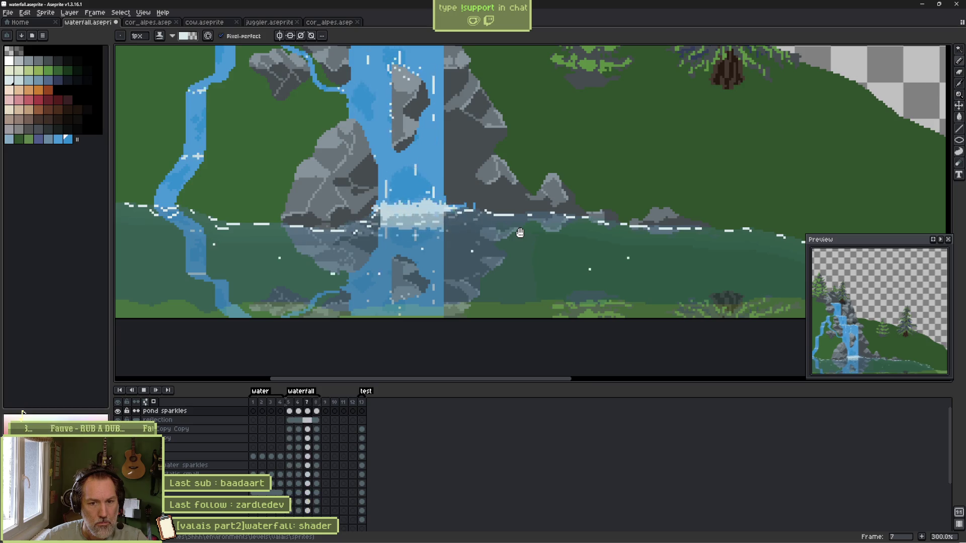
key(Return)
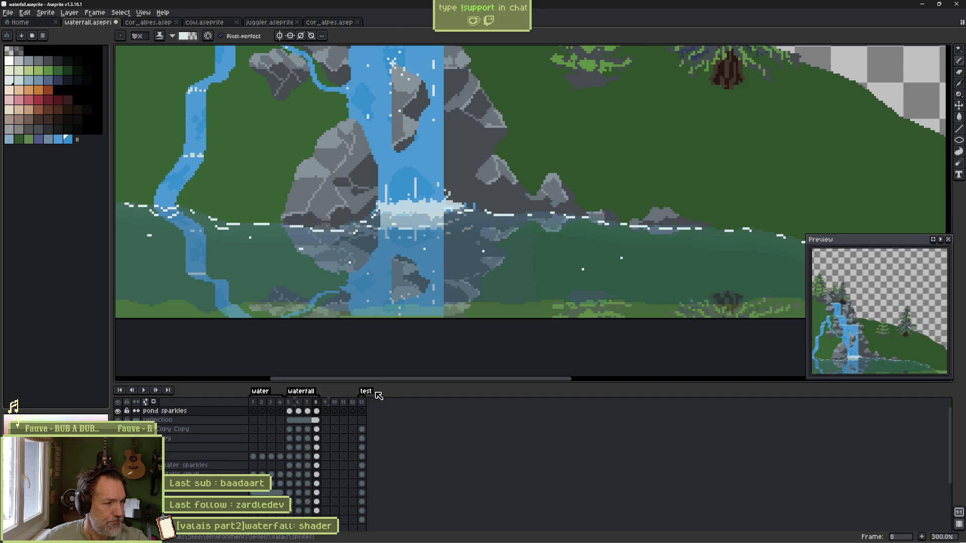
Select the pond sparkles cels in frames 6–8 and show that layer on its own.
click(299, 412)
drag(301, 414, 314, 416)
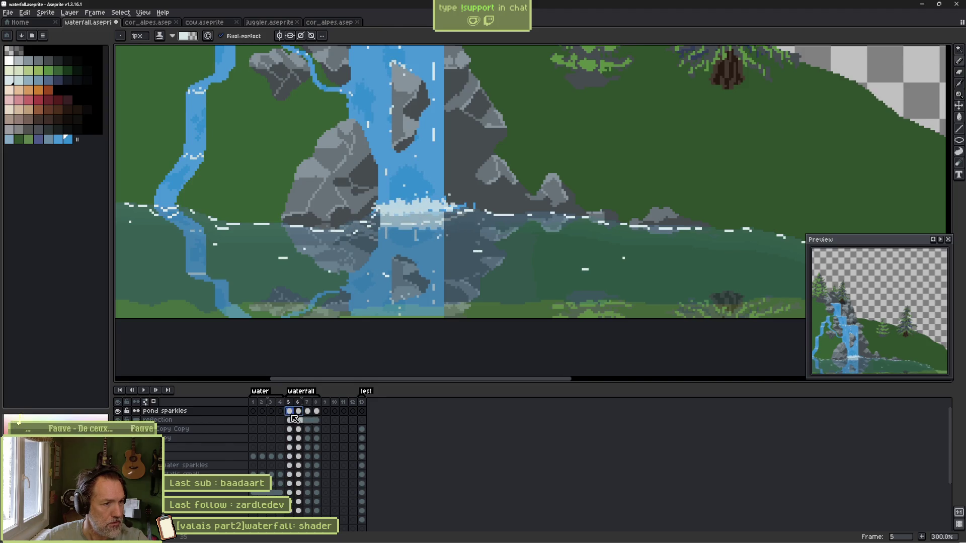
alt+click(119, 411)
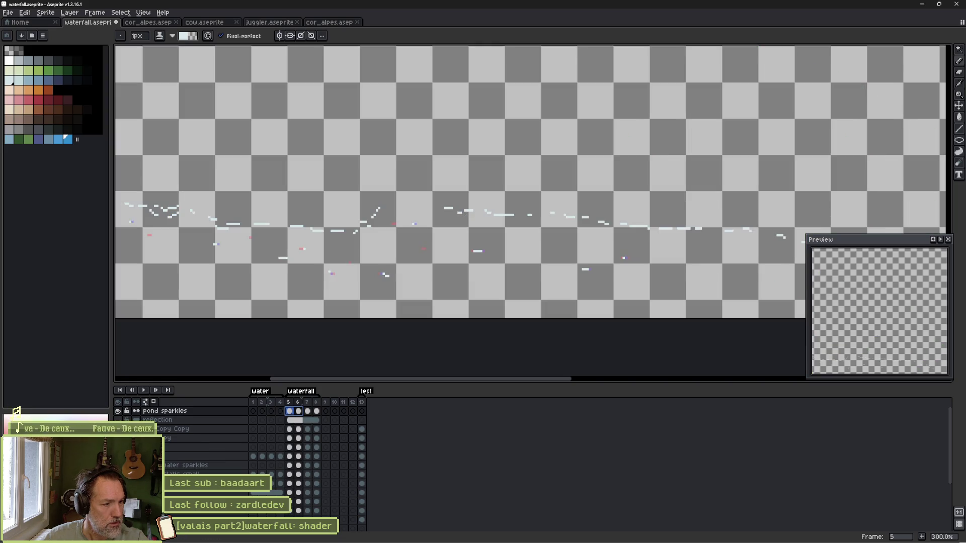
key(ctrl+z)
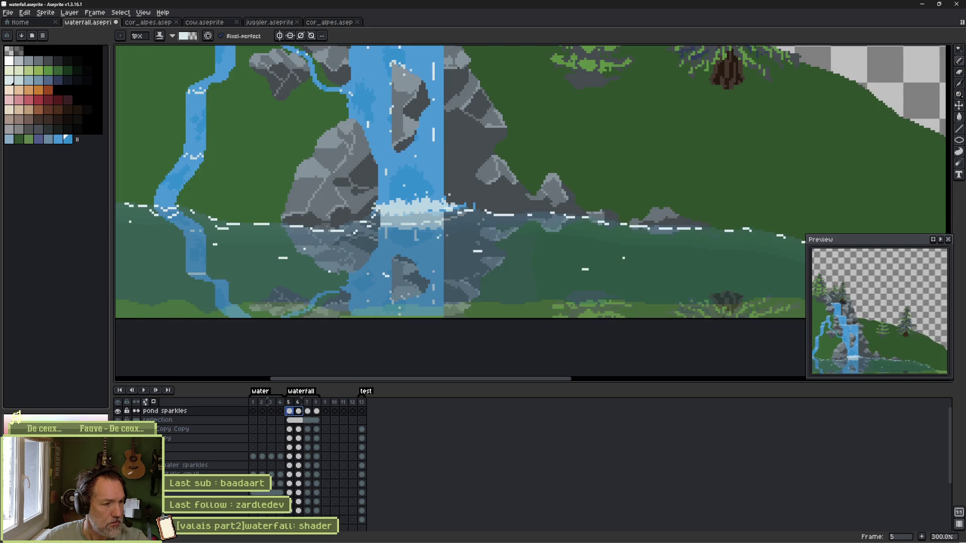
key(ctrl+y)
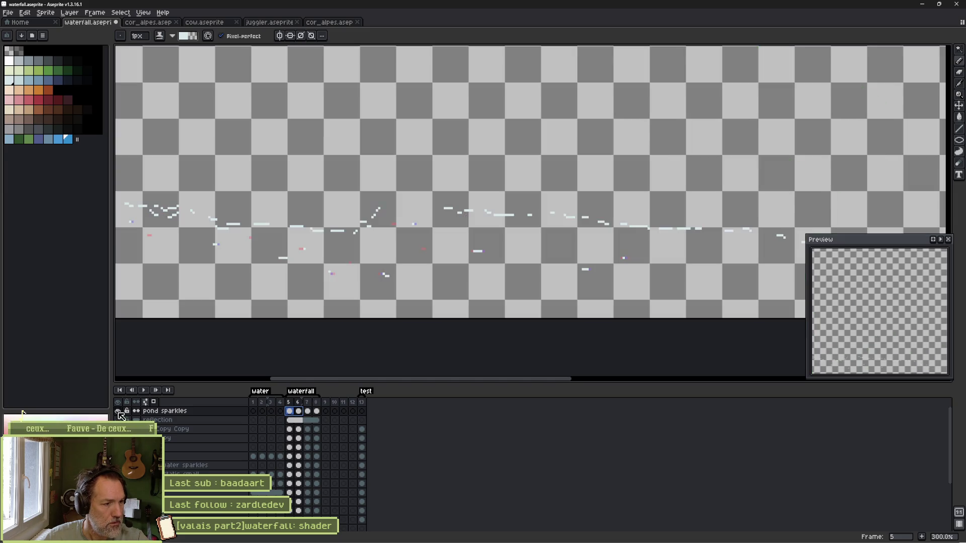
Show the blue water layer and draw a short white sparkle stroke in the pond on frame 7.
click(118, 447)
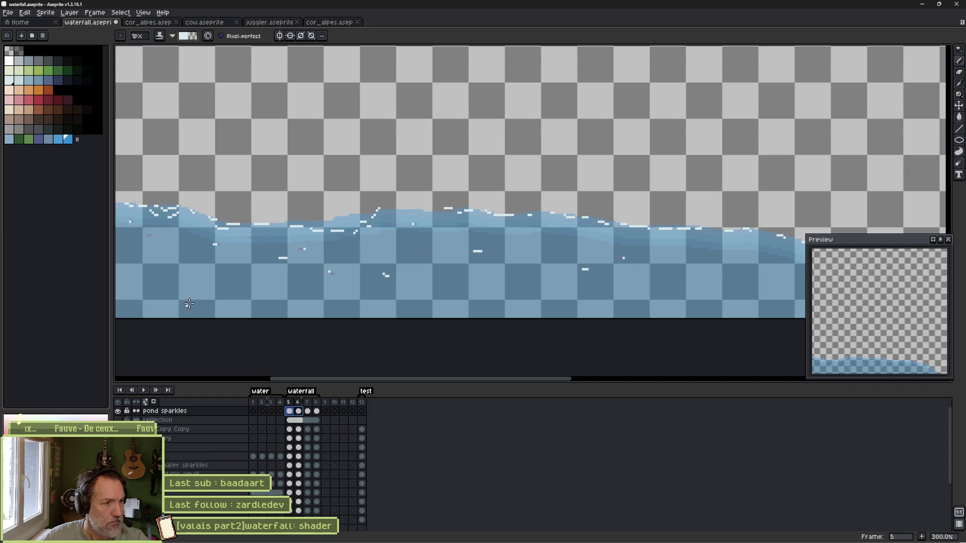
scroll(315, 271, up, 1)
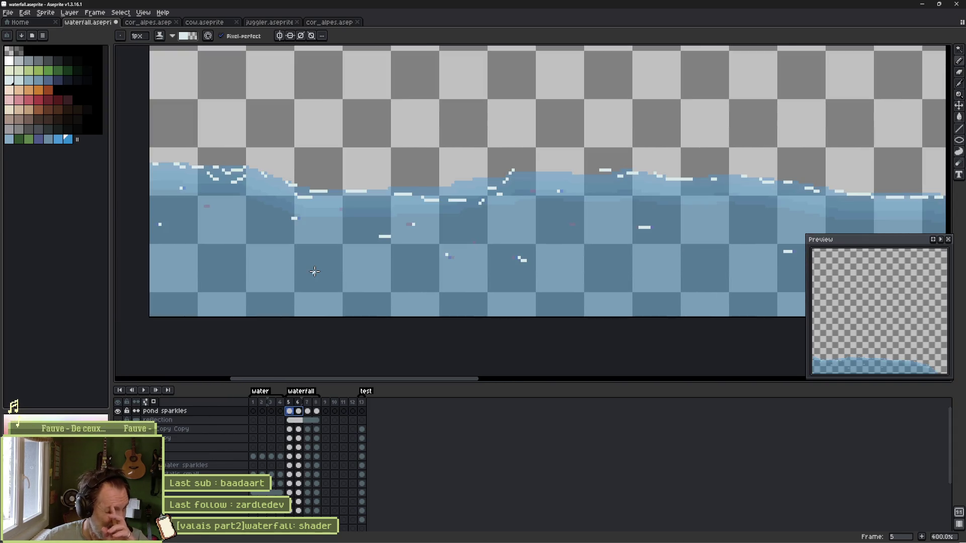
key(Right)
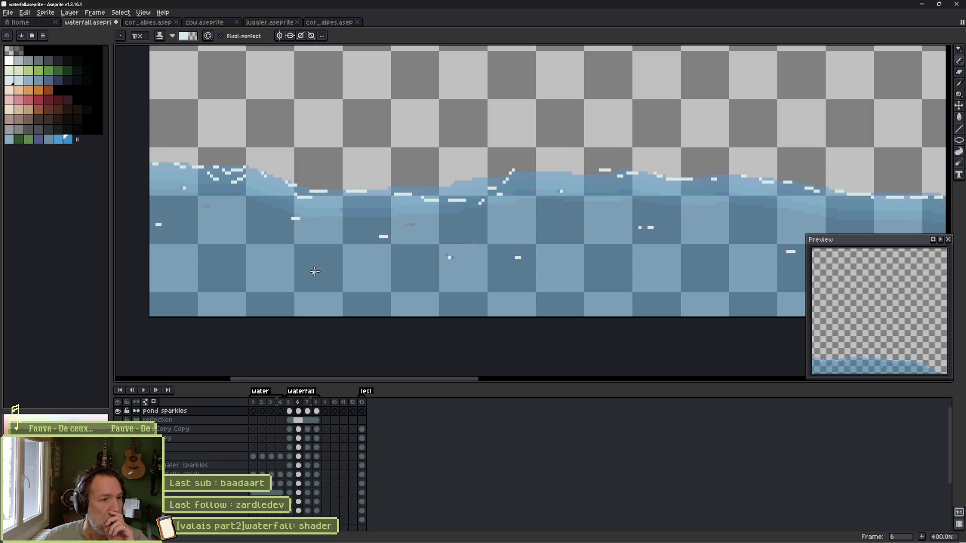
key(Right)
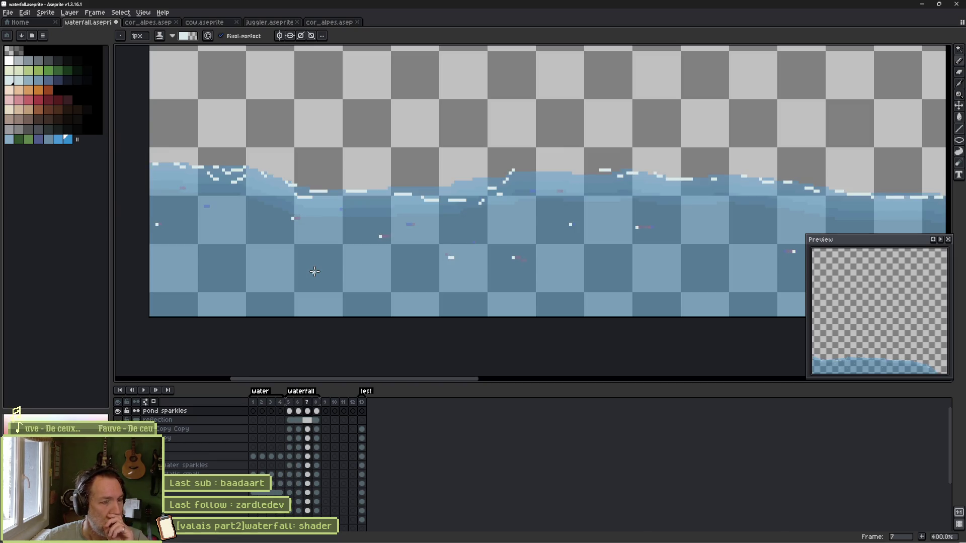
scroll(284, 221, up, 2)
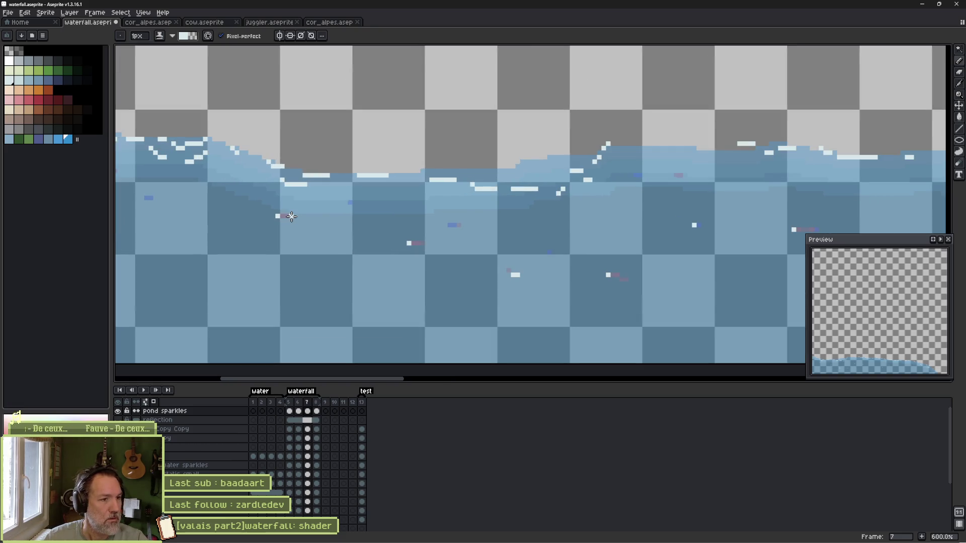
drag(288, 216, 305, 216)
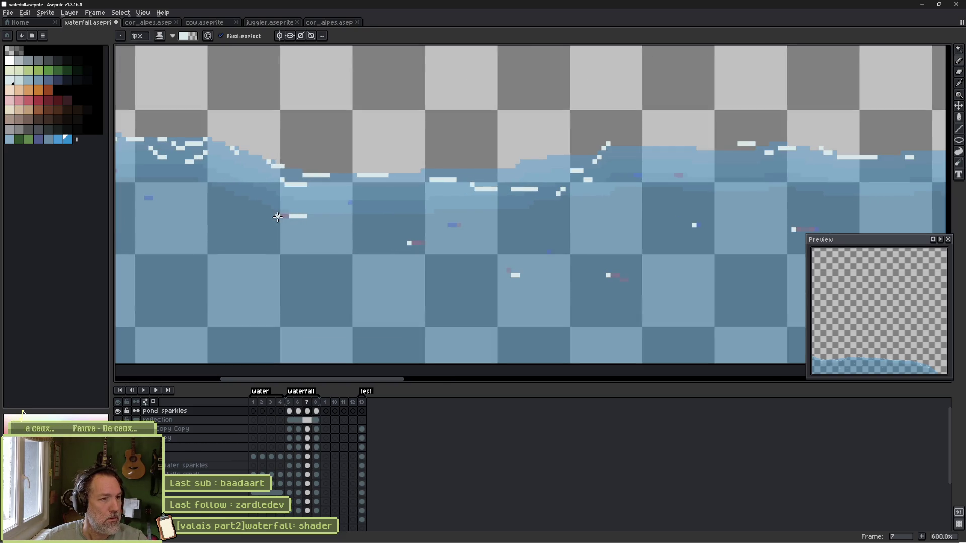
Check frame 8, step back to frame 3 and preview the sparkle animation, returning to frame 5.
key(e)
key(Right)
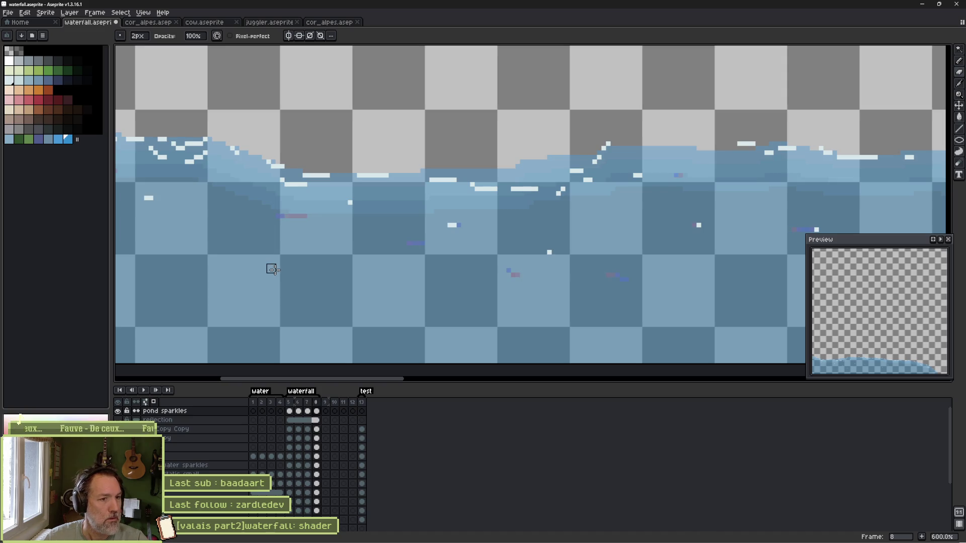
key(b)
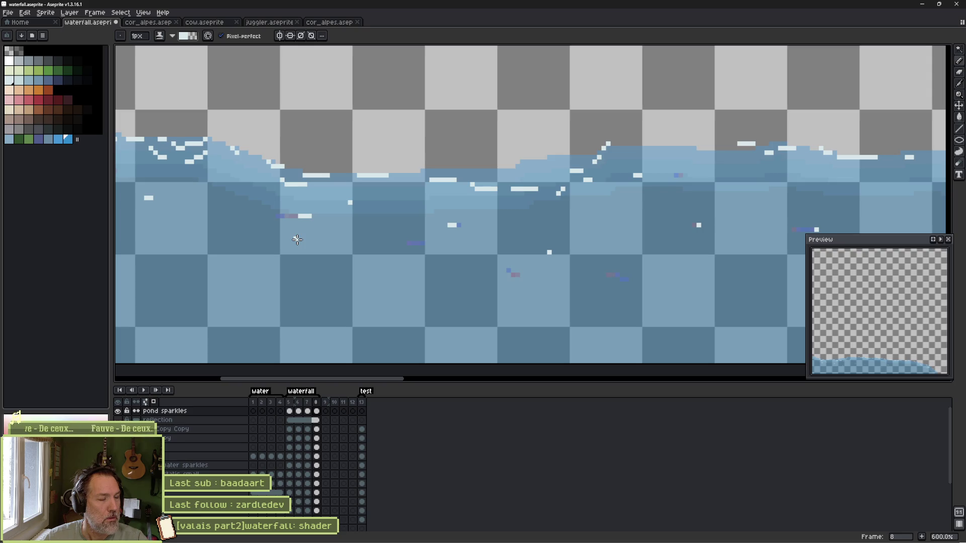
key(Left)
key(Left)
key(Left)
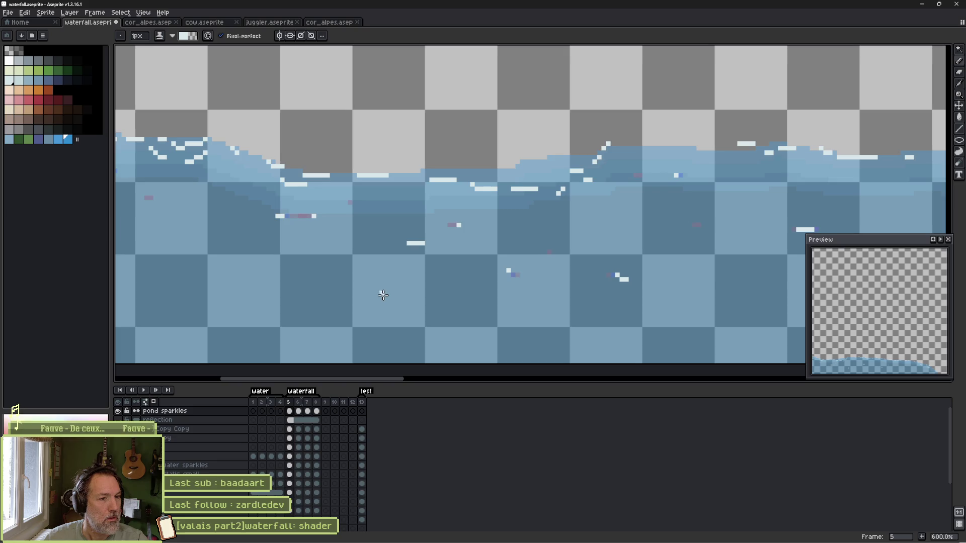
key(Left)
key(Left)
key(Return)
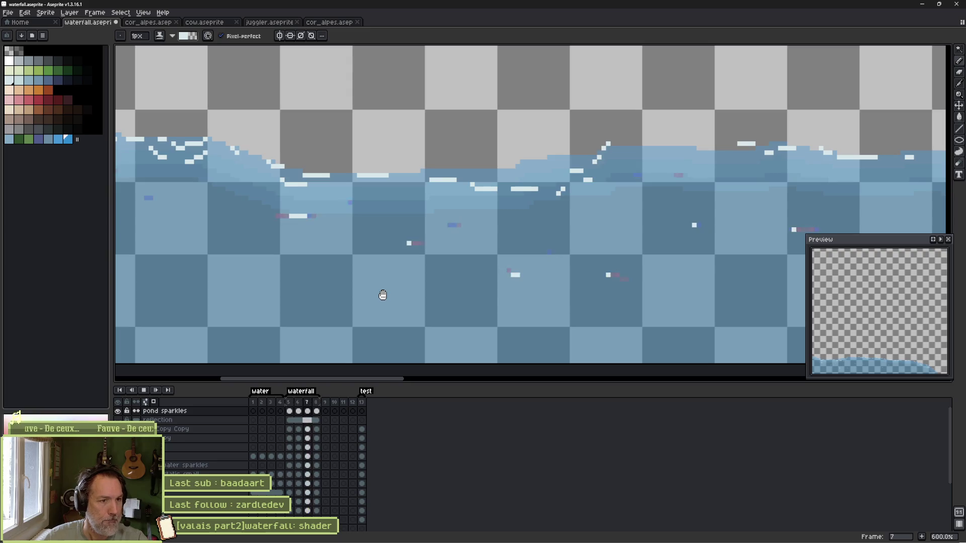
key(Return)
key(Left)
key(Left)
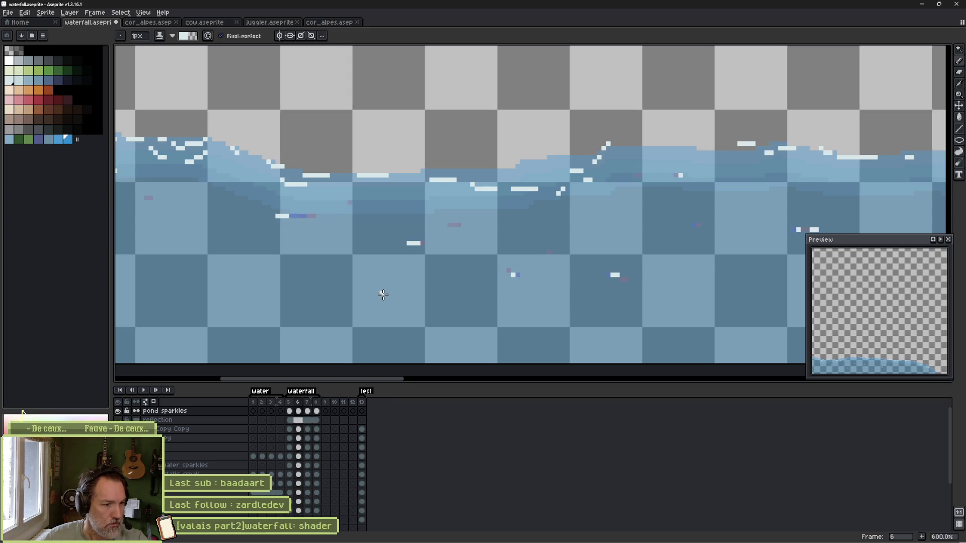
Erase the extra white sparkle dash on frame 5 with a 2px eraser, then review frames 6–8.
key(e)
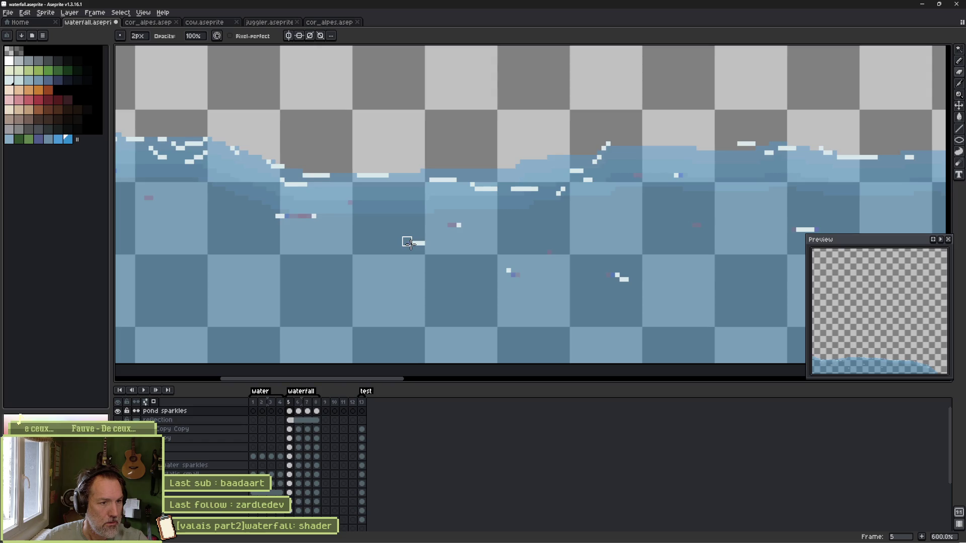
drag(409, 244, 420, 245)
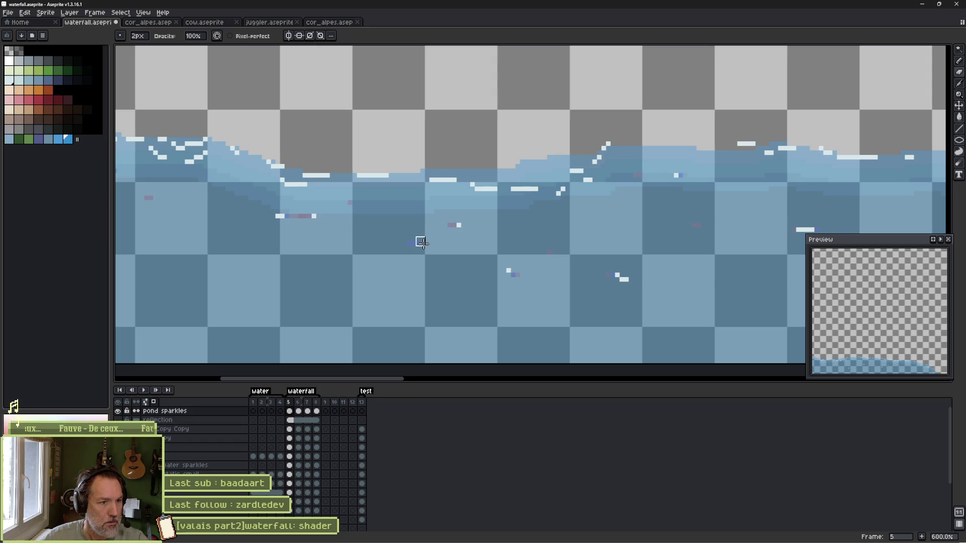
key(Right)
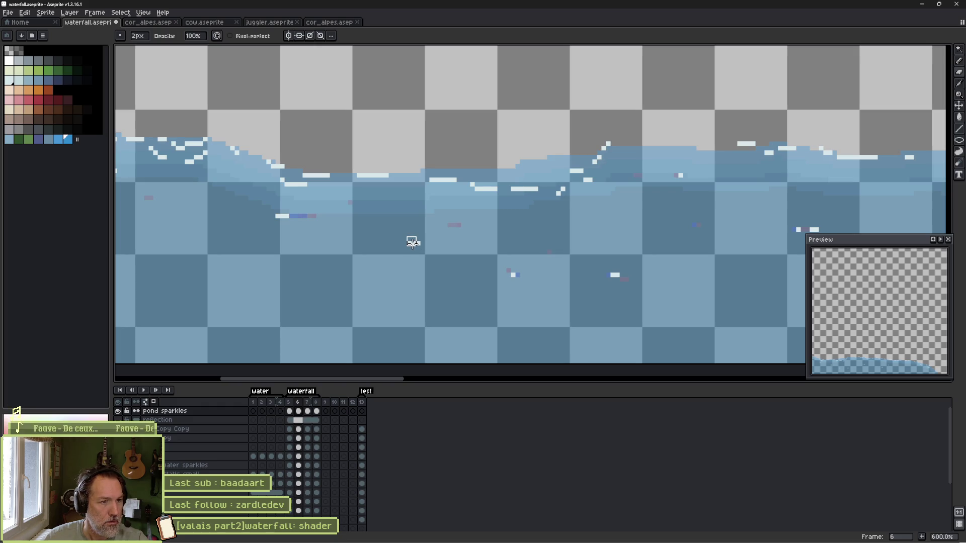
key(Right)
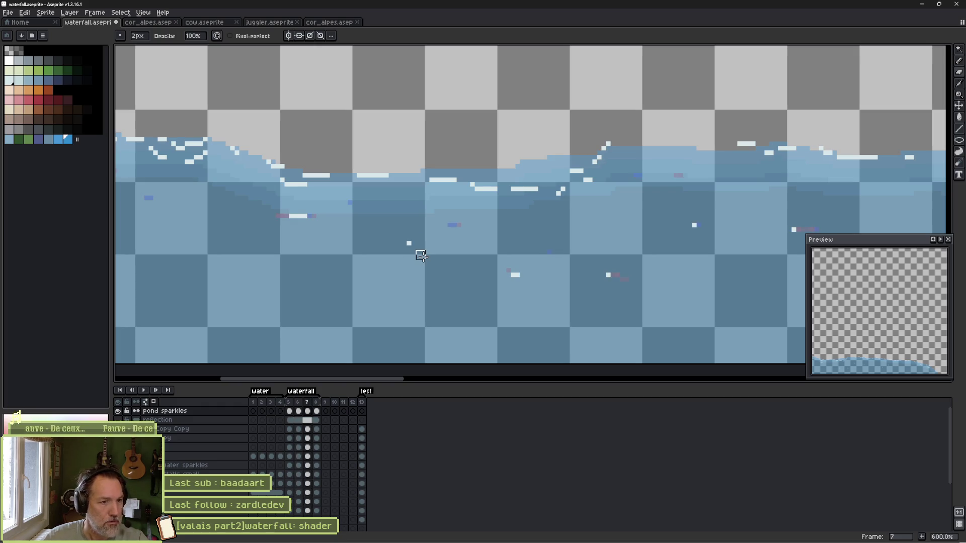
key(Right)
key(b)
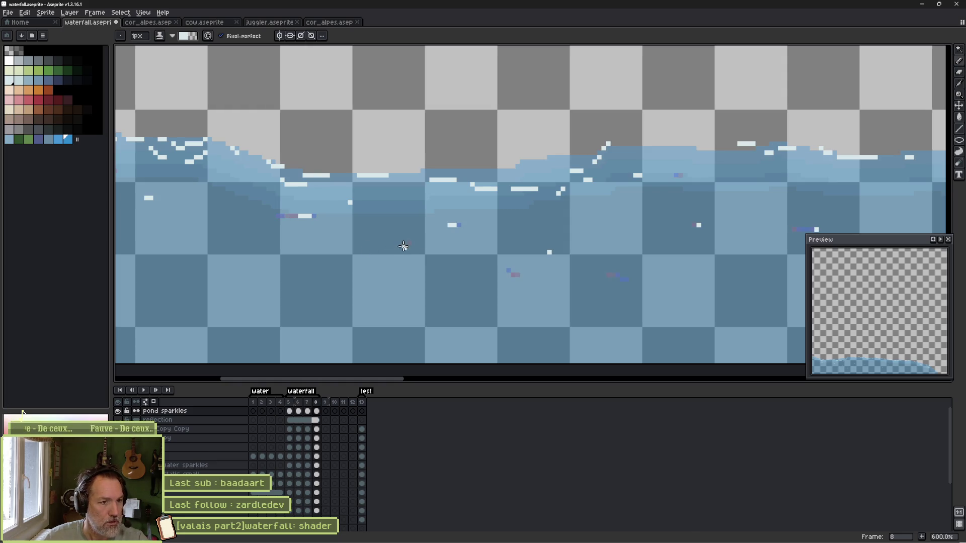
Replay the sparkle loop from frames 5–6 and save the waterfall file.
key(Left)
key(Left)
key(Left)
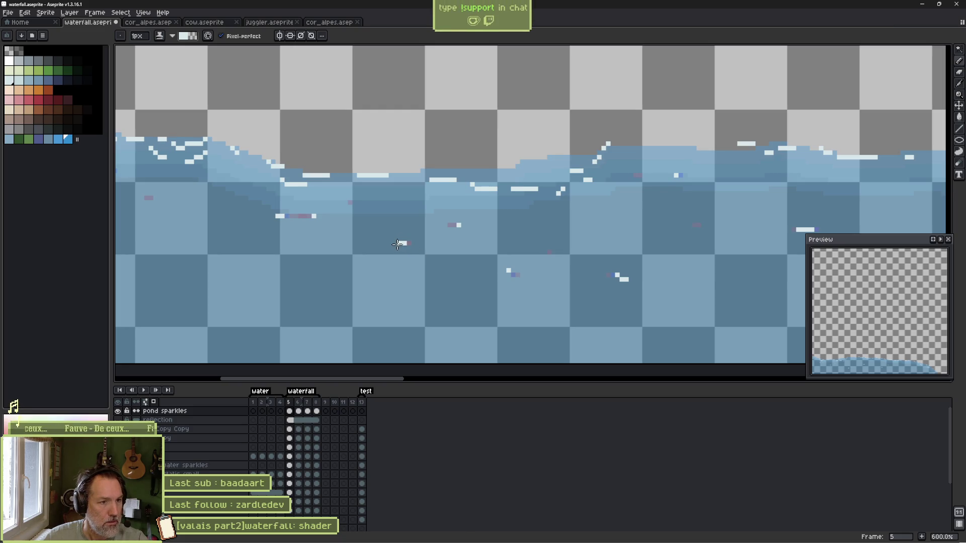
key(Right)
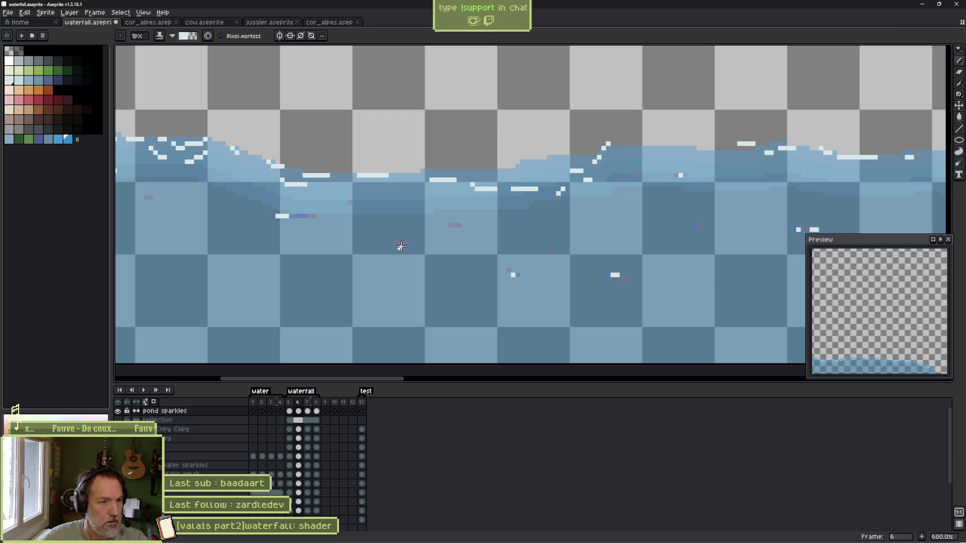
key(Return)
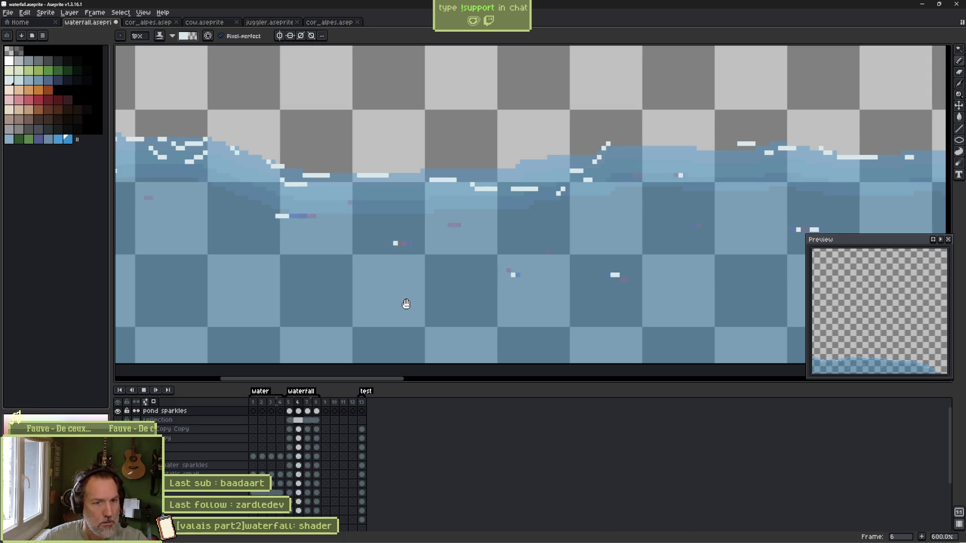
key(ctrl+s)
scroll(412, 309, down, 4)
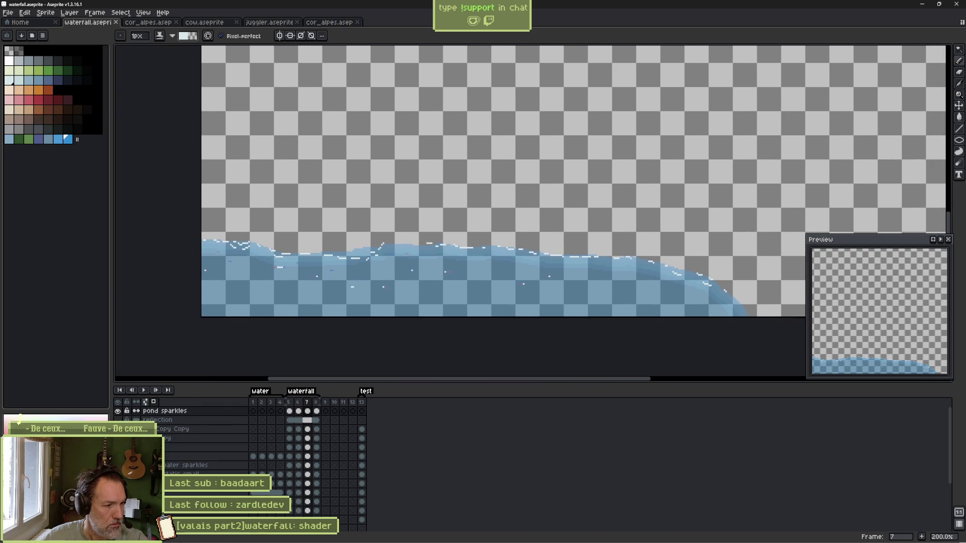
Unhide all scene layers and play the full animation, stopping back on frame 5.
alt+click(119, 412)
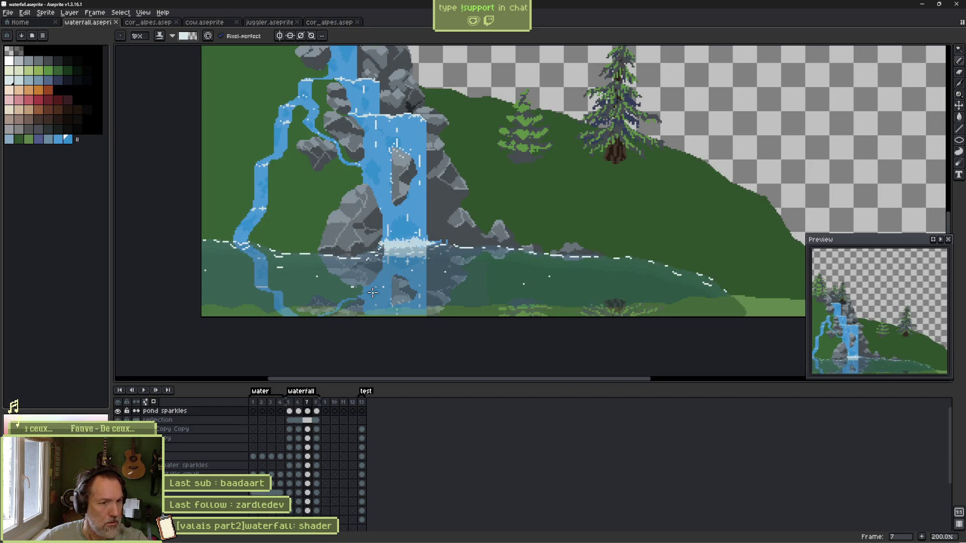
key(Return)
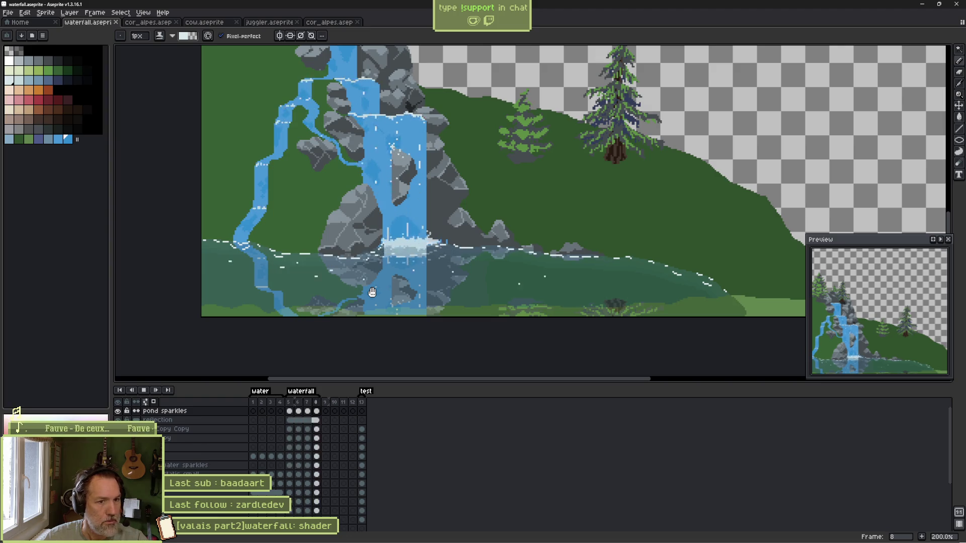
key(Return)
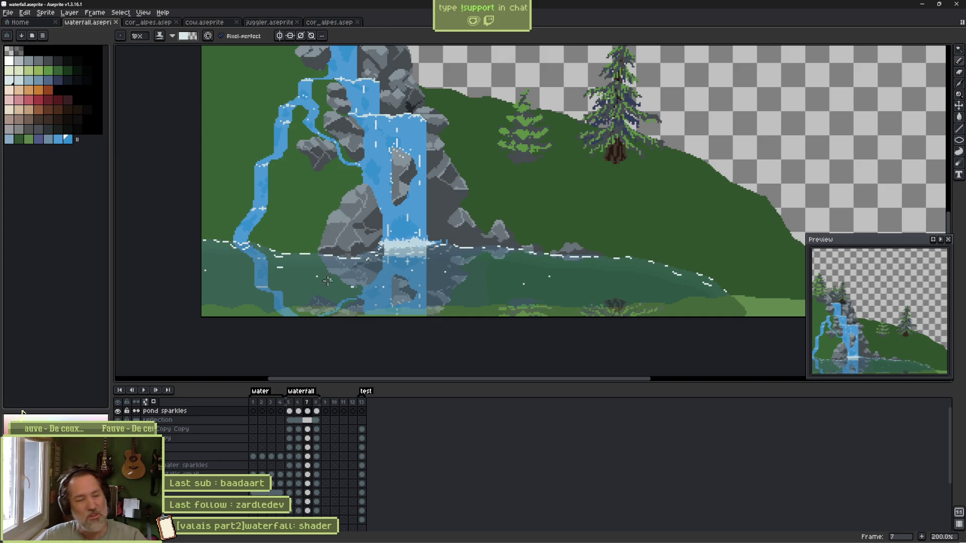
key(Left)
key(Left)
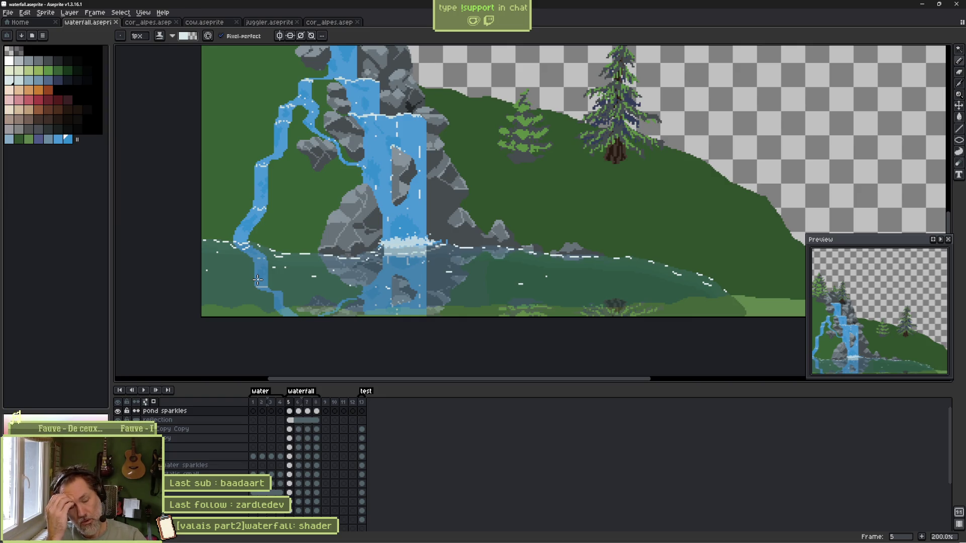
Zoom in to inspect pond sparkles on frames 6 and 8, then zoom back out.
scroll(235, 255, up, 3)
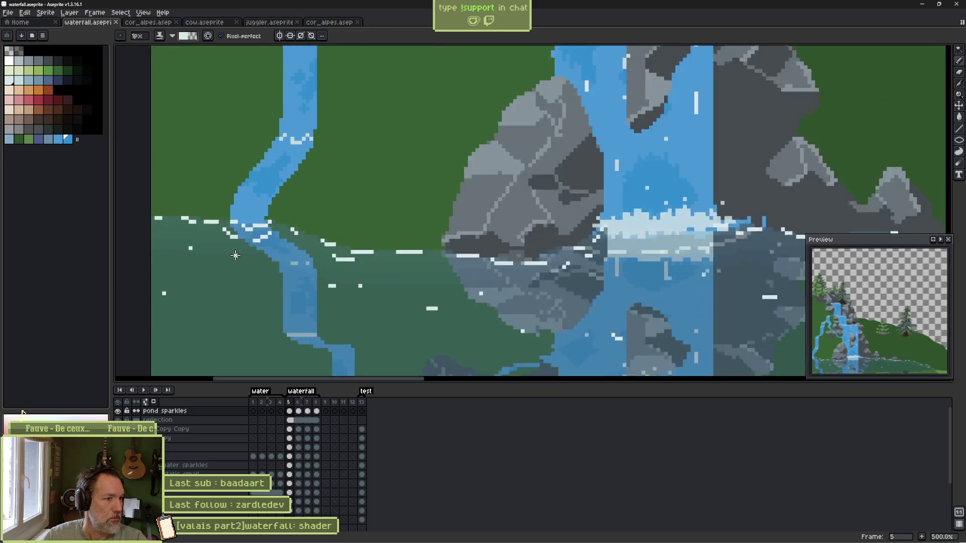
scroll(302, 245, up, 1)
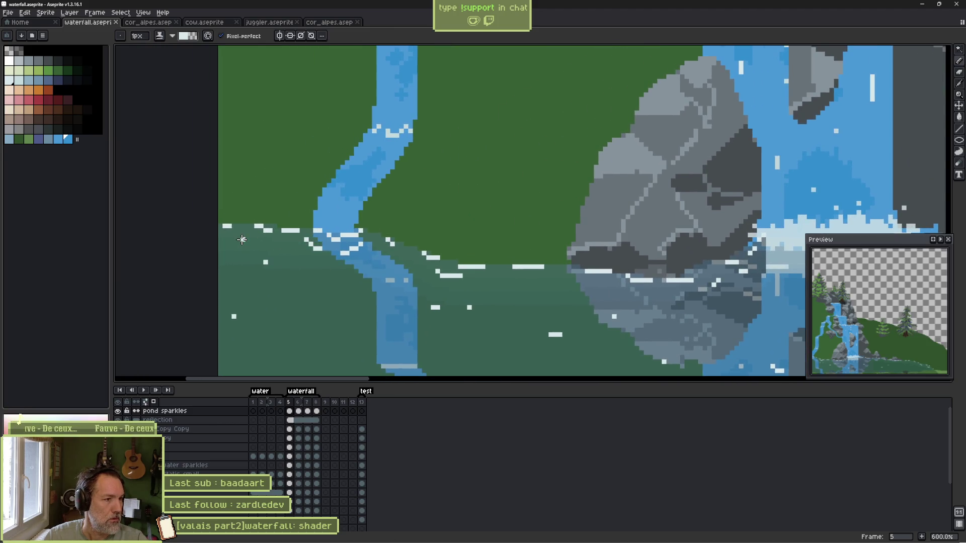
click(299, 411)
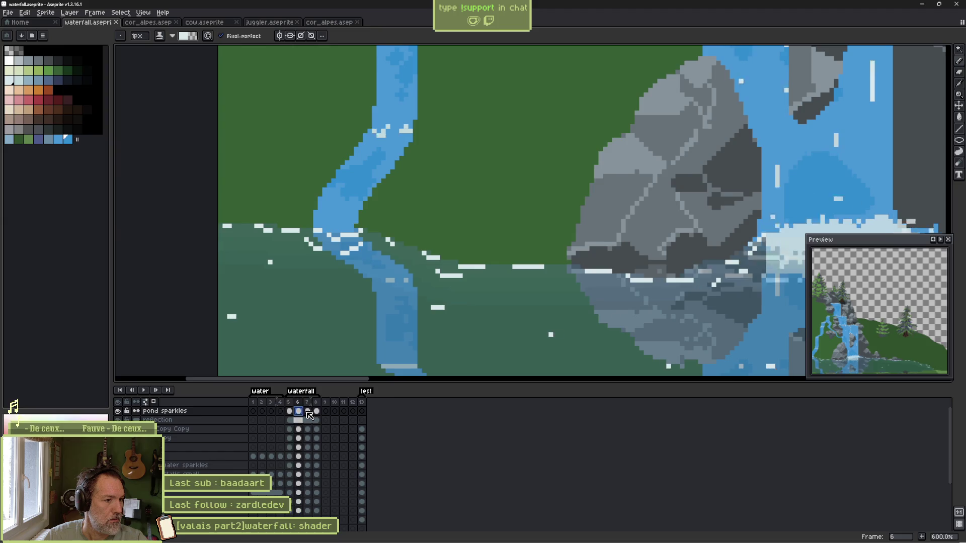
click(317, 411)
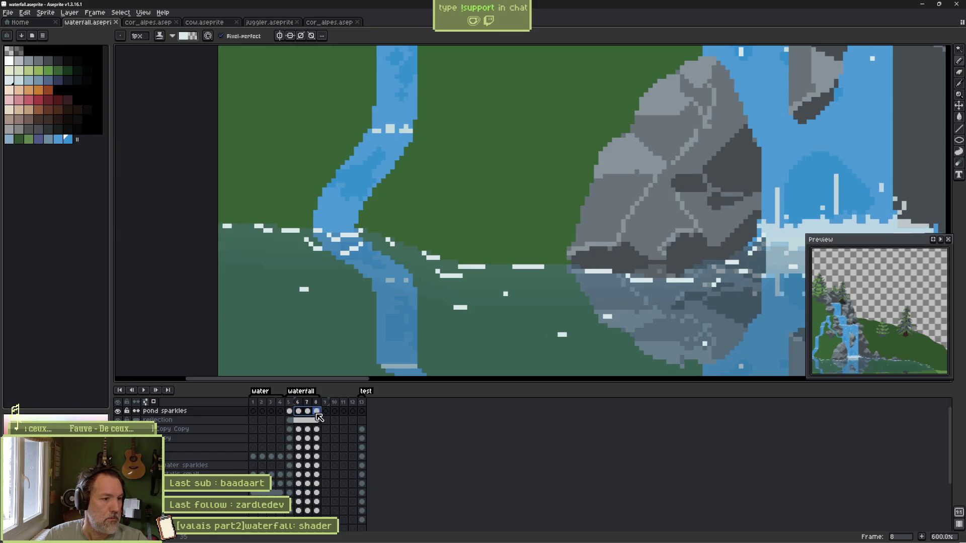
scroll(429, 285, down, 3)
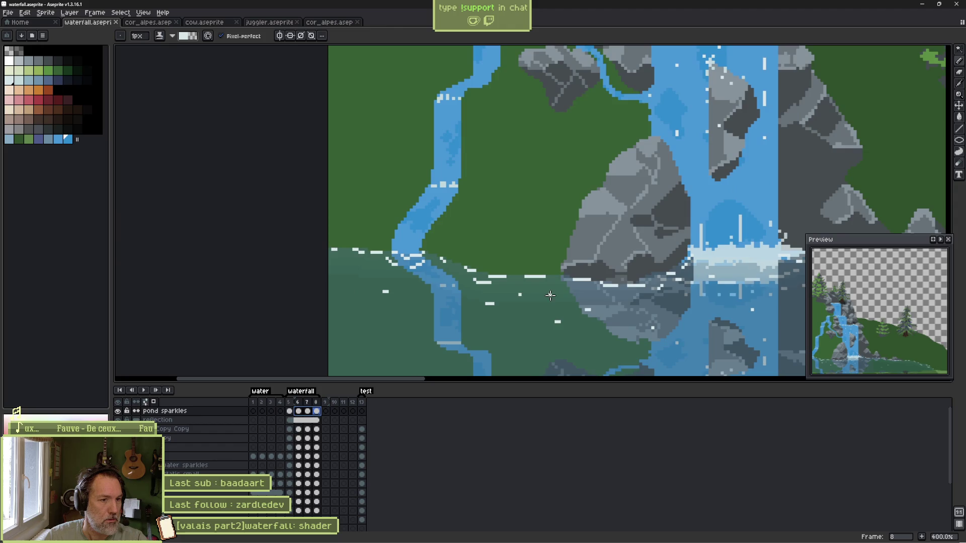
scroll(433, 271, down, 1)
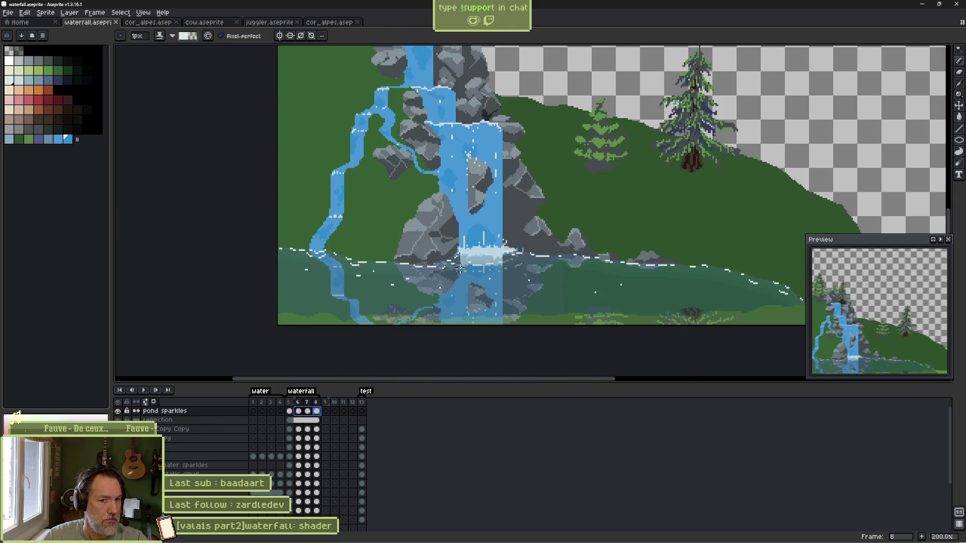
key(m)
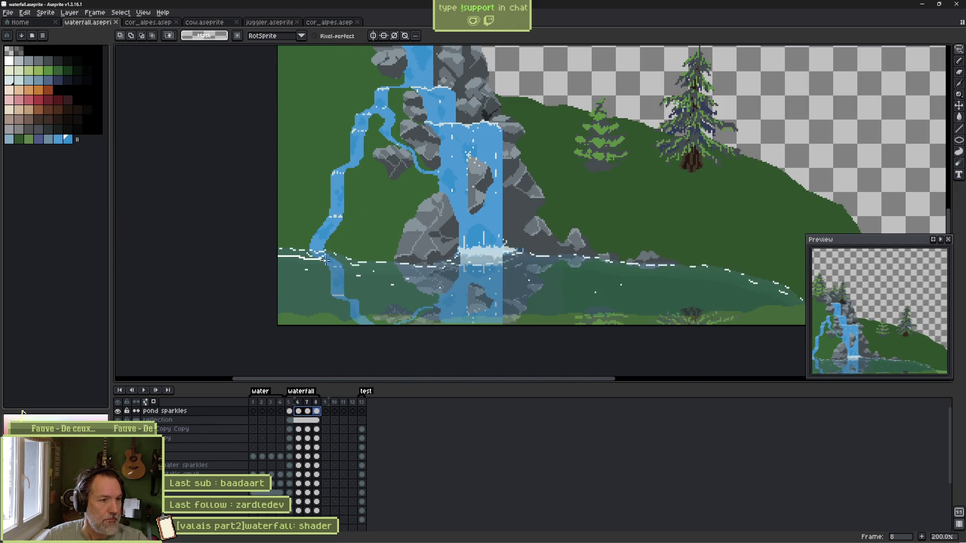